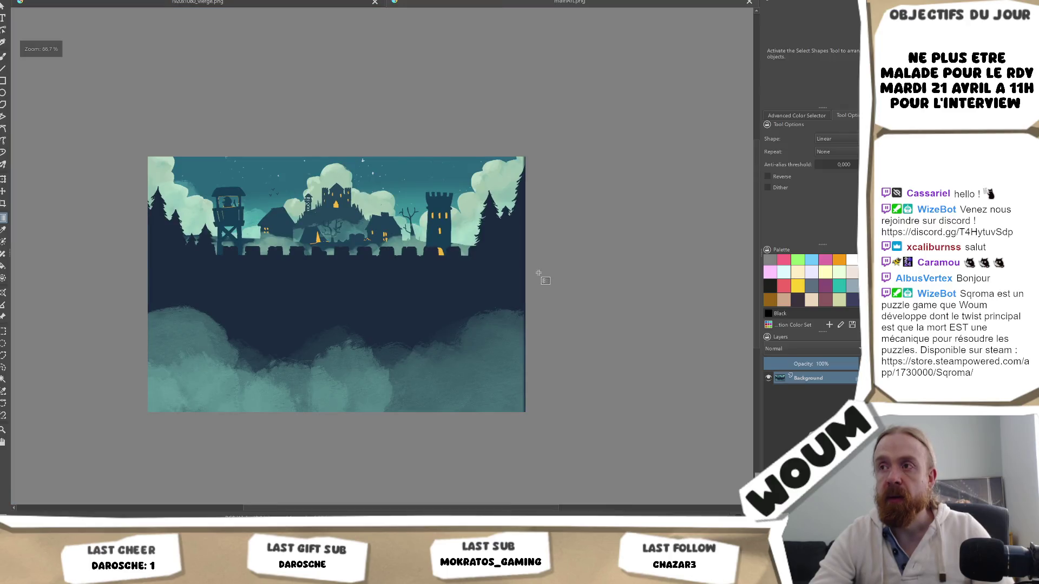
- Export the main menu art as a PNG and glance at it in Unity
key("ctrl+s")
key("Return")
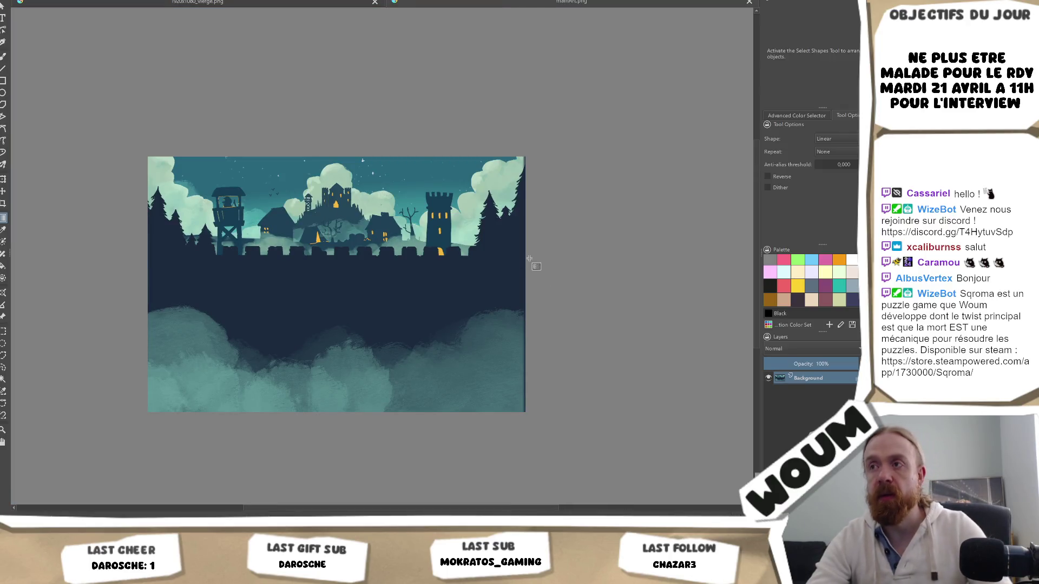
key("alt+Tab")
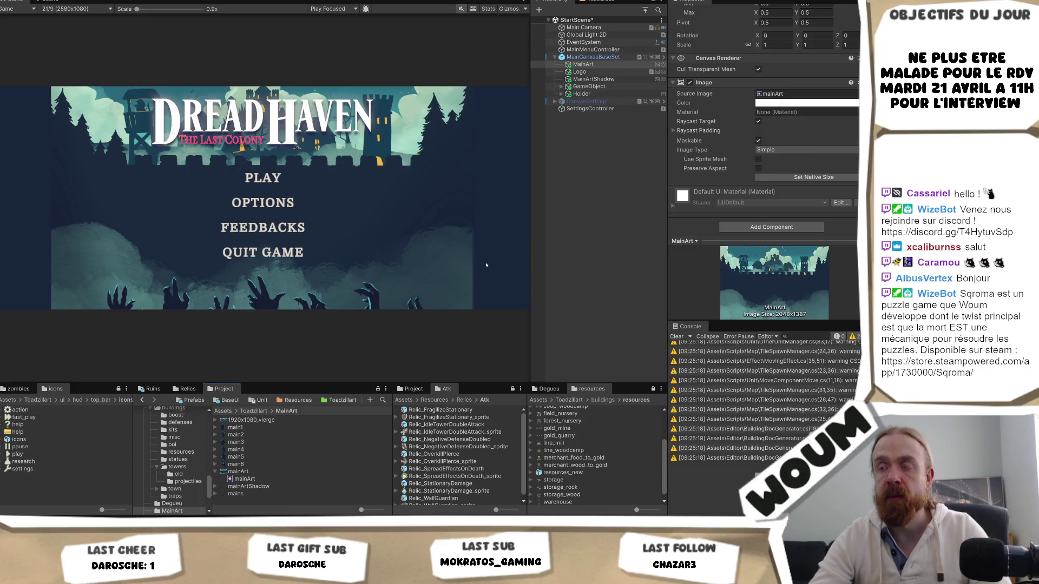
key("alt+Tab")
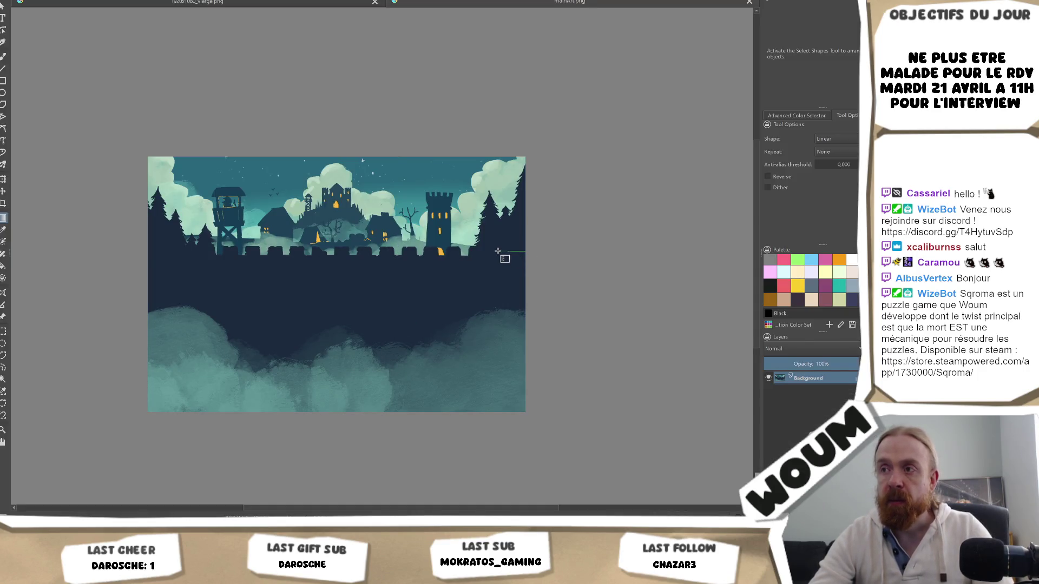
- Drag several darkening gradients in from the art's right edge
left_click_drag(498, 251, 498, 251)
scroll(515, 270, "up", 5)
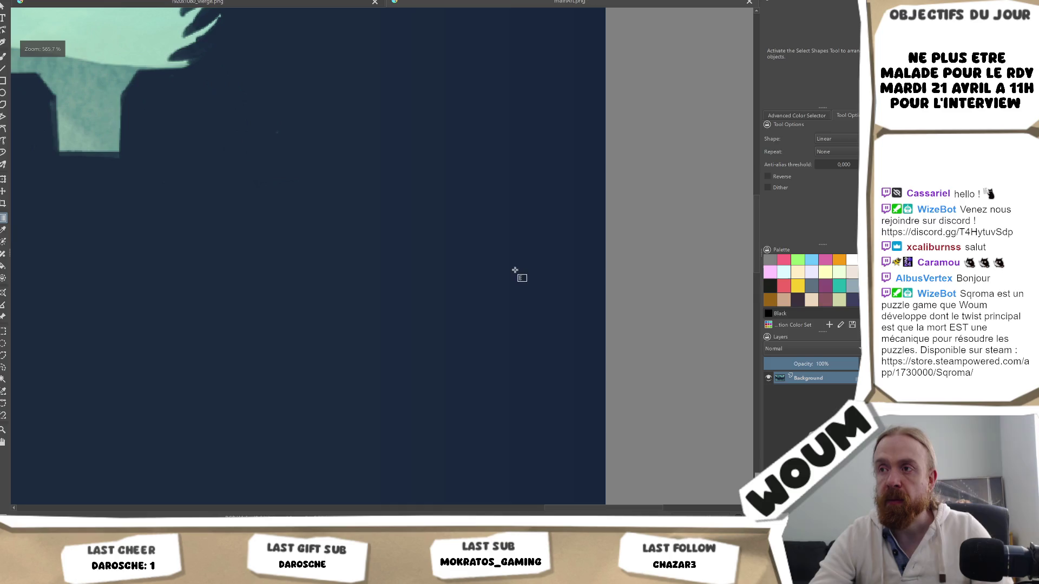
scroll(556, 250, "down", 5)
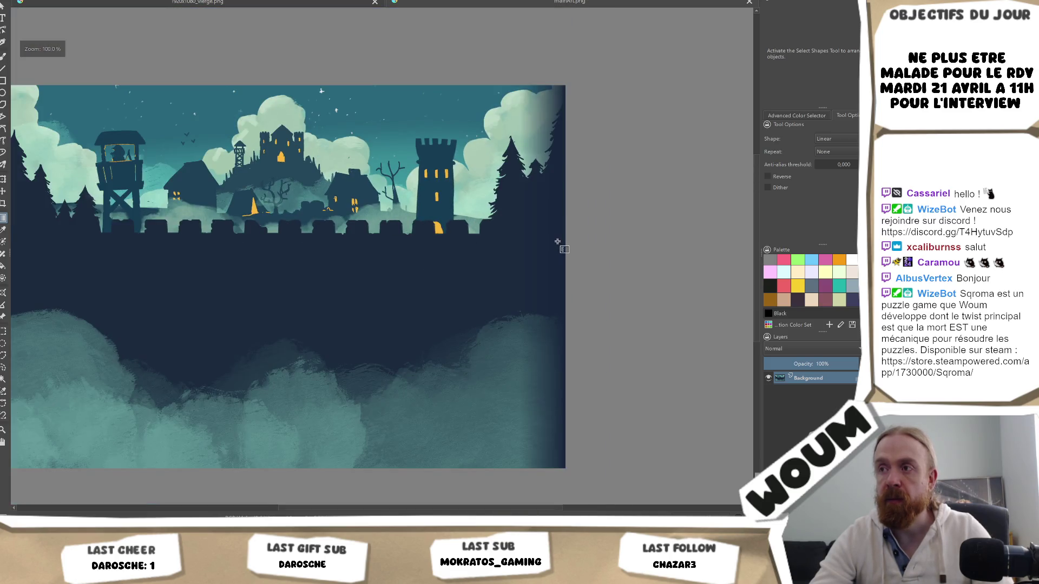
left_click_drag(565, 244, 527, 244)
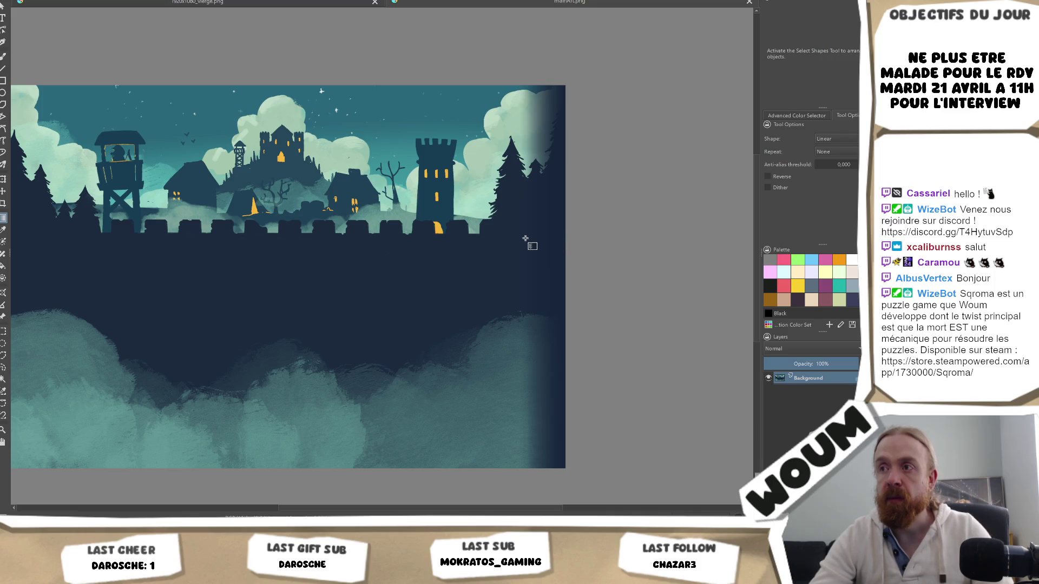
left_click_drag(561, 241, 535, 246)
scroll(595, 285, "down", 3)
- Re-export the darkened art as a PNG
key("ctrl+s")
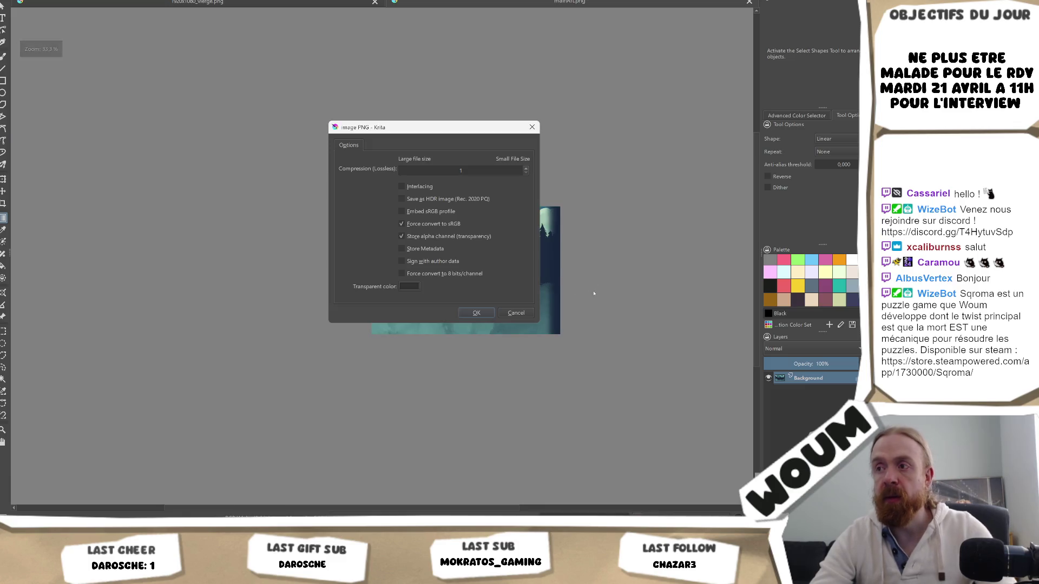
key("Return")
key("alt+Tab")
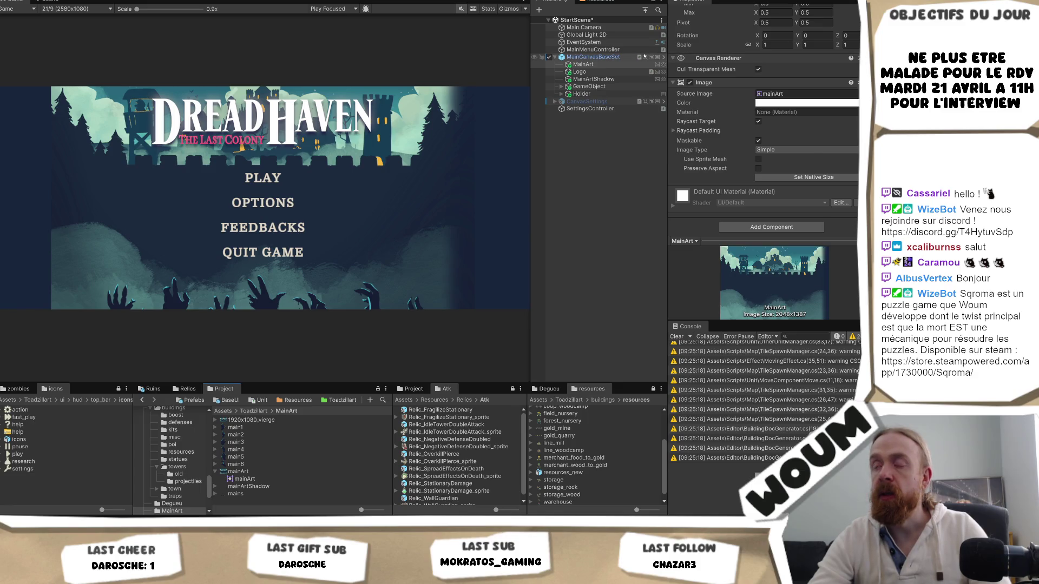
- Draw a tall dark rectangle about 129 px wide down the right edge and re-save the PNG
key("alt+Tab")
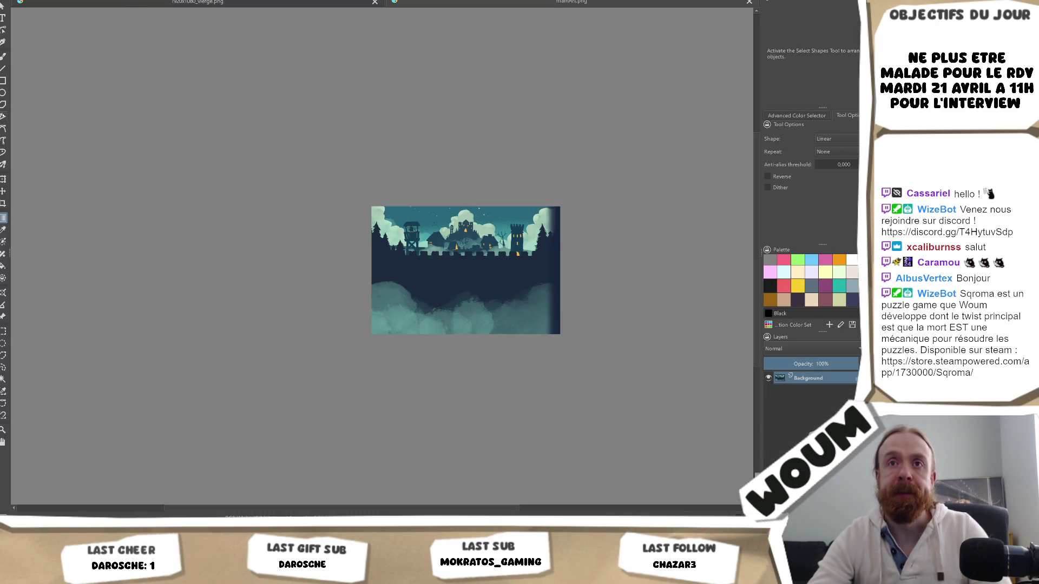
key("F6")
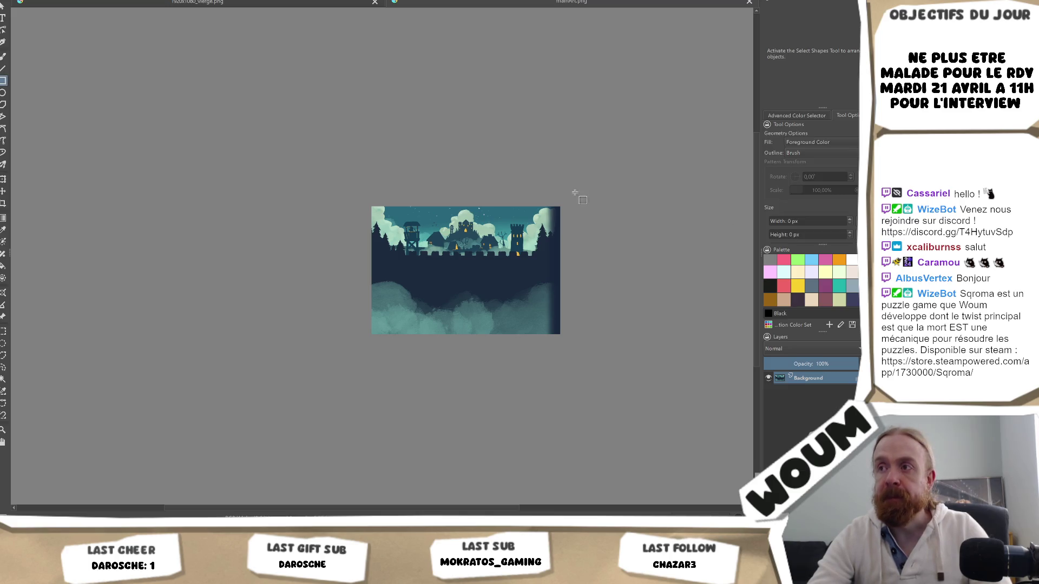
left_click_drag(560, 201, 551, 343)
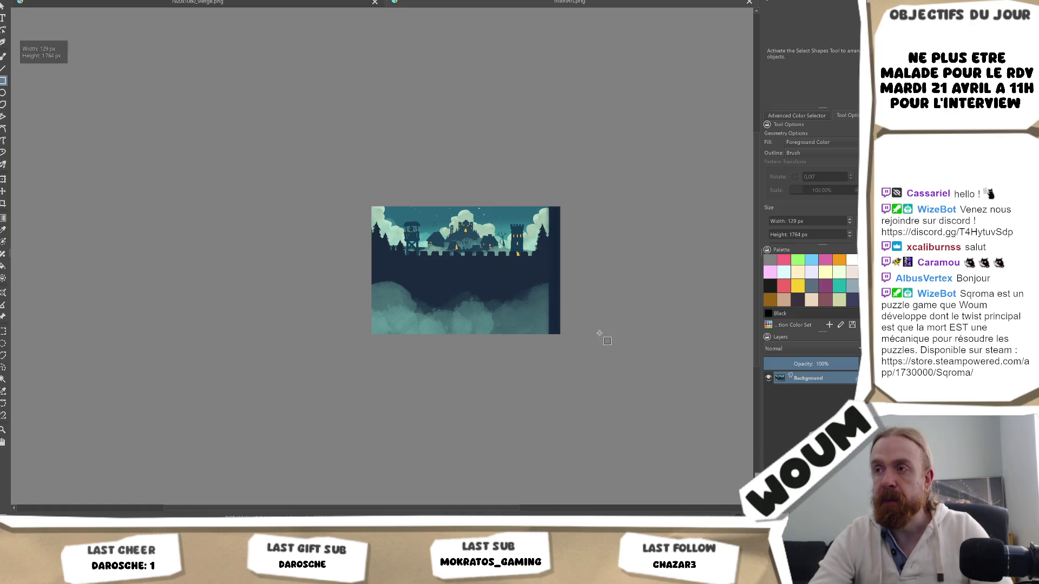
key("ctrl+s")
key("Return")
- Read the Main Camera's Background colour in Unity, then move to Krita's #18263C colour chooser
key("alt+Tab")
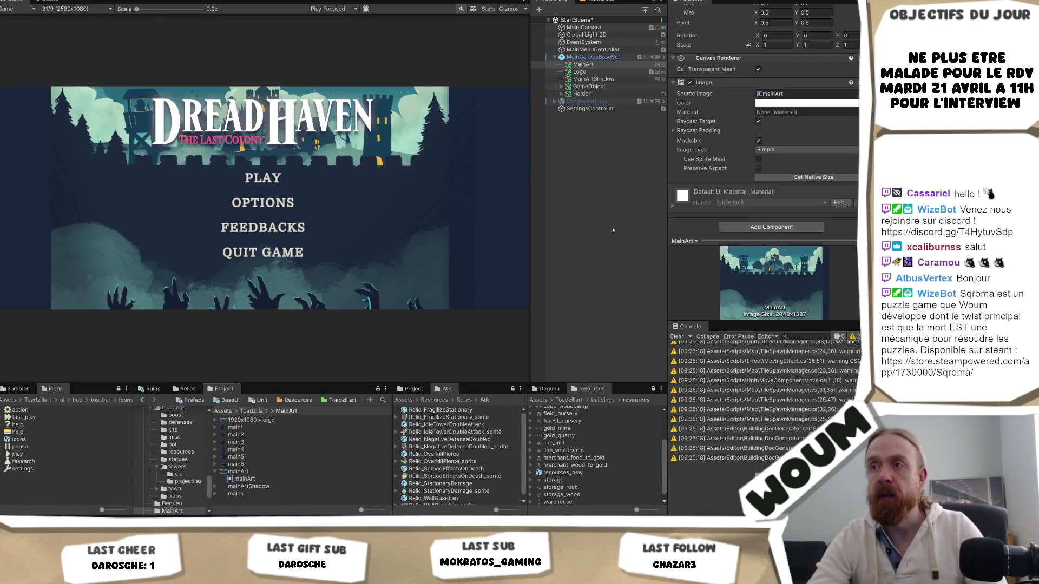
left_click(584, 27)
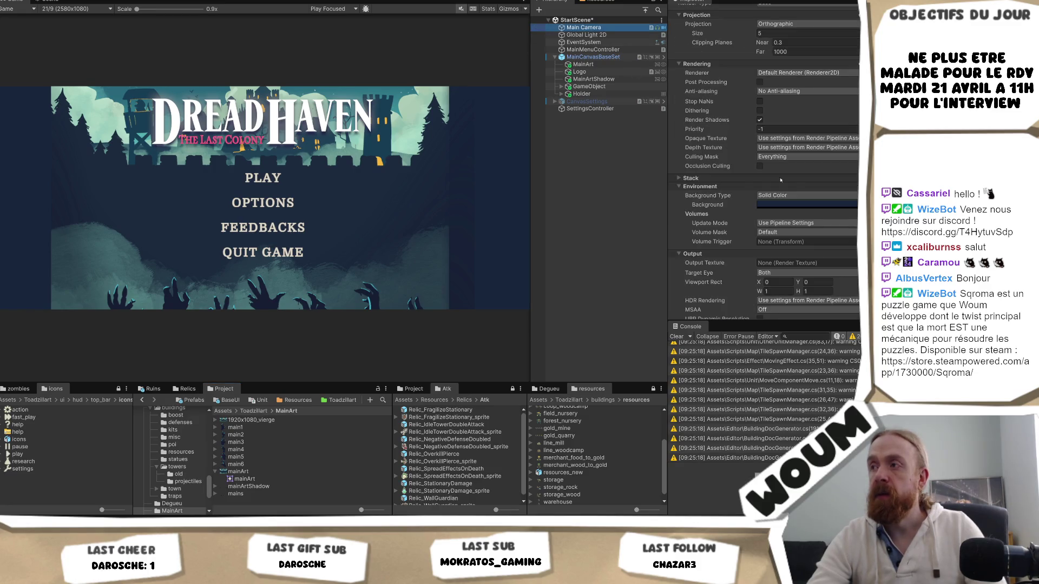
left_click(788, 205)
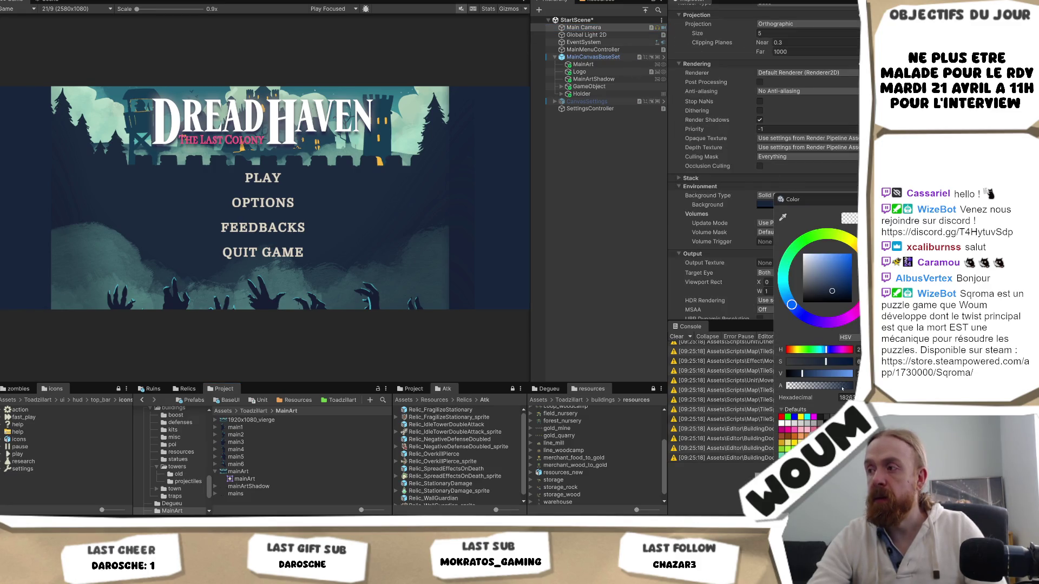
key("alt+Tab")
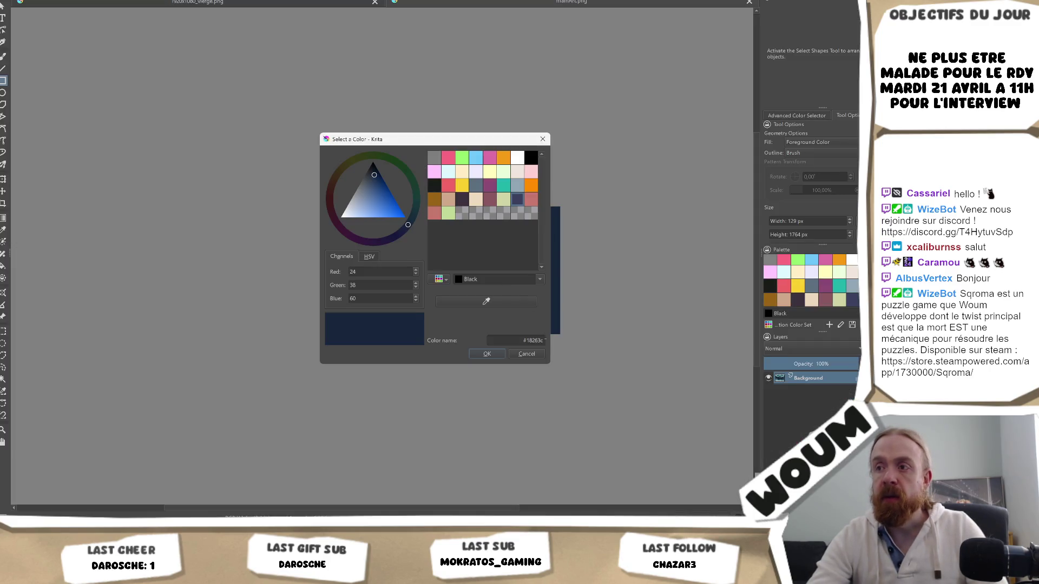
- Accept #18263C and paint a filled rectangle right of the tall tree, then view Unity
left_click(493, 354)
left_click(493, 354)
scroll(494, 353, "up", 5)
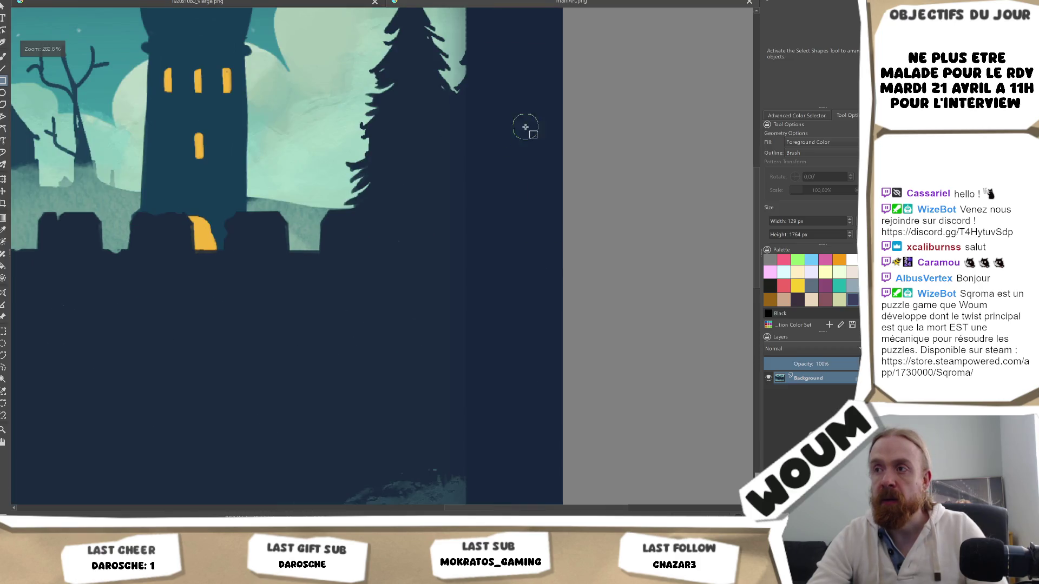
left_click_drag(440, 99, 563, 295)
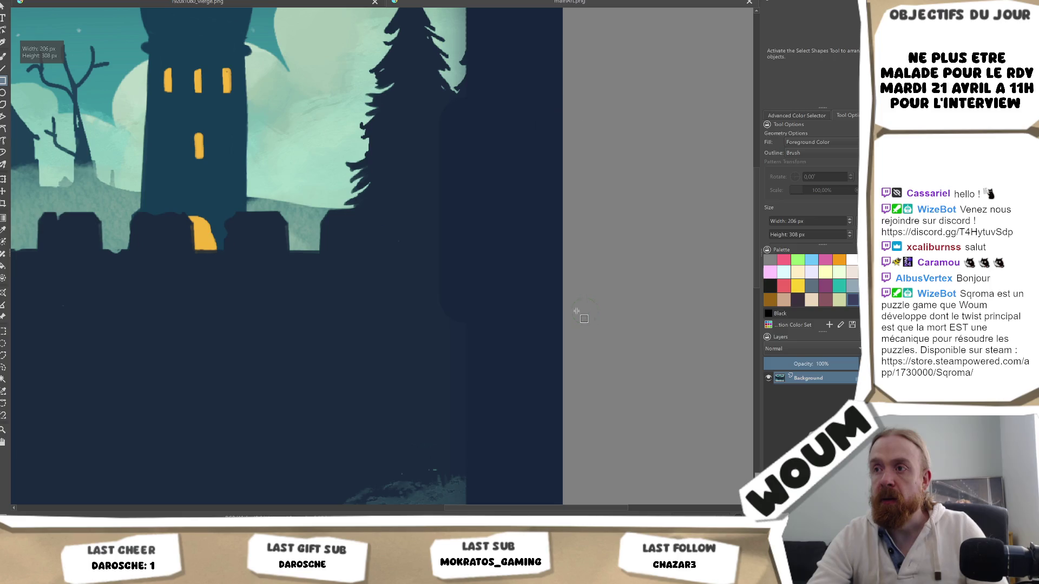
key("alt+Tab")
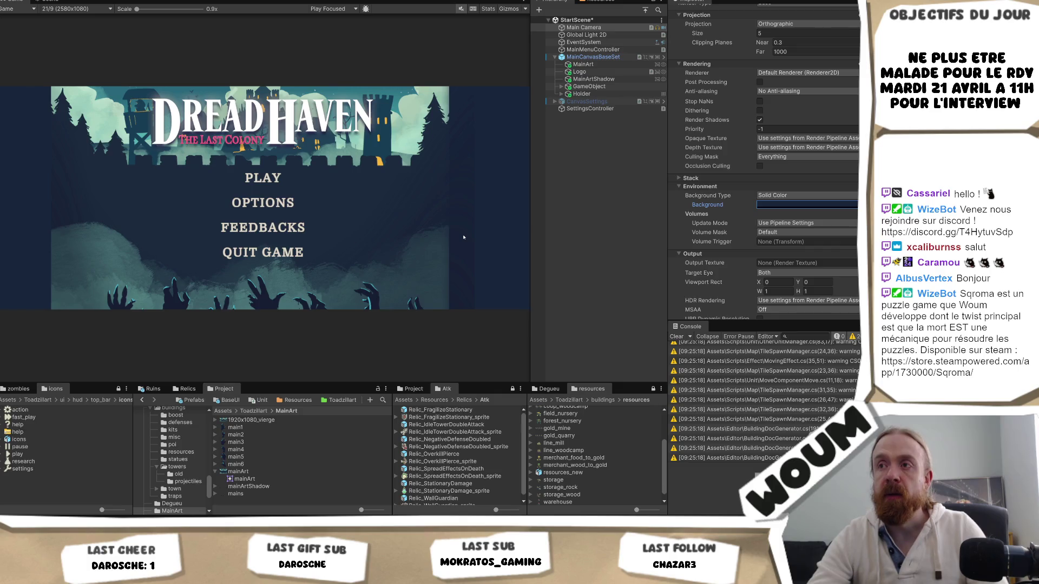
- Check the camera Background hex value against the art's dark edge in a zoomed Game view
left_click(806, 205)
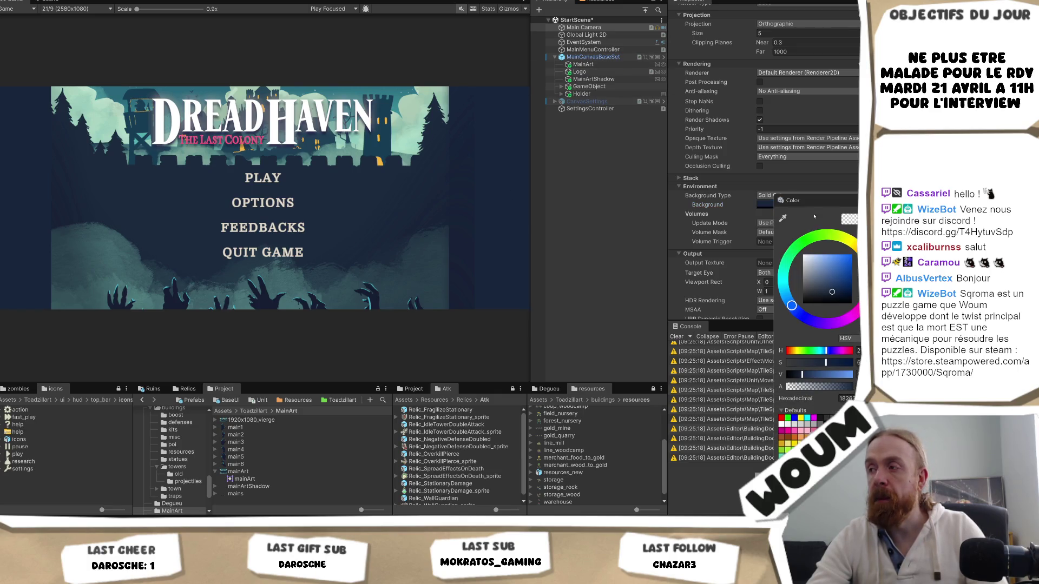
left_click(852, 398)
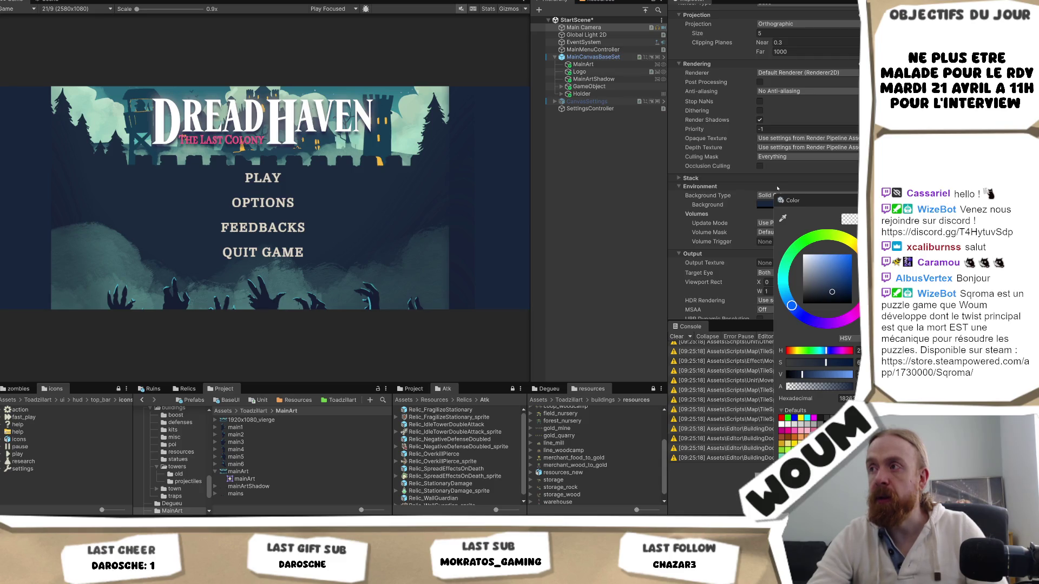
left_click(747, 218)
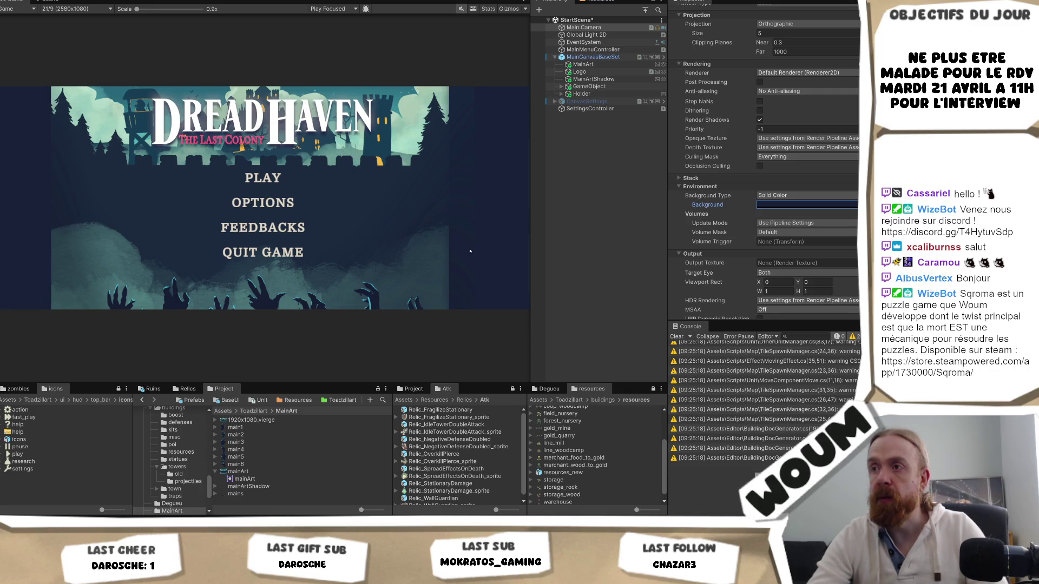
scroll(470, 251, "up", 5)
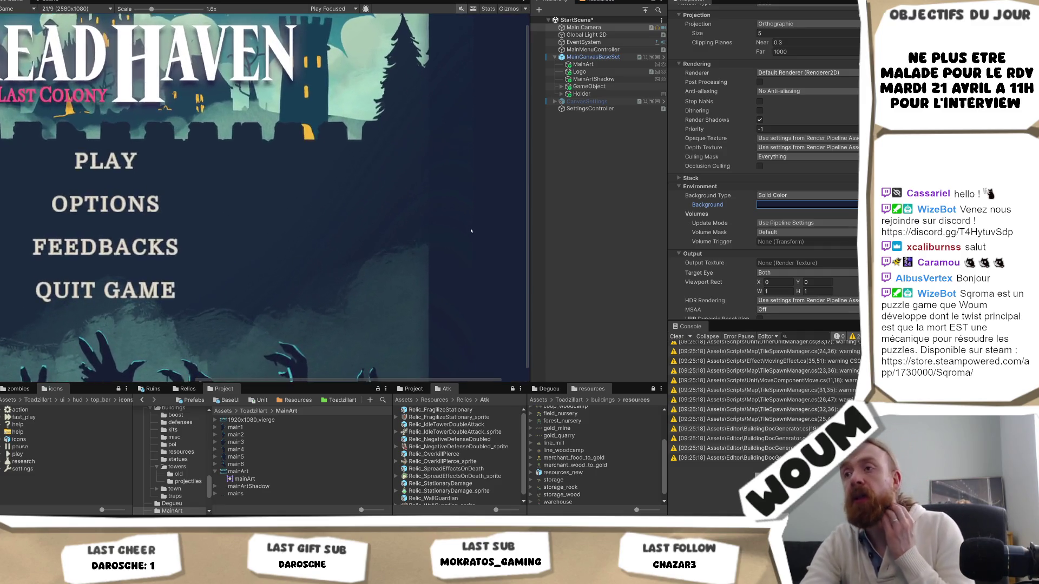
scroll(471, 231, "up", 8)
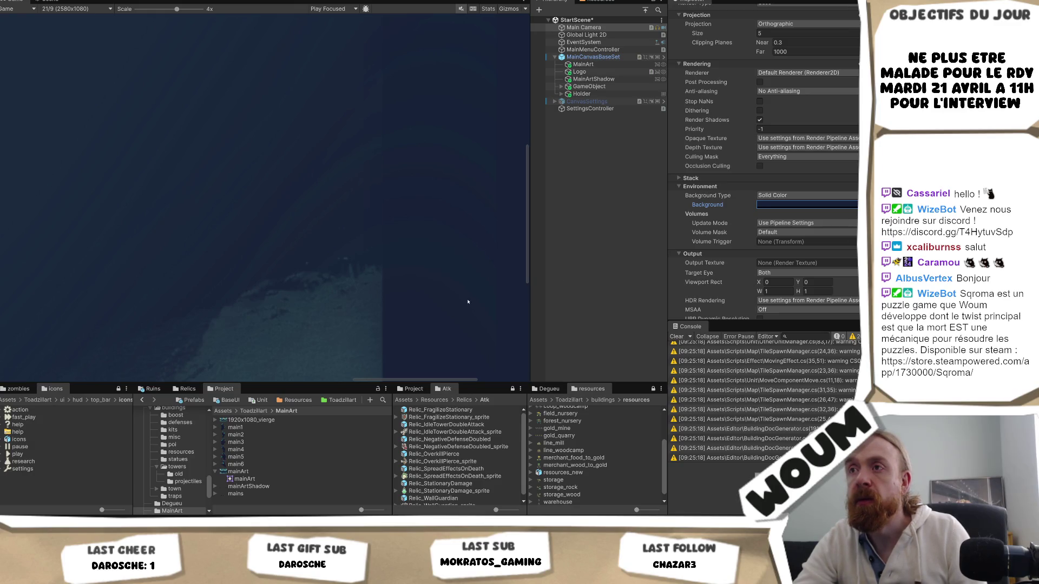
mouse_move(468, 301)
left_mouse_down()
mouse_move(413, 248)
mouse_move(339, 209)
left_mouse_up()
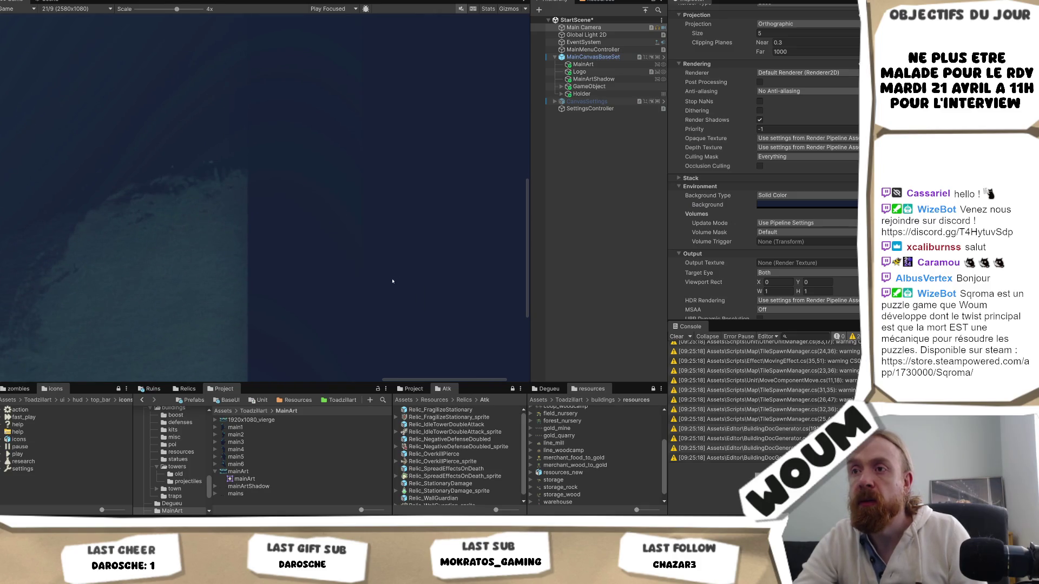
scroll(393, 281, "down", 5)
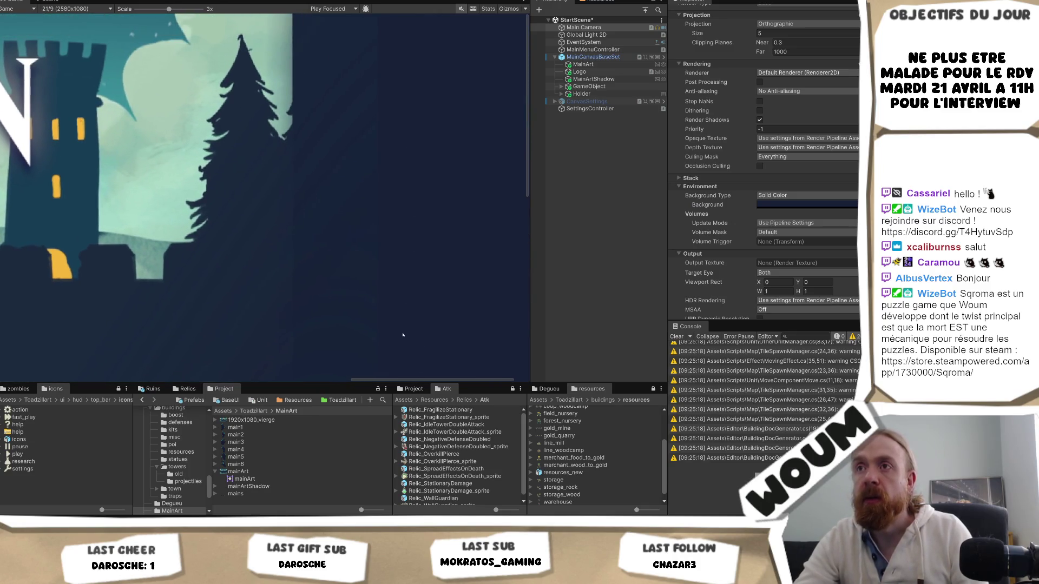
key("alt+Tab")
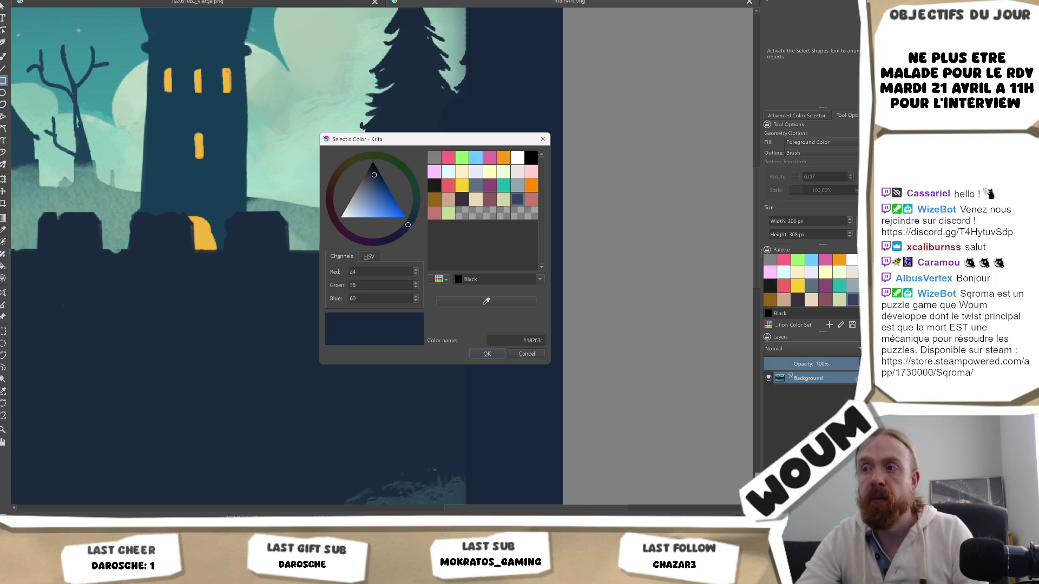
- Close Krita's Select a Color dialog with OK and return to Unity
left_click(502, 354)
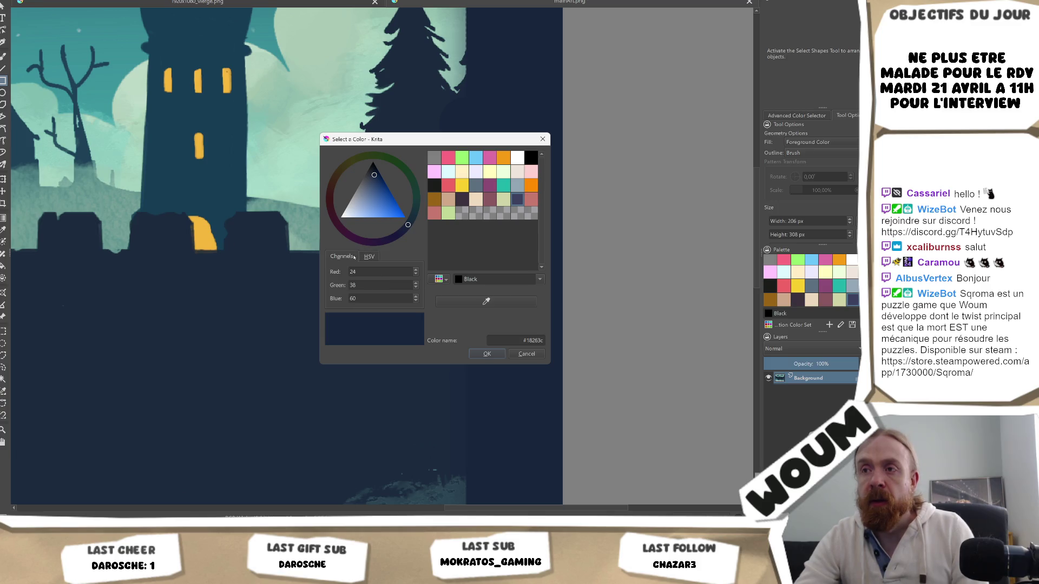
key("alt+Tab")
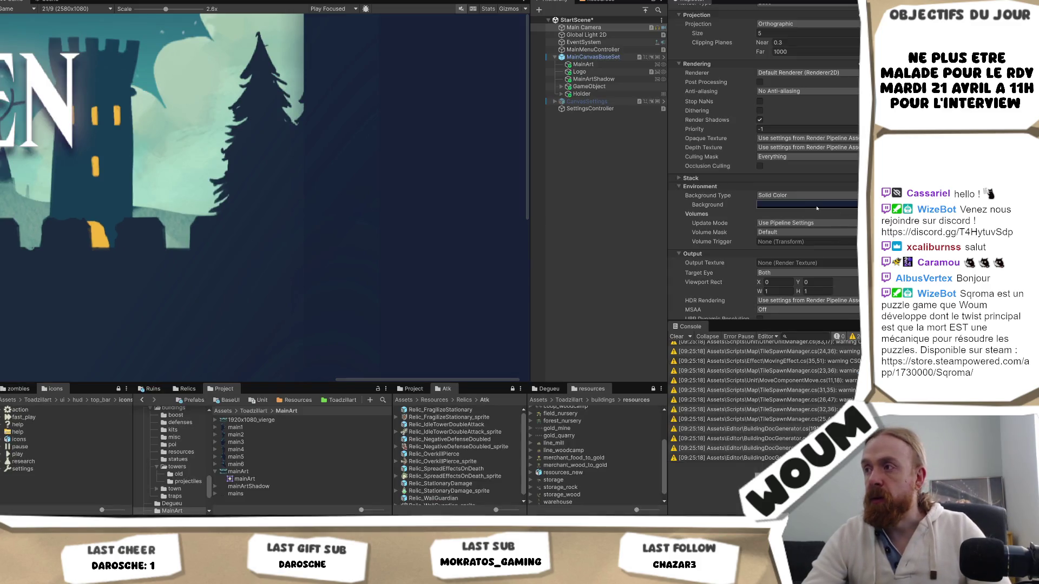
- Switch the camera Background colour sliders to RGB 0-1.0 and nudge the hue slightly
left_click(816, 206)
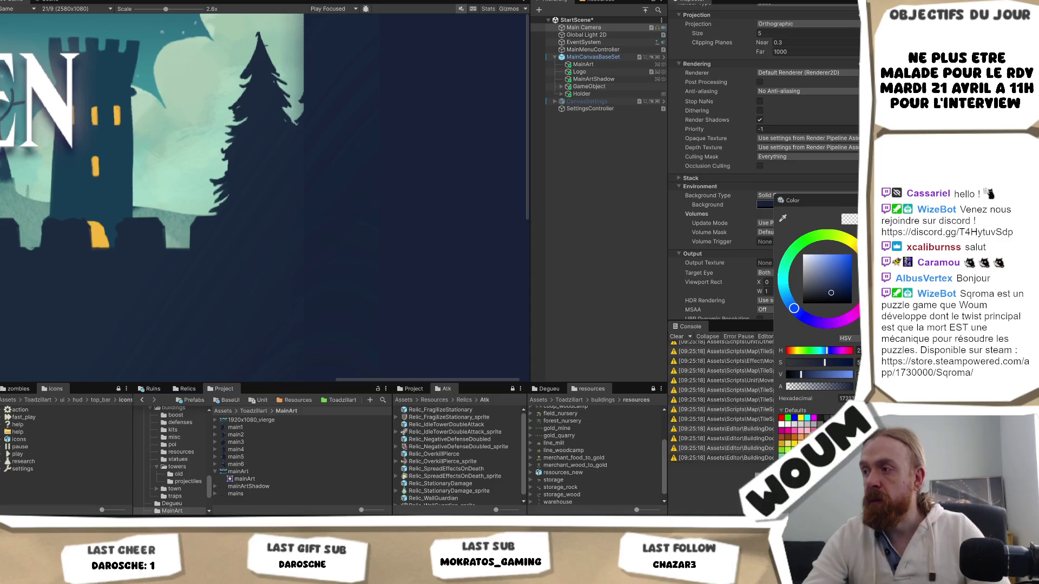
left_click(845, 338)
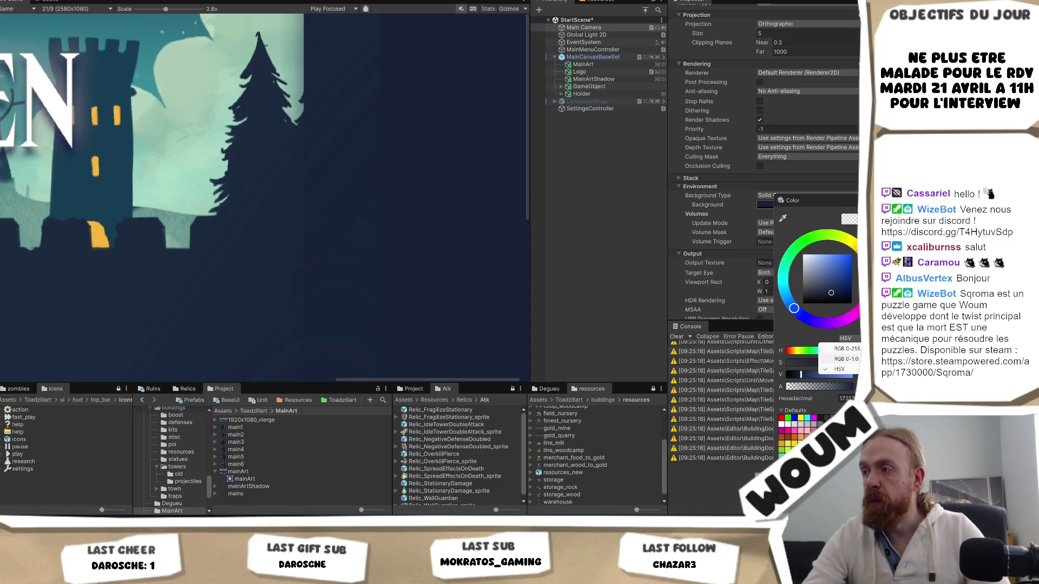
left_click(846, 359)
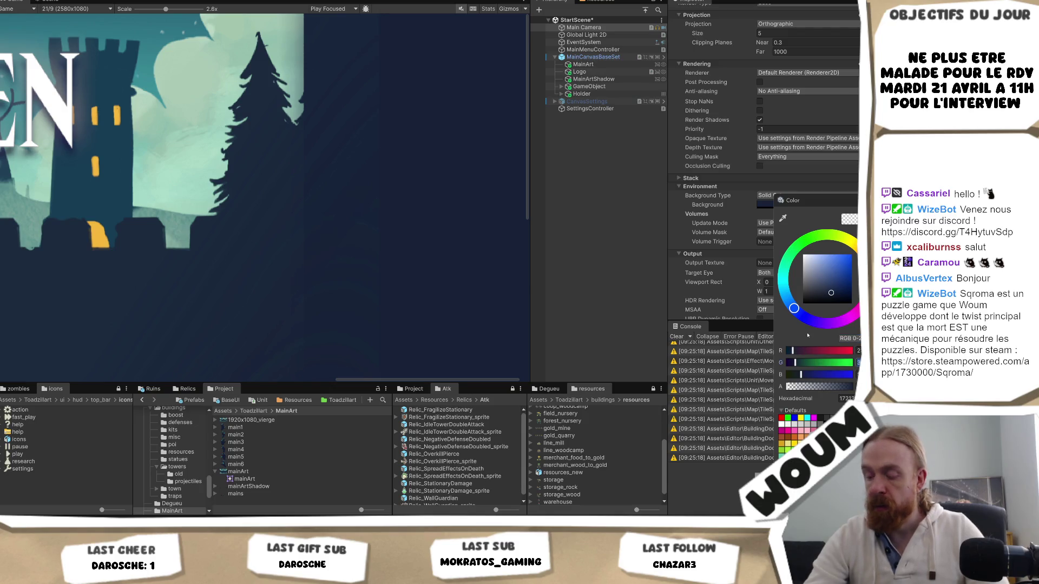
left_click_drag(794, 307, 792, 304)
scroll(500, 185, "down", 1)
scroll(500, 185, "down", 10)
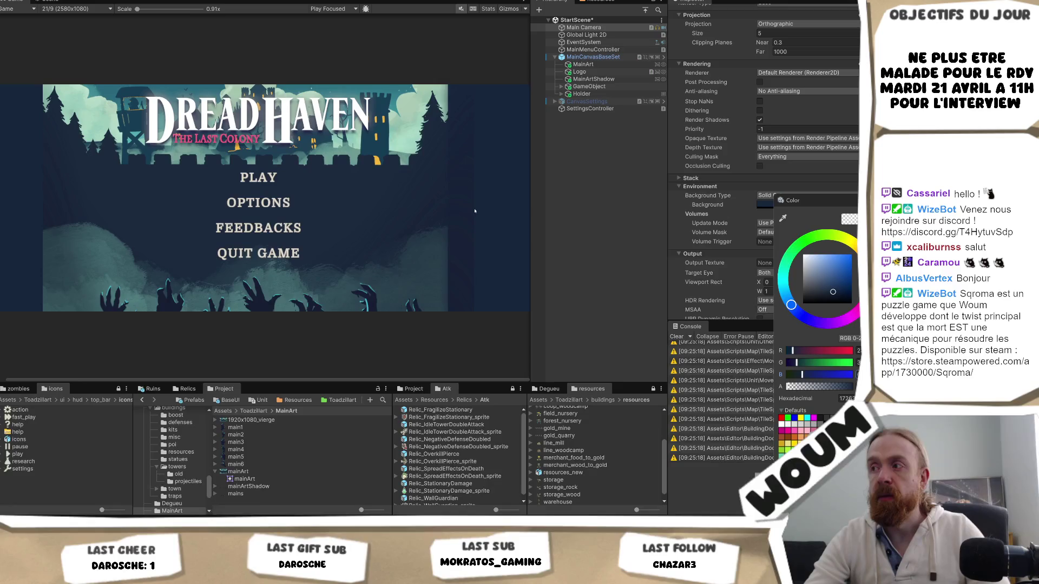
scroll(474, 211, "up", 2)
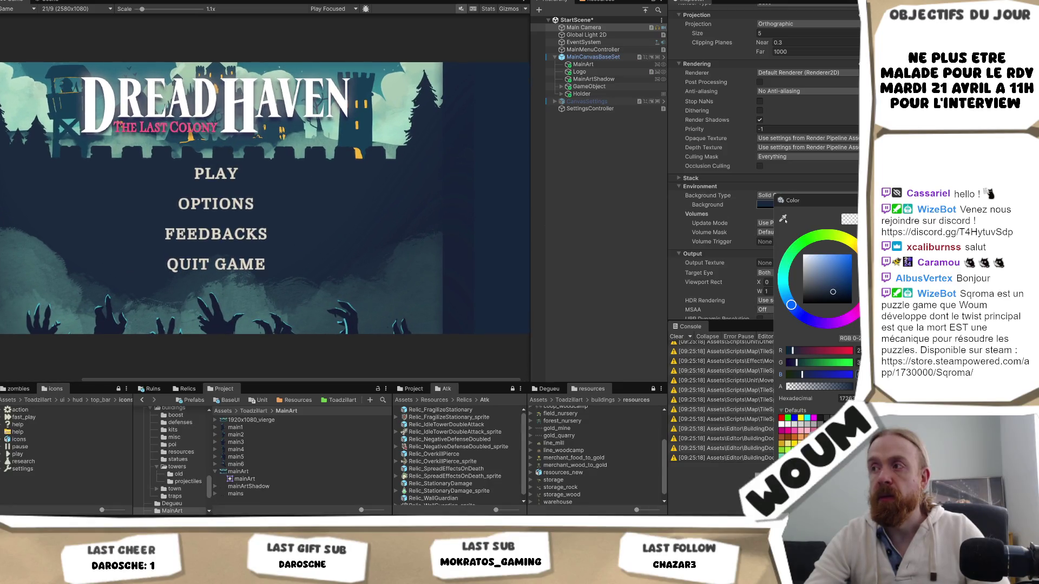
- Eyedrop the menu art's dark blue from the Game view as the background colour
left_click(783, 218)
left_click(463, 198)
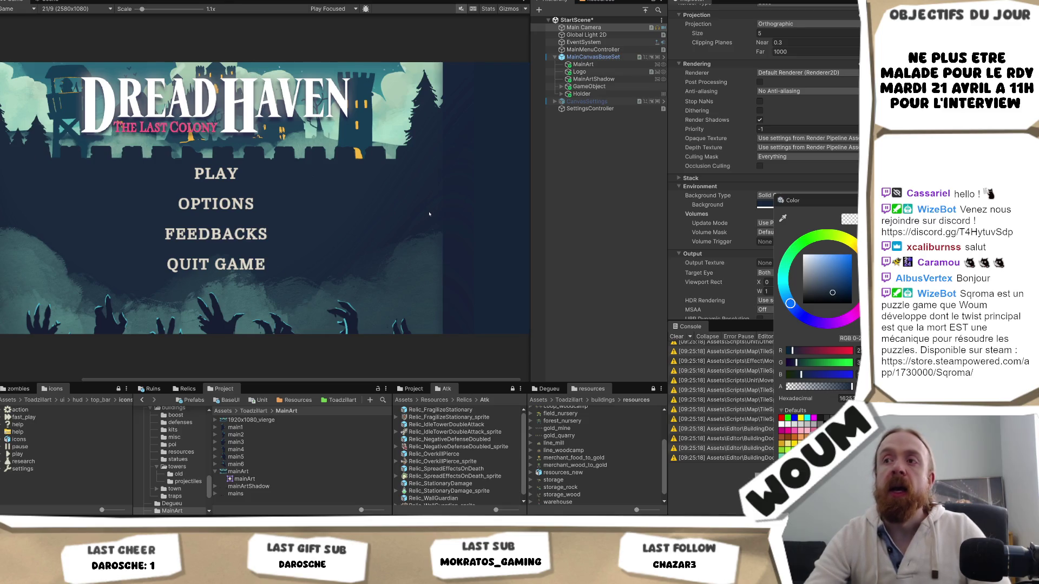
scroll(429, 214, "up", 1)
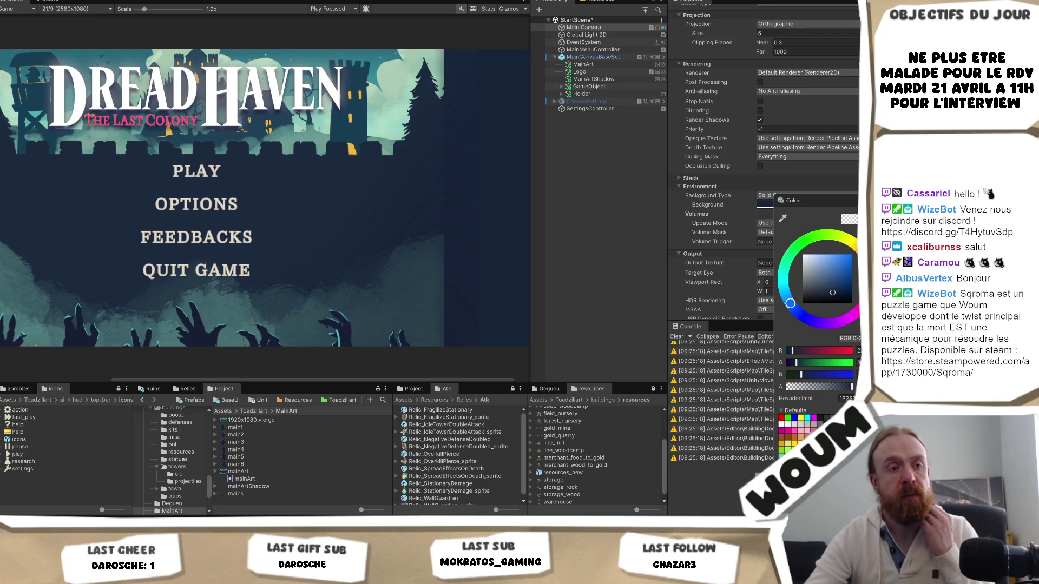
key("Escape")
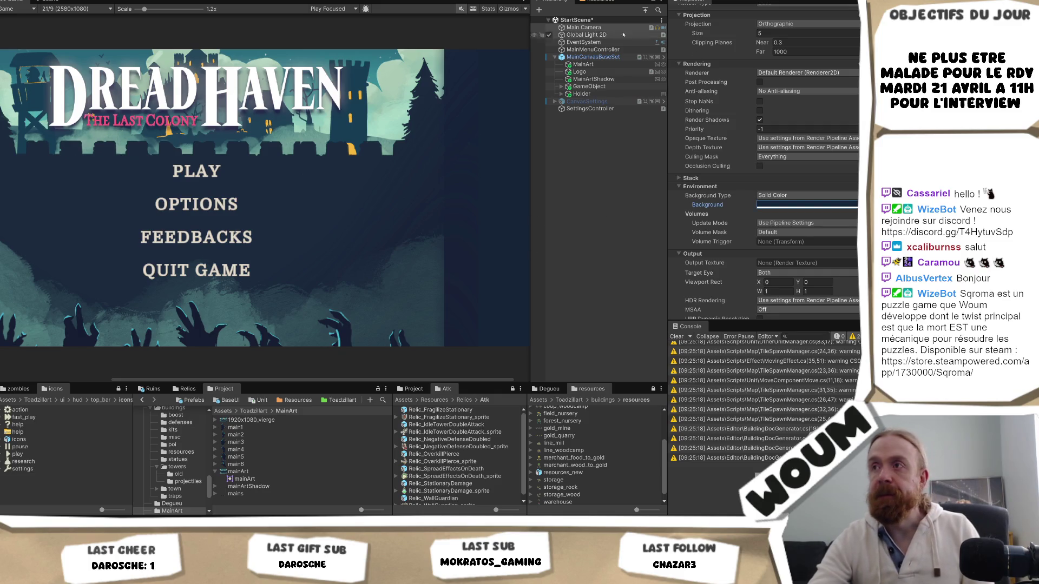
- Deactivate the MainArtShadow object in the Inspector
left_click(594, 79)
scroll(698, 81, "up", 4)
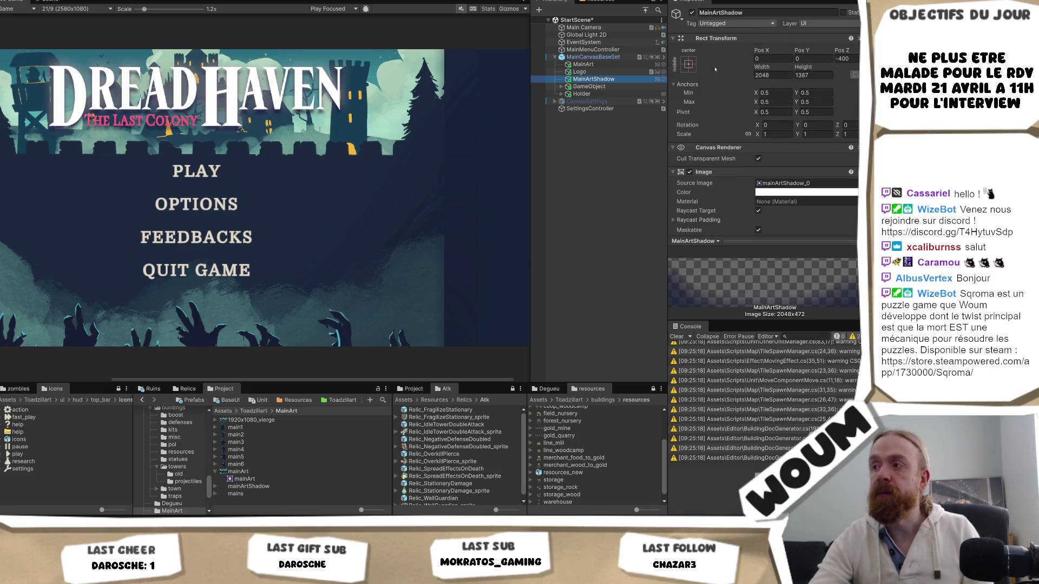
left_click(692, 13)
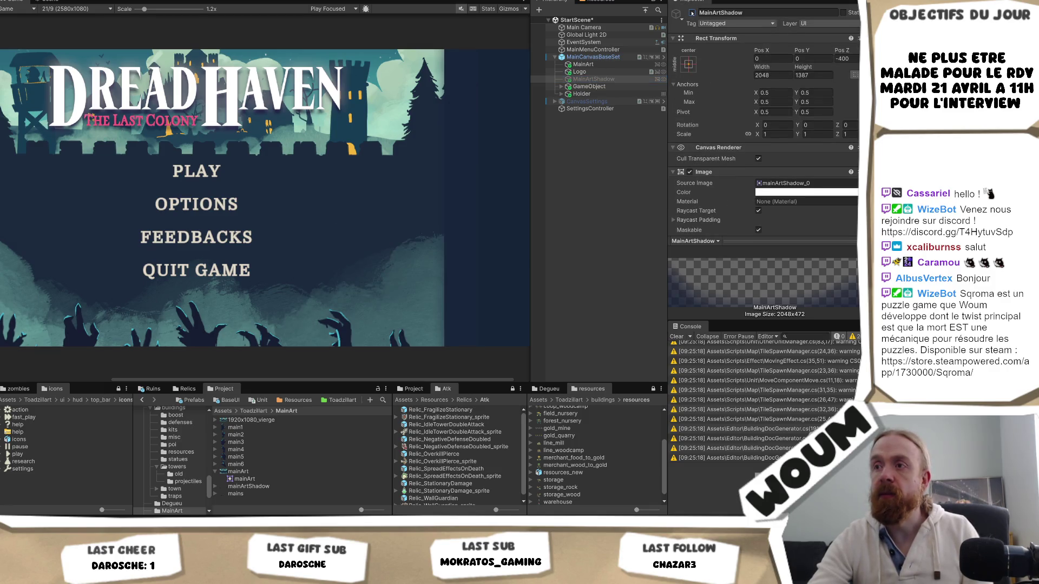
scroll(441, 199, "right", 2)
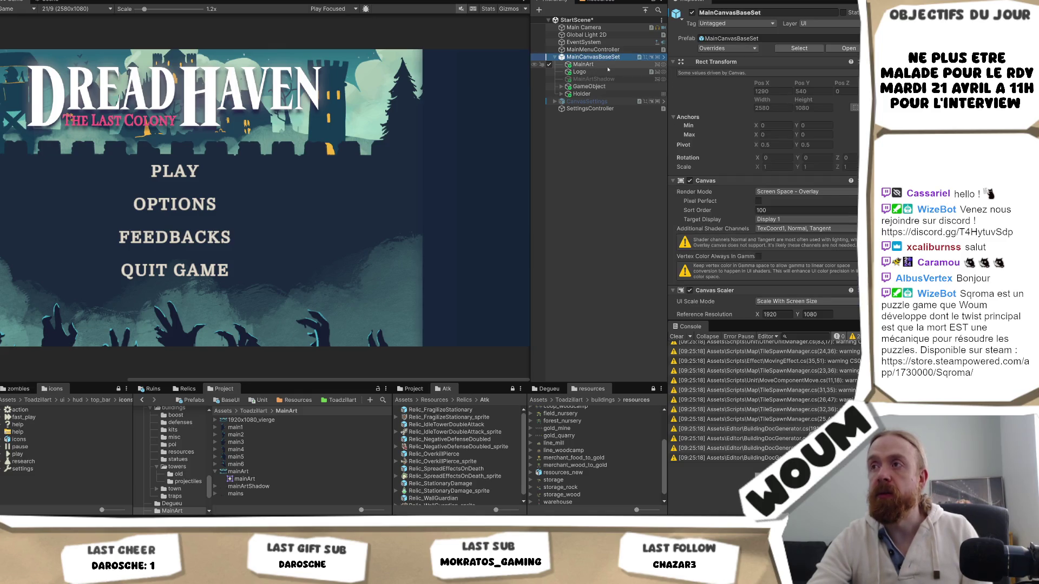
- Inspect MainArt and Main Camera, then reselect MainArtShadow
left_click(583, 64)
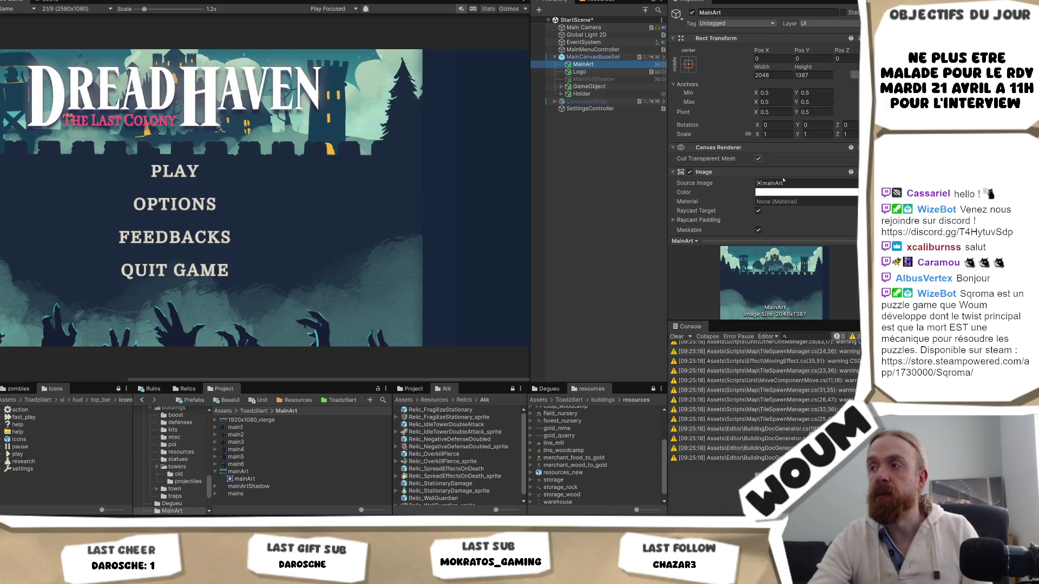
left_click(582, 28)
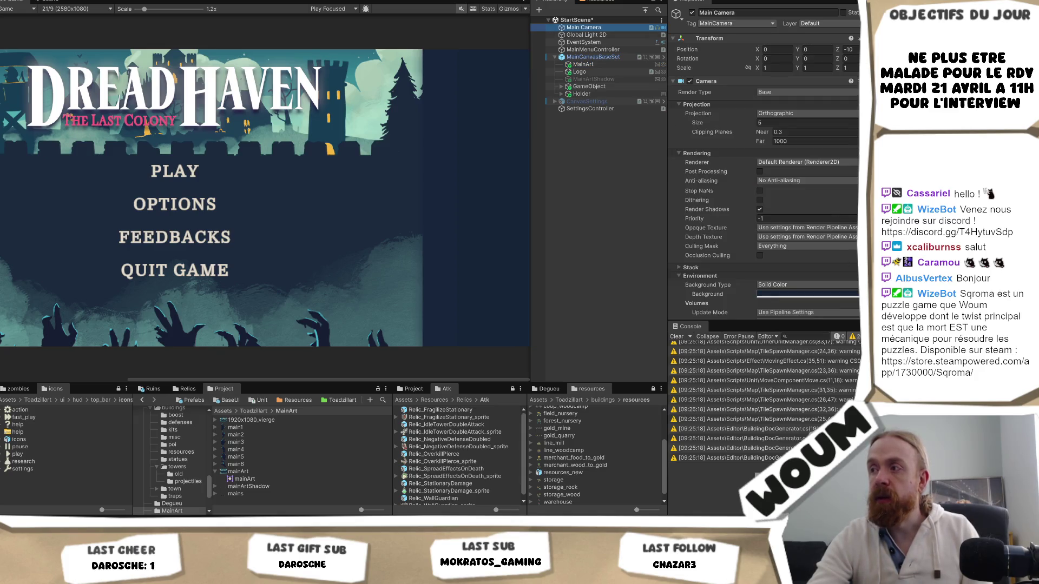
left_click(434, 197)
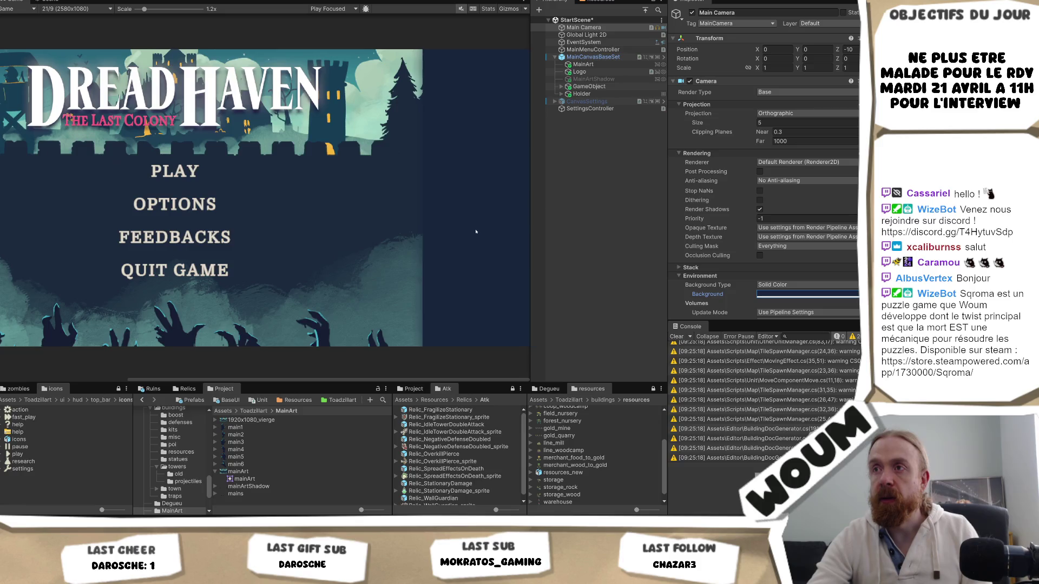
scroll(476, 231, "down", 3)
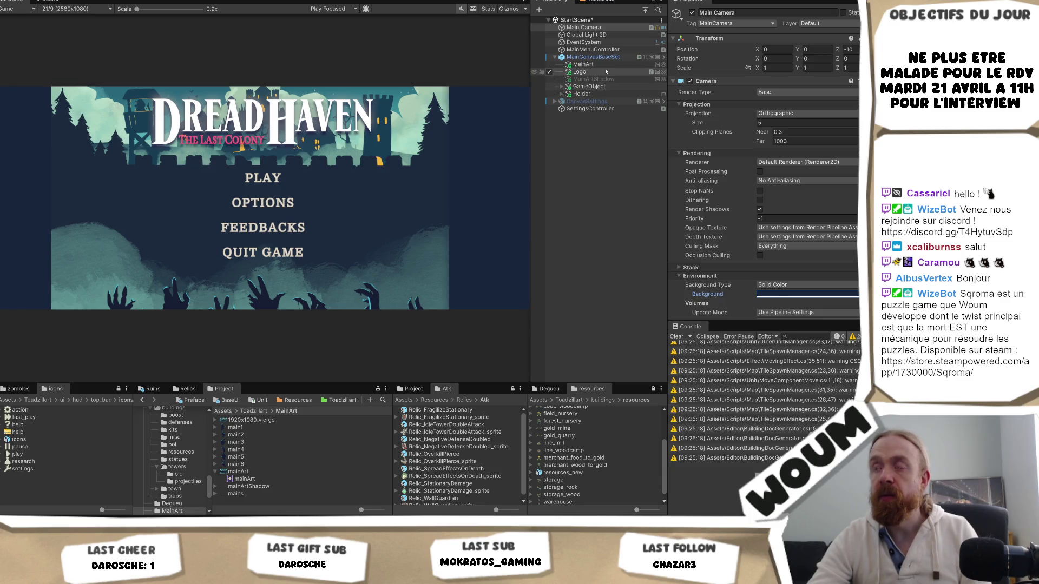
left_click(606, 79)
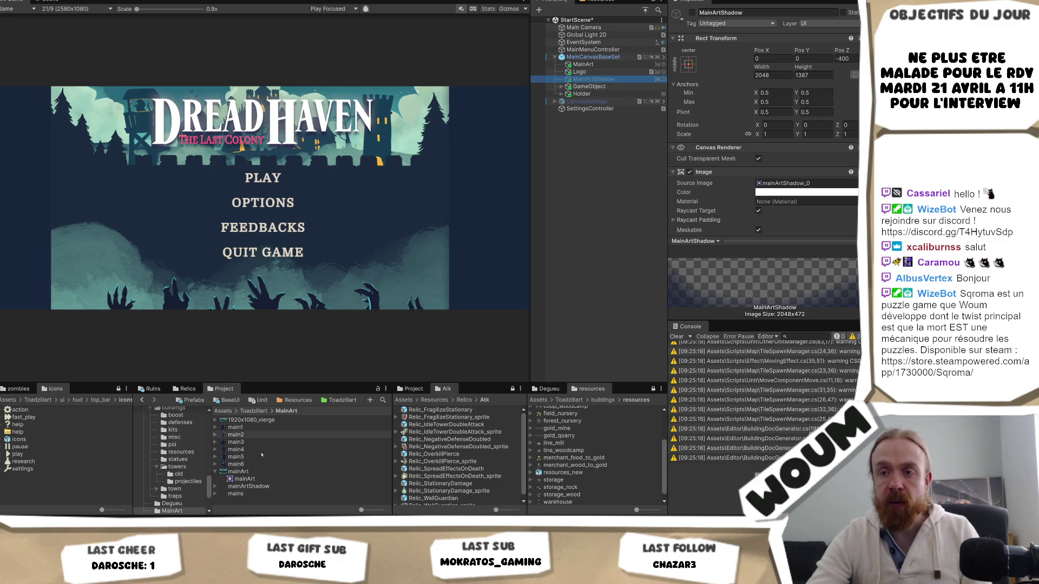
scroll(170, 460, "down", 1)
- Open mainArtShadow.png in Krita as a new document and centre it in the view
key("alt+Tab")
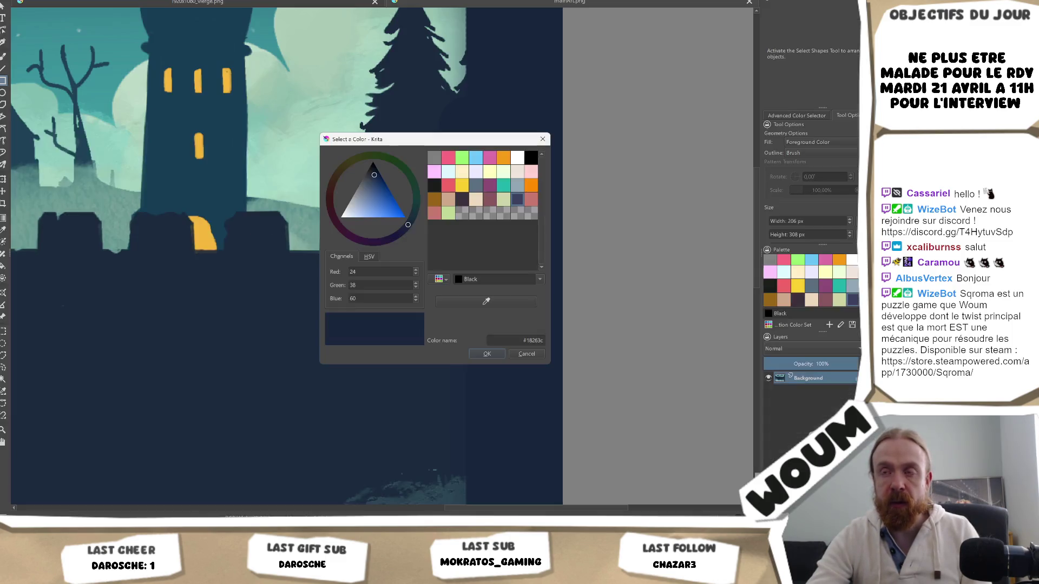
left_click_drag(567, 114, 567, 114)
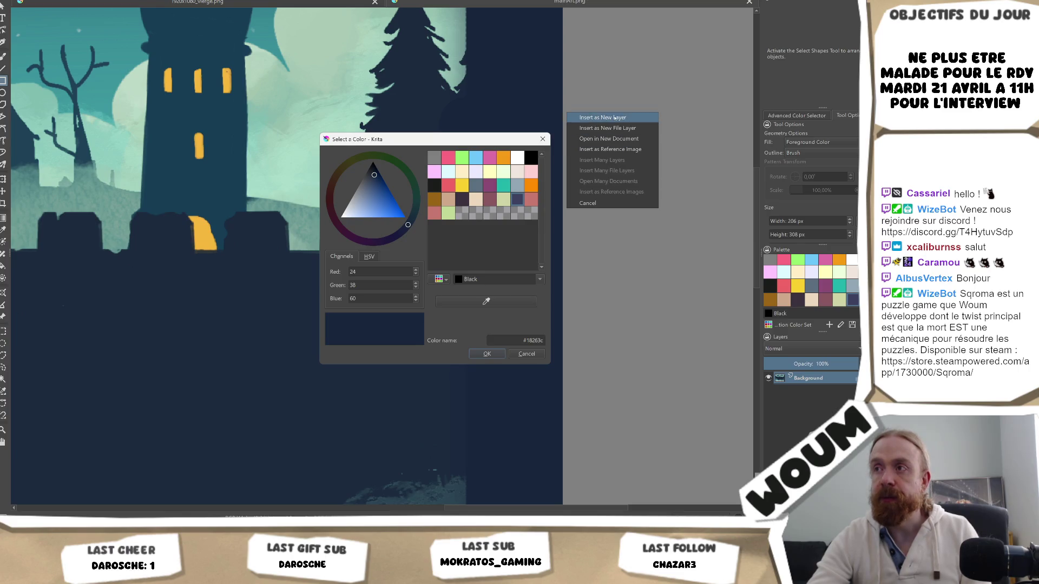
left_click(616, 139)
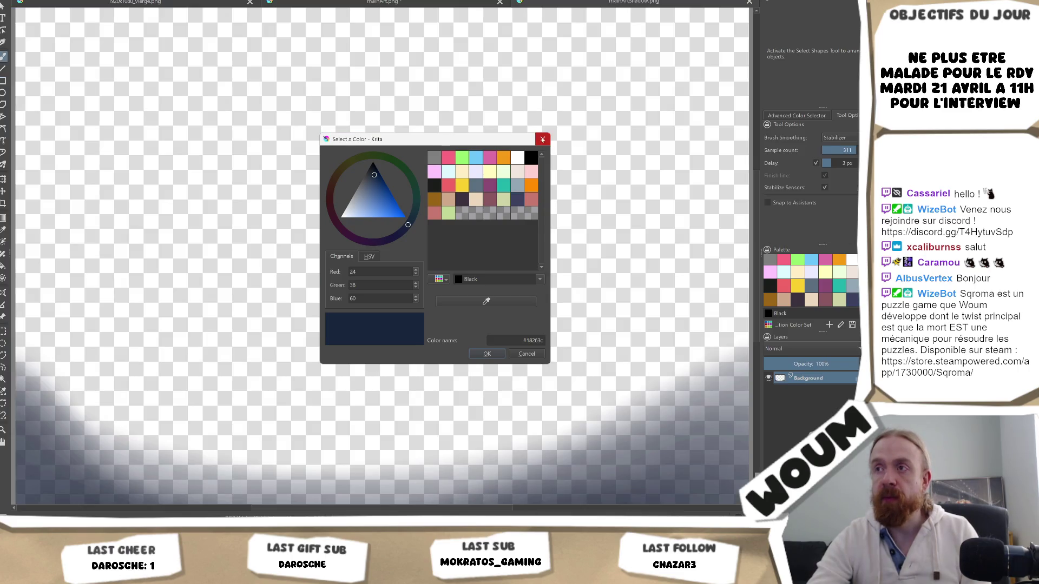
scroll(462, 145, "down", 5)
scroll(462, 145, "up", 3)
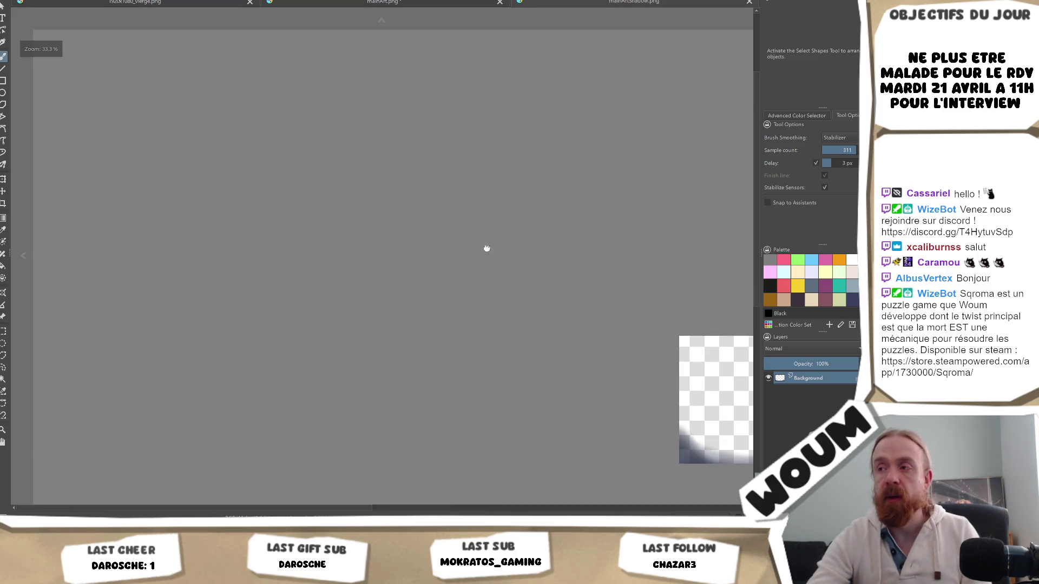
left_click_drag(487, 248, 351, 109)
left_click_drag(611, 250, 356, 221)
scroll(465, 218, "up", 3)
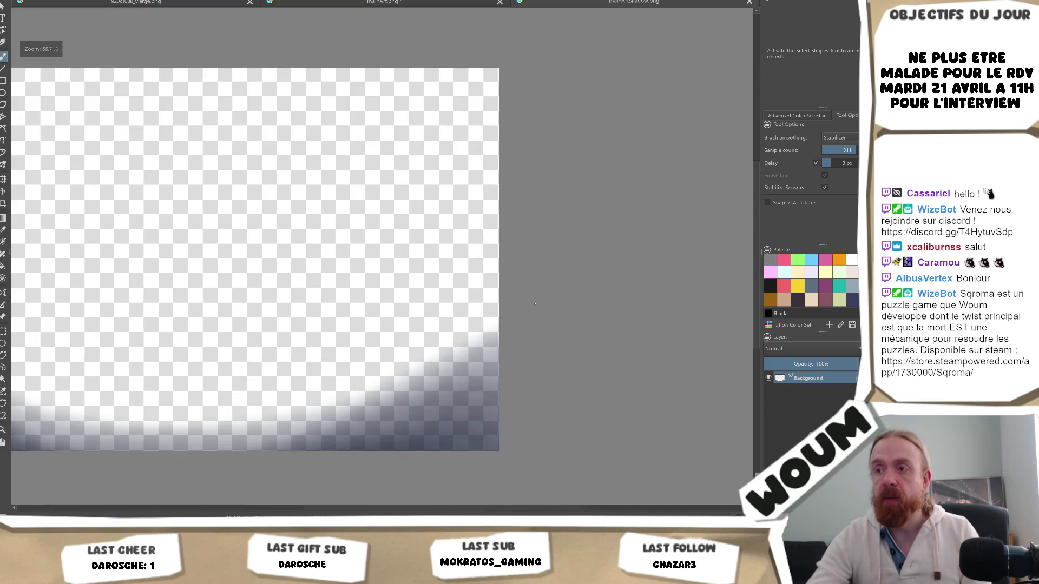
scroll(539, 126, "down", 1)
- Fill the shadow image's right edge with a dark rectangle and save it
left_click_drag(520, 162, 438, 403)
key("ctrl+z")
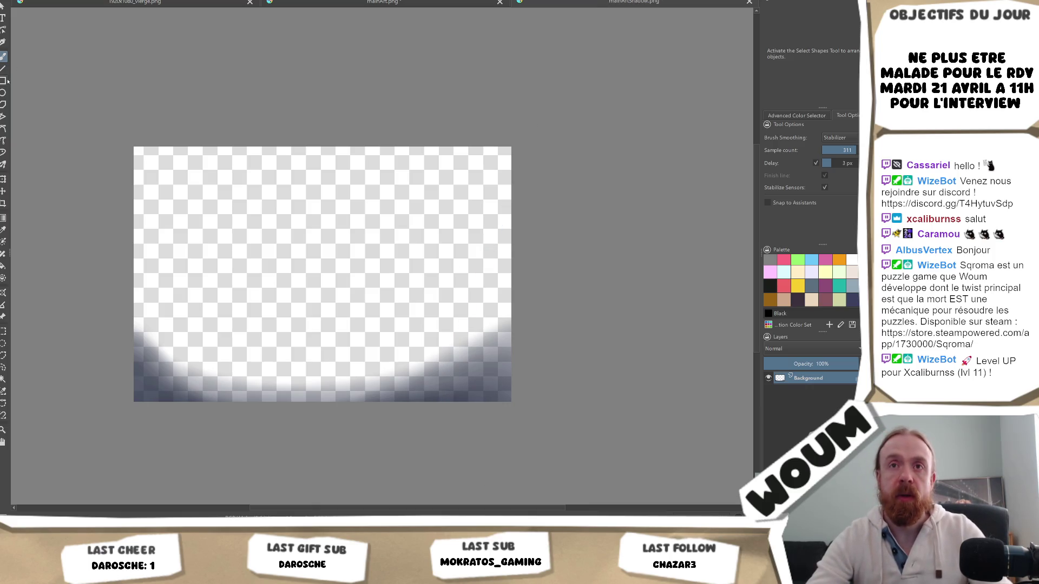
left_click(3, 80)
mouse_move(534, 122)
left_mouse_down()
mouse_move(490, 341)
mouse_move(486, 433)
left_mouse_up()
key("ctrl+s")
key("Return")
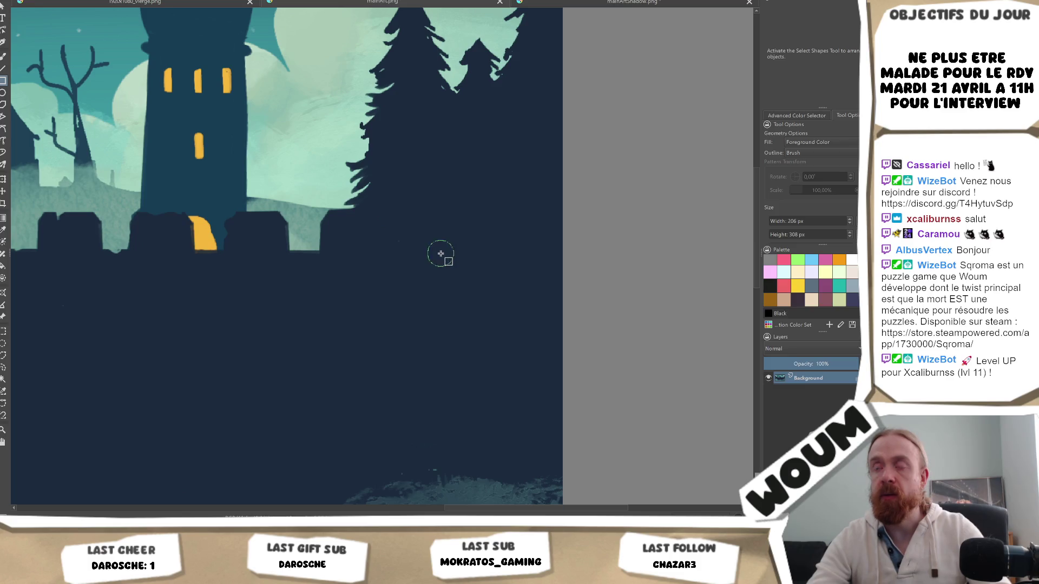
- Fit the image in view, export it as PNG and check the menu in Unity
key("2")
key("ctrl+s")
key("Return")
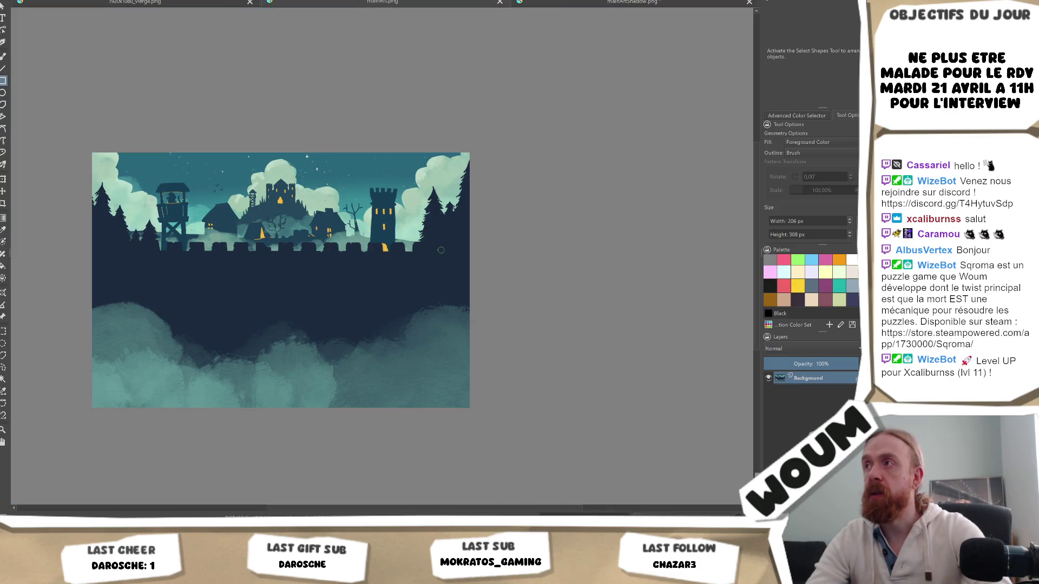
key("alt+Tab")
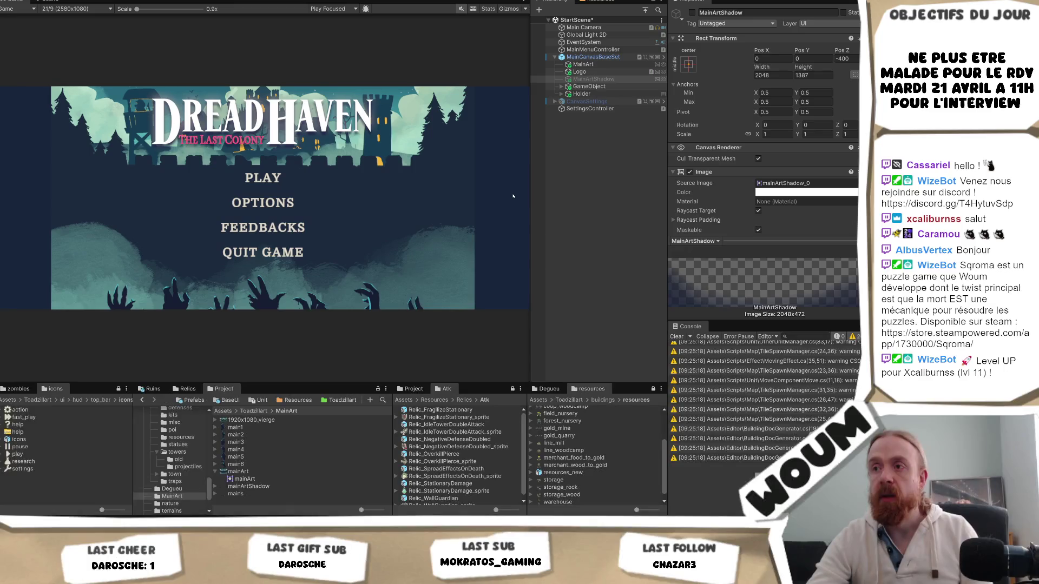
key("alt+Tab")
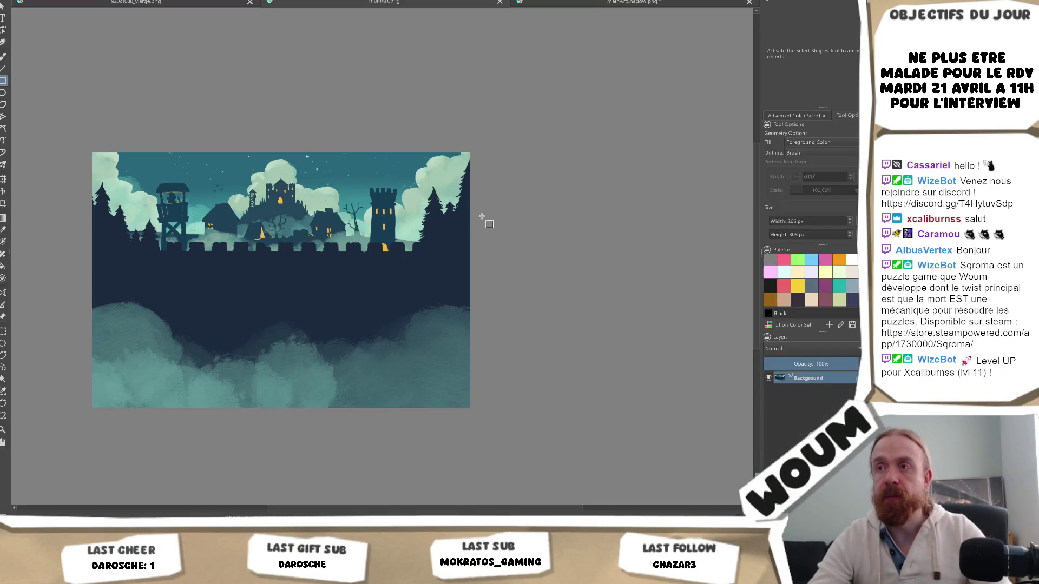
- Add another tall dark rectangle inside the shadow image's right edge and save the PNG
key("ctrl+Tab")
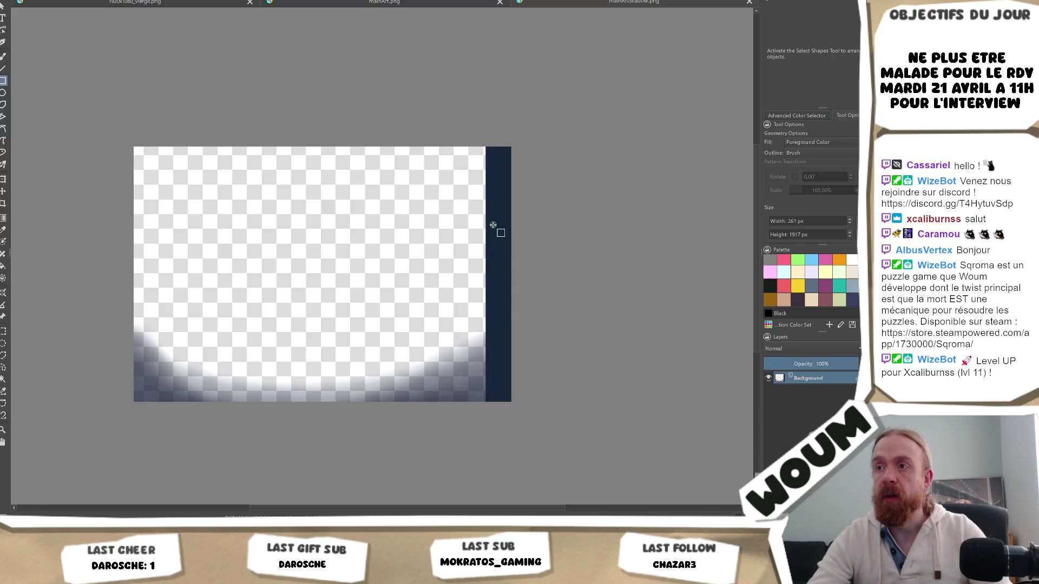
mouse_move(494, 224)
left_mouse_down()
mouse_move(360, 320)
mouse_move(467, 324)
left_mouse_up()
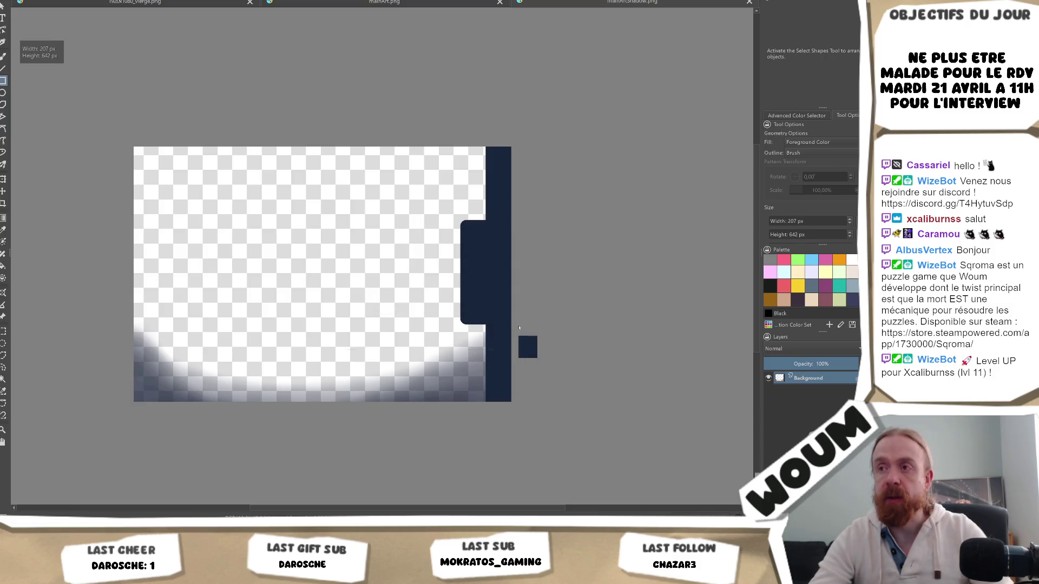
key("ctrl+s")
key("Return")
key("alt+Tab")
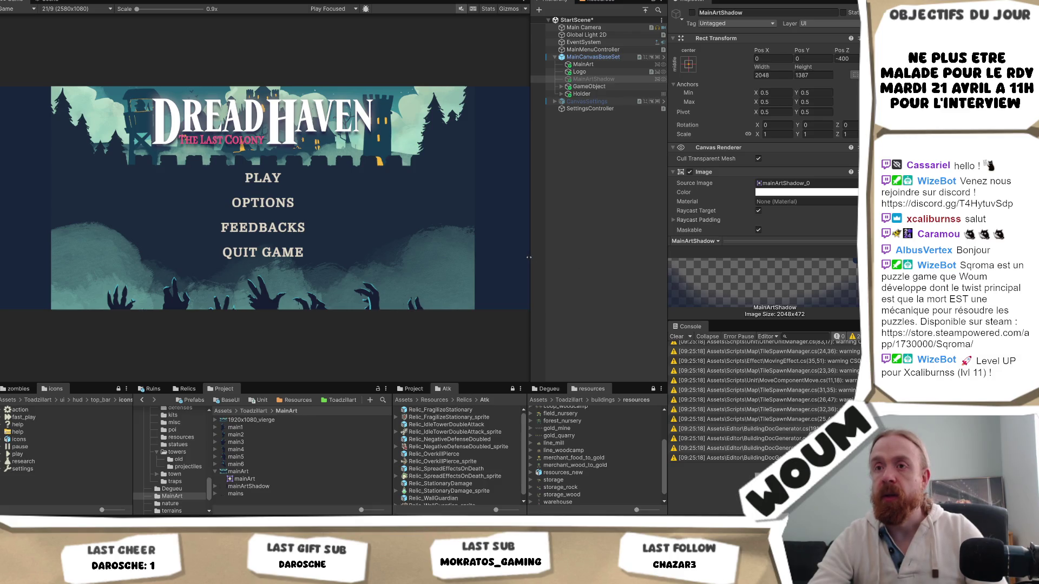
- Reactivate MainArtShadow and open then close its Image Color picker unchanged
left_click(692, 12)
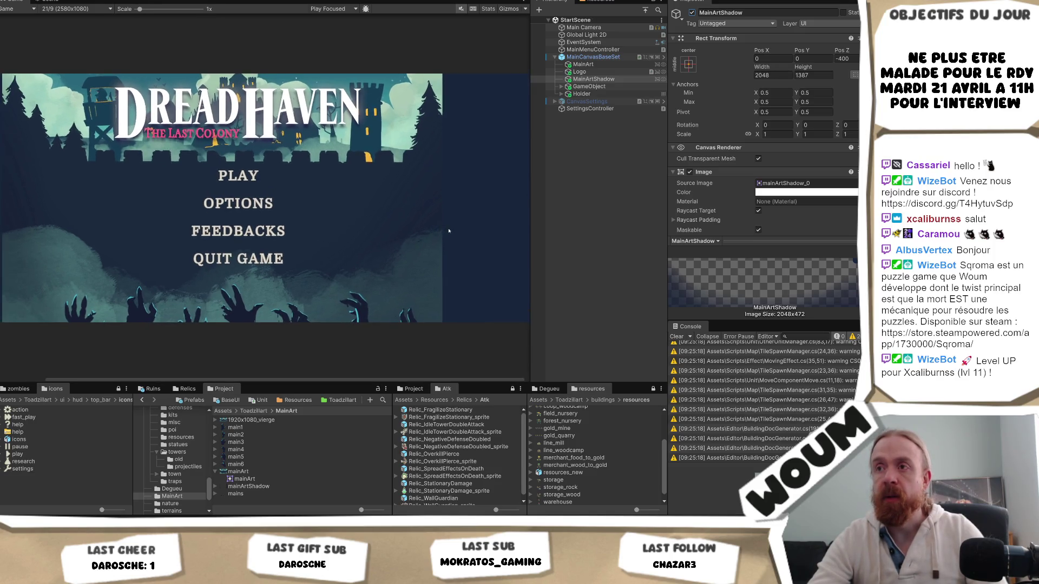
left_click(812, 192)
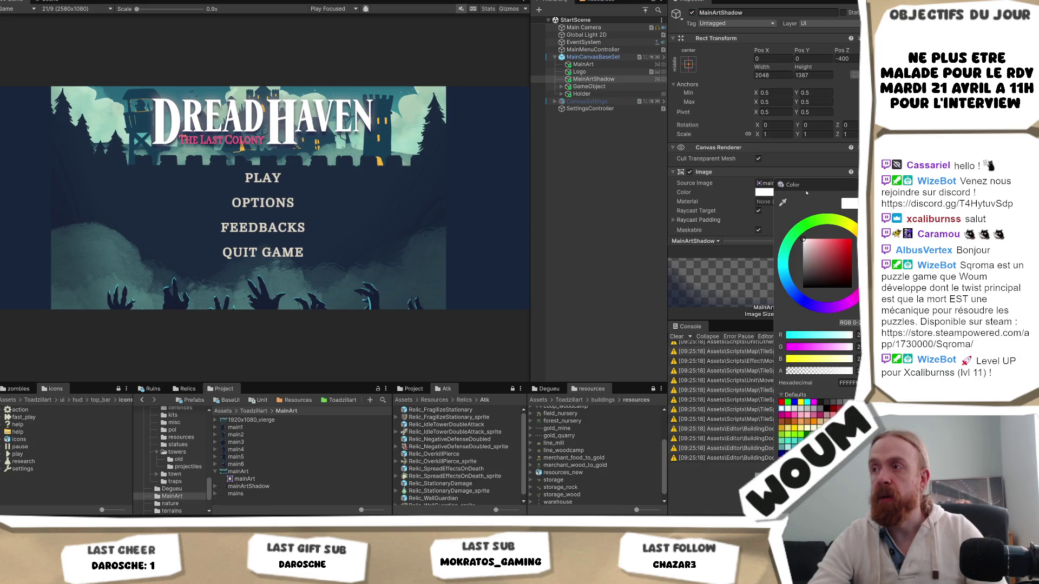
left_click(498, 231)
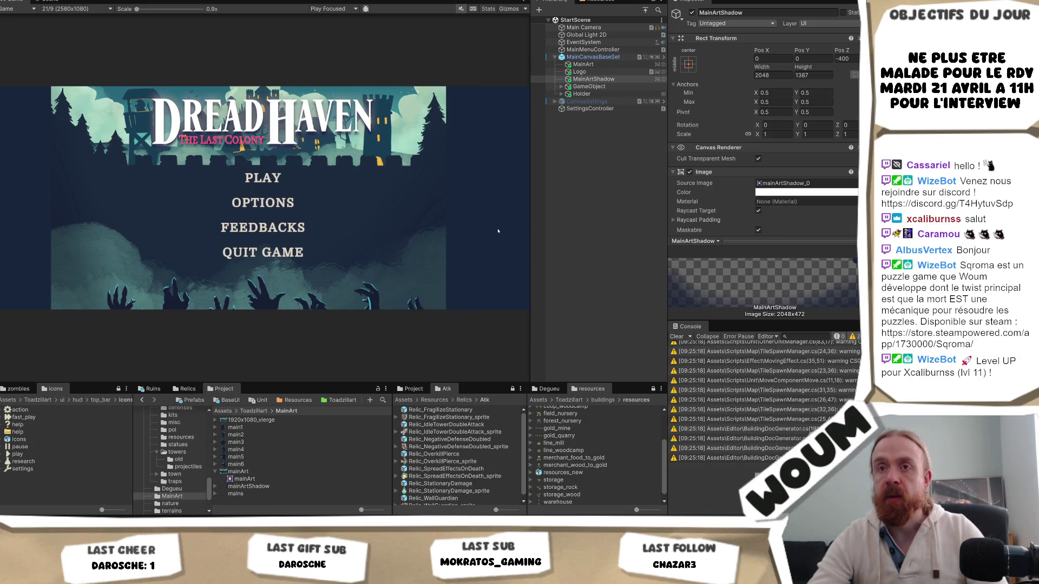
- Paint a dark test block on the shadow image, export the PNG, and check the sprite in Unity
key("alt+Tab")
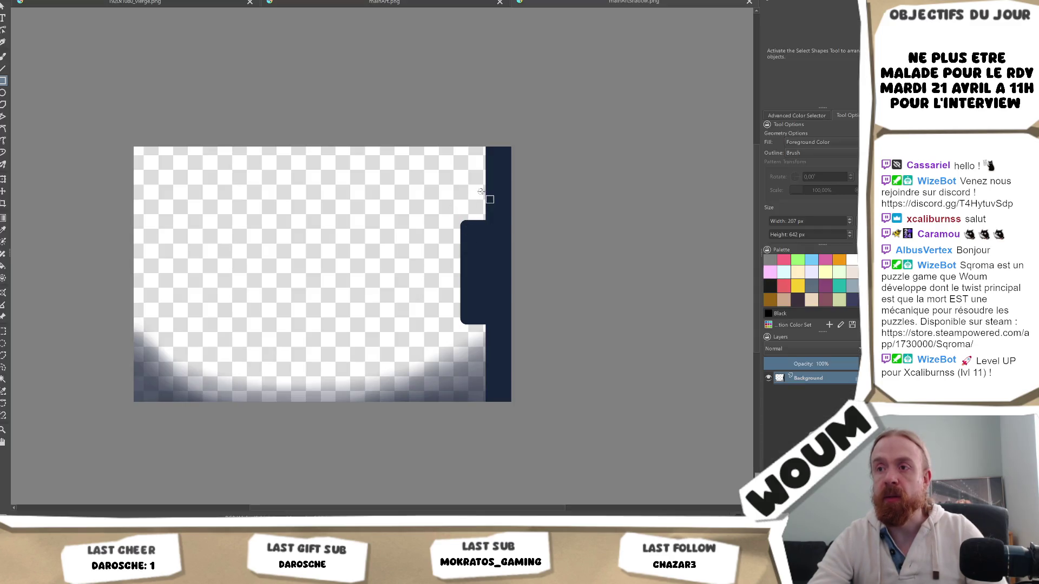
mouse_move(424, 163)
left_mouse_down()
mouse_move(393, 310)
mouse_move(218, 356)
mouse_move(224, 324)
left_mouse_up()
key("ctrl+s")
key("Return")
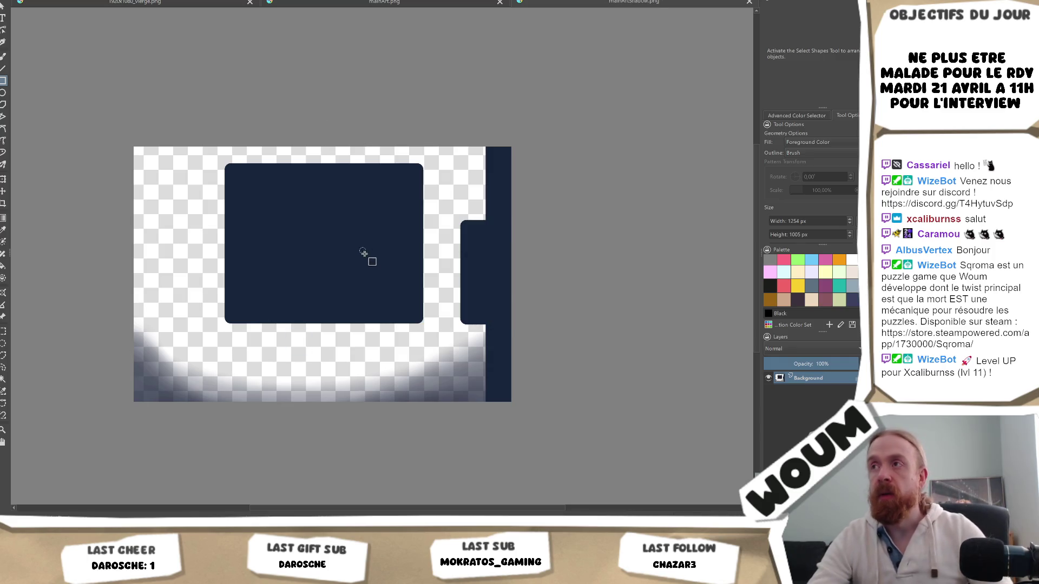
key("alt+Tab")
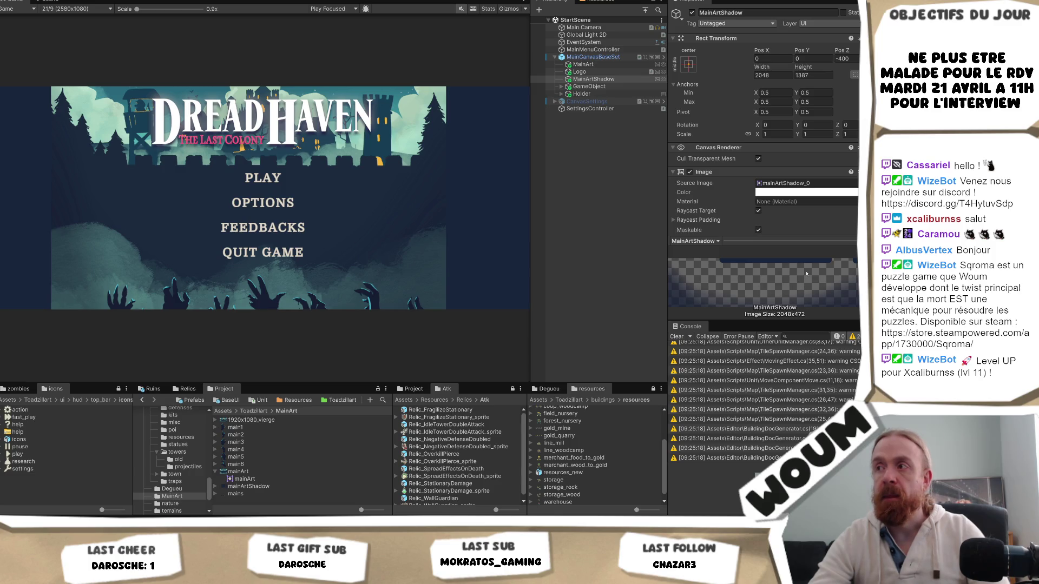
scroll(830, 195, "down", 2)
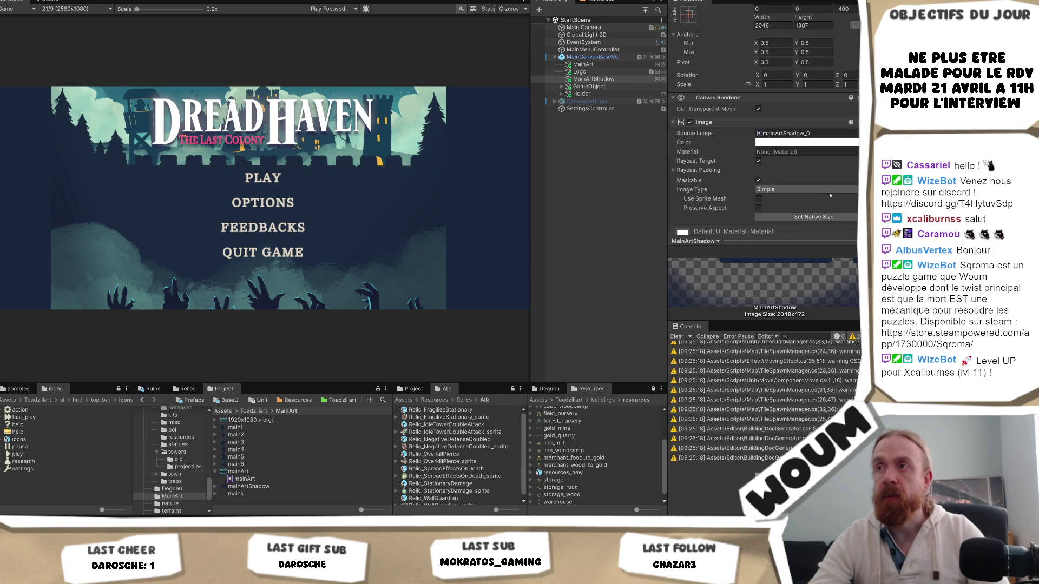
scroll(830, 195, "up", 2)
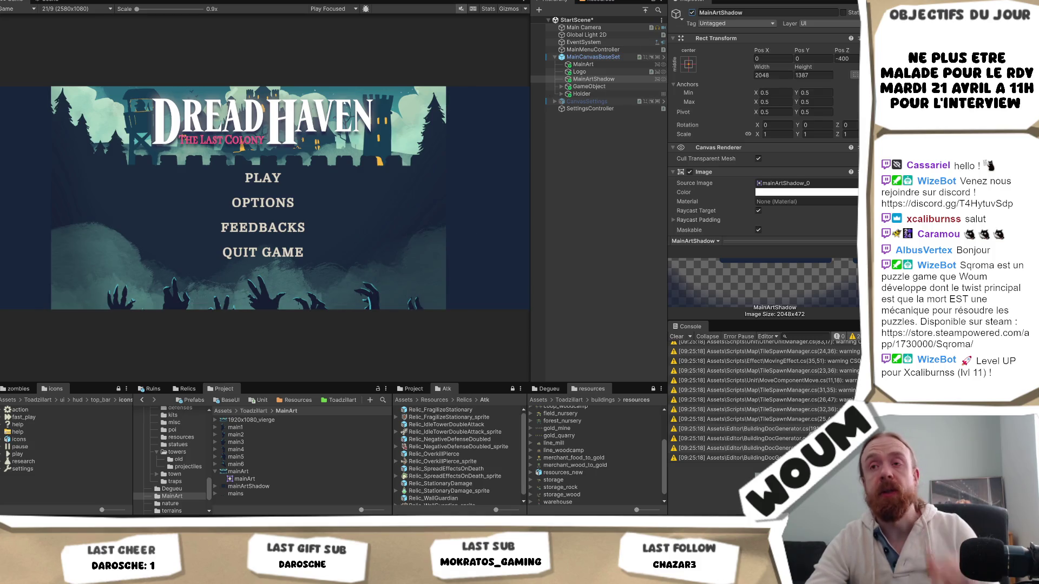
key("alt+Tab")
- Replace the test block with a navy rectangle across the canvas top, export as PNG, and check in Unity
key("ctrl+z")
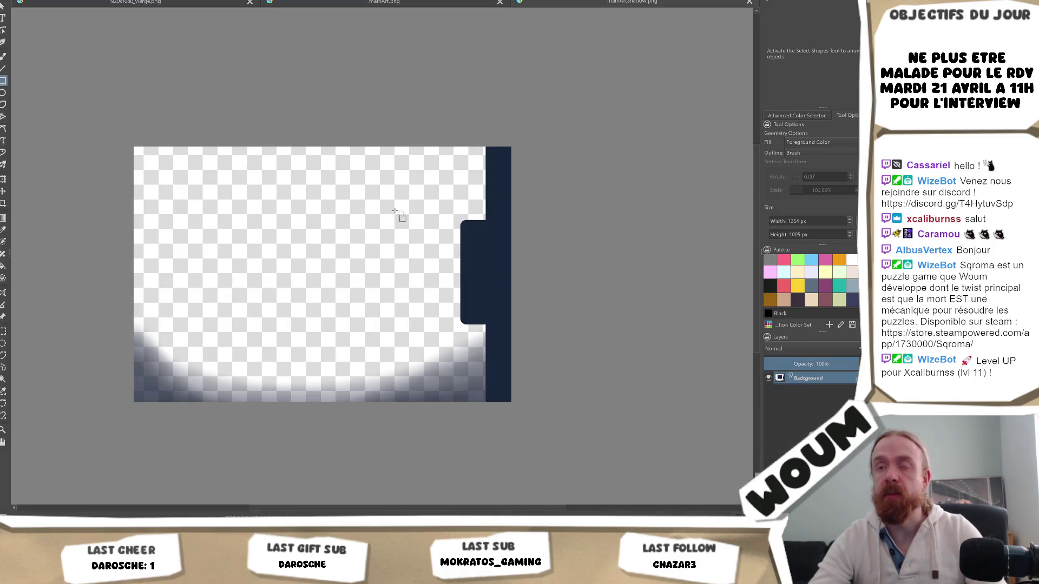
mouse_move(237, 120)
left_mouse_down()
mouse_move(327, 193)
mouse_move(591, 176)
mouse_move(581, 203)
left_mouse_up()
left_click_drag(108, 130, 562, 279)
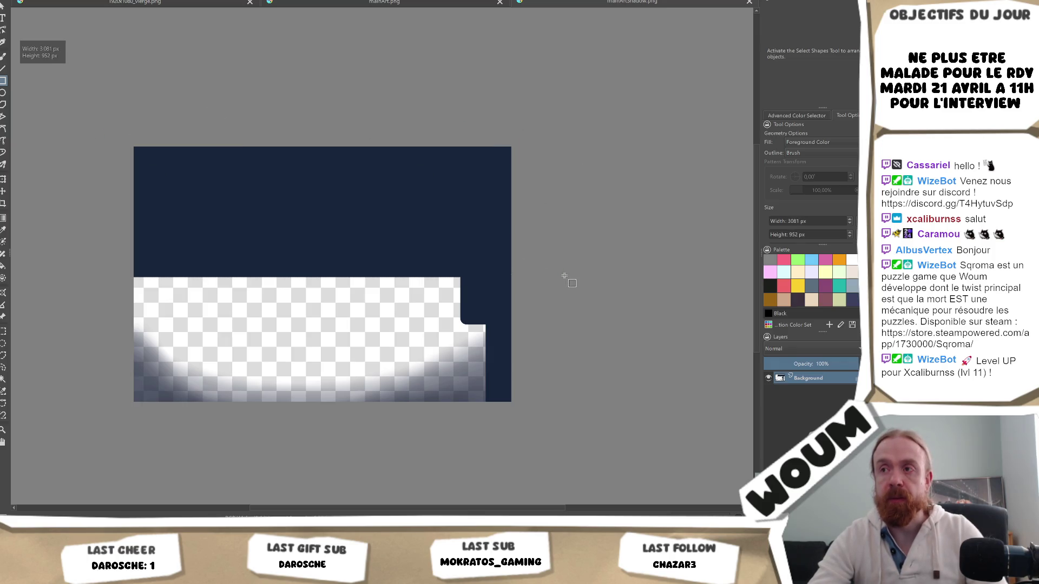
key("ctrl+s")
key("Return")
key("alt+Tab")
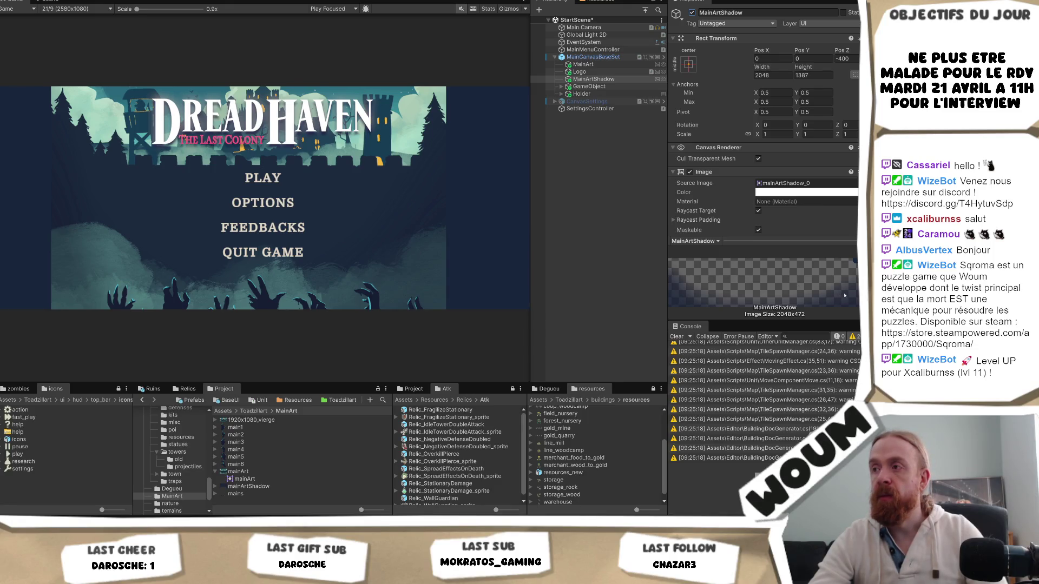
- Undo the navy rectangle strips so only the soft bottom shading remains
key("alt+Tab")
key("ctrl+z")
key("ctrl+z")
key("ctrl+z")
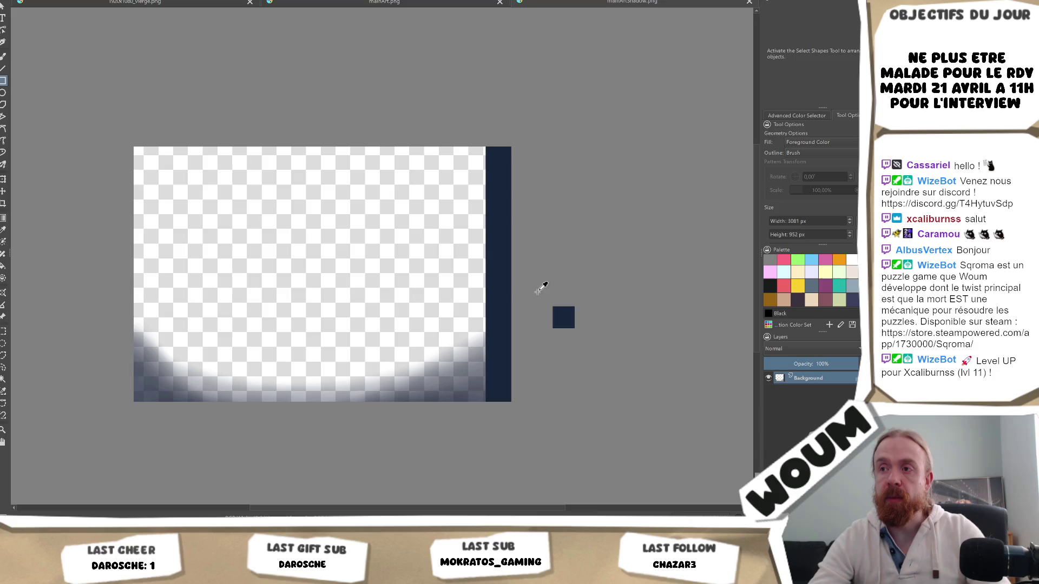
key("ctrl+z")
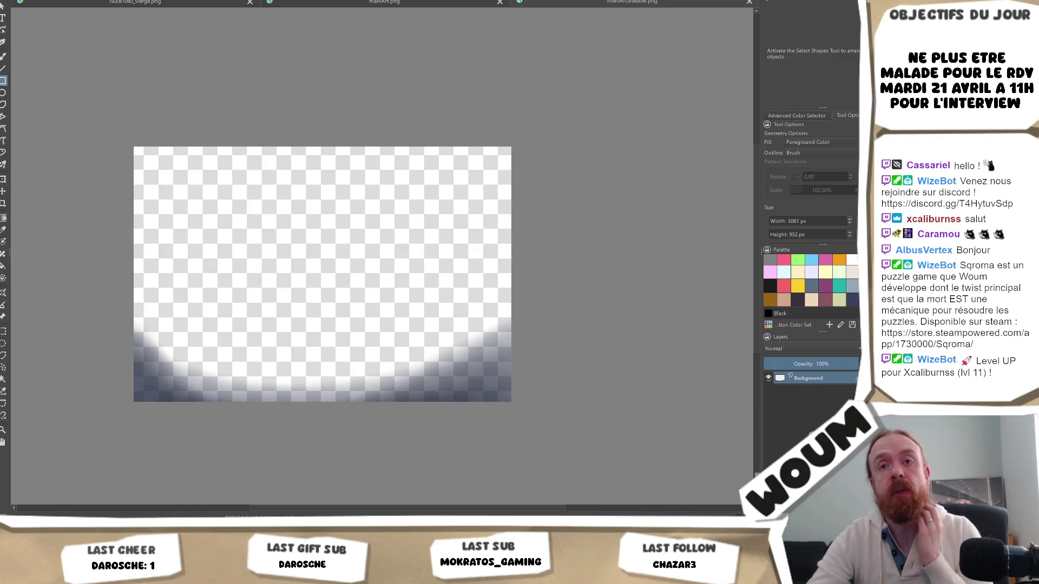
left_click(3, 217)
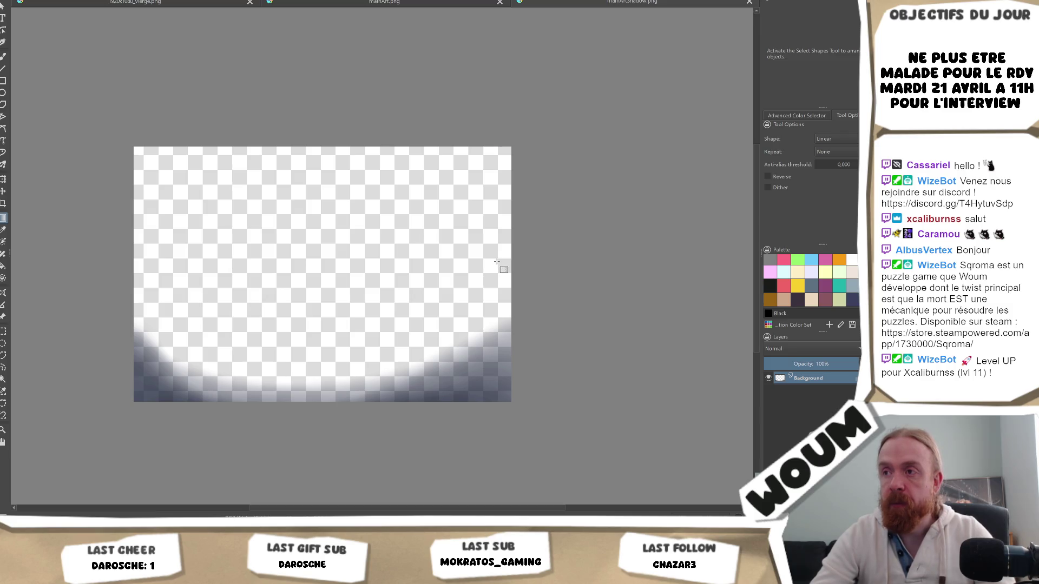
- Draw dark gradients fading inward from the right and left edges, then check them in Unity
left_click_drag(497, 262, 496, 262)
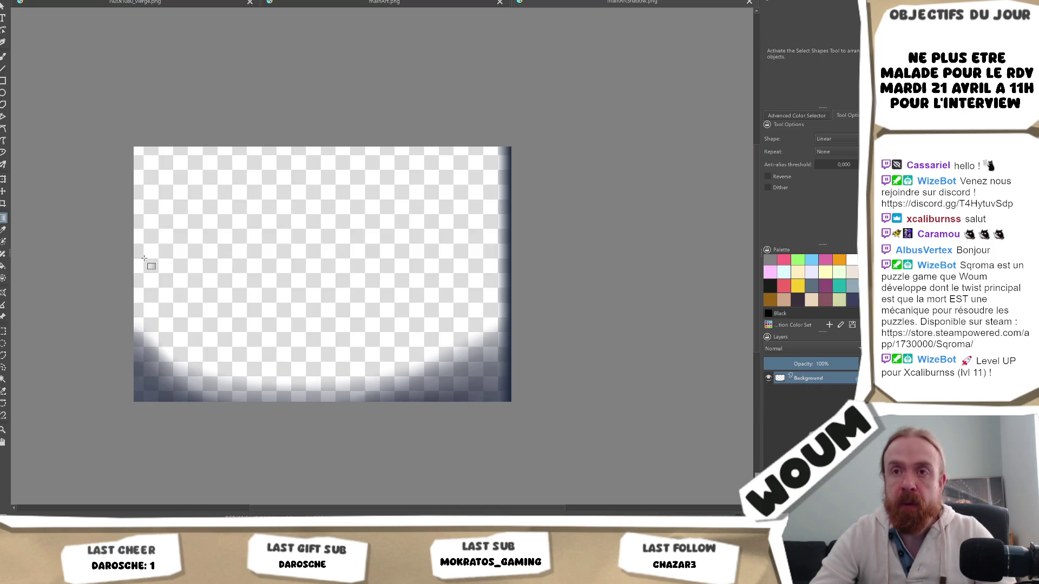
left_click_drag(143, 259, 144, 259)
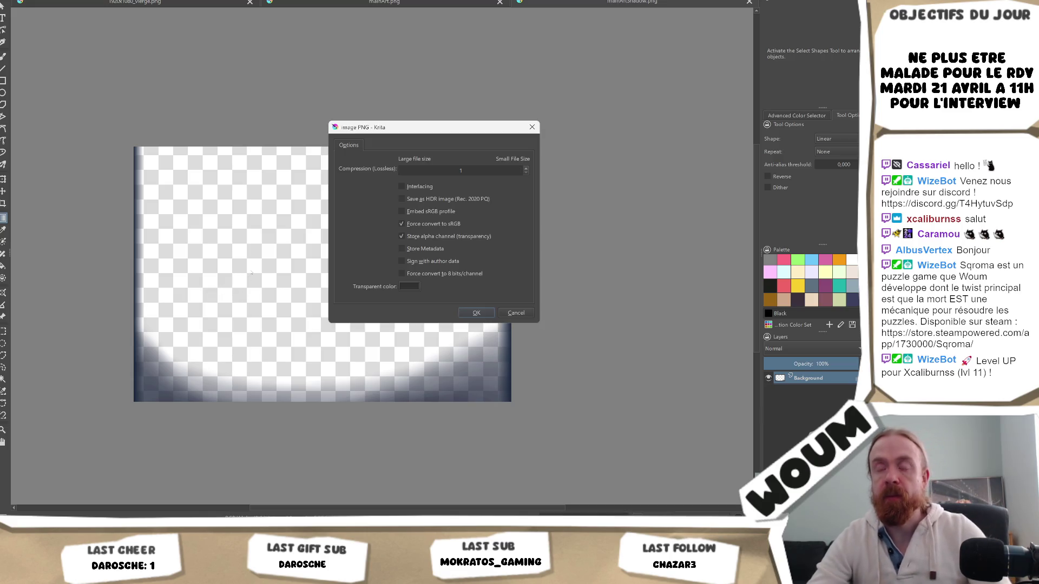
key("alt+Tab")
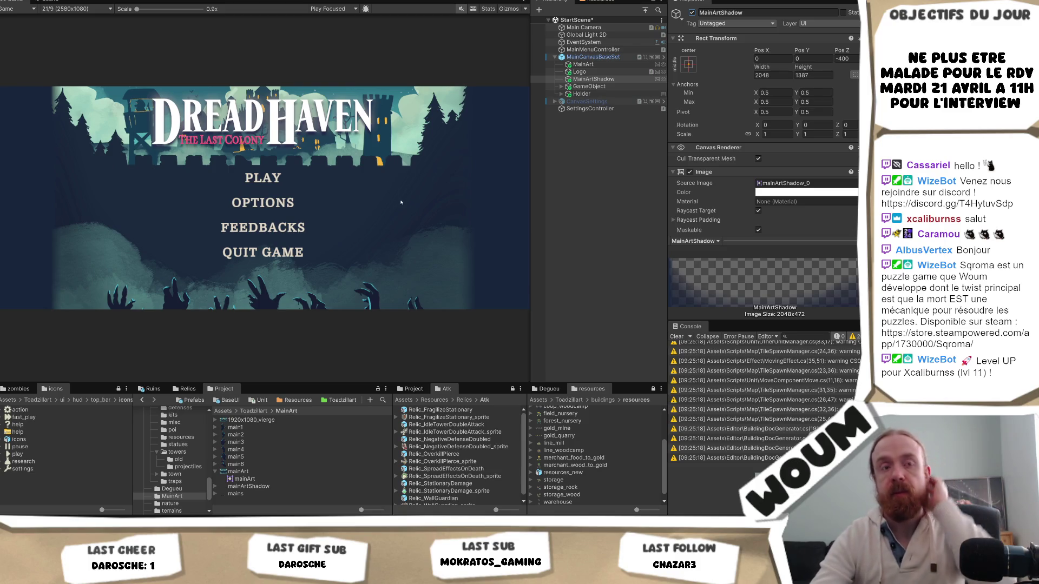
key("alt+Tab")
- Zoom in on the right edge and redraw its gradient twice to make it darker
scroll(563, 246, "up", 5)
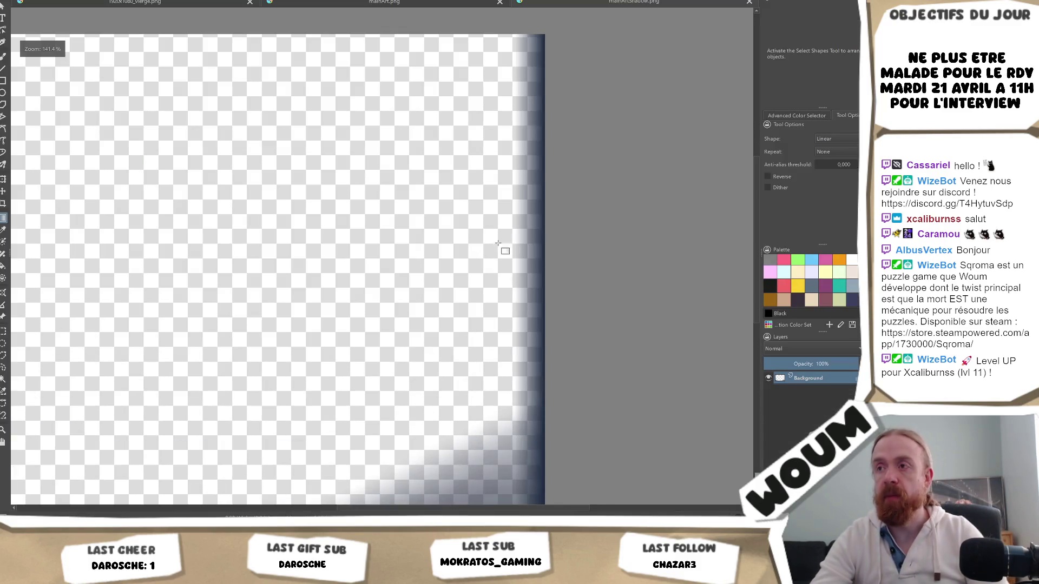
scroll(566, 249, "up", 1)
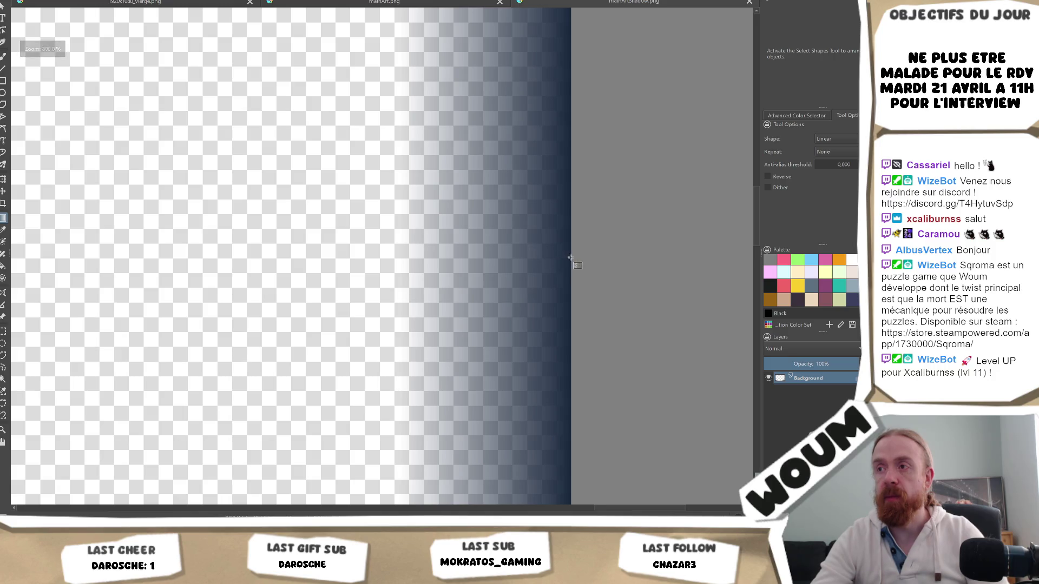
scroll(569, 252, "down", 2)
scroll(552, 251, "up", 1)
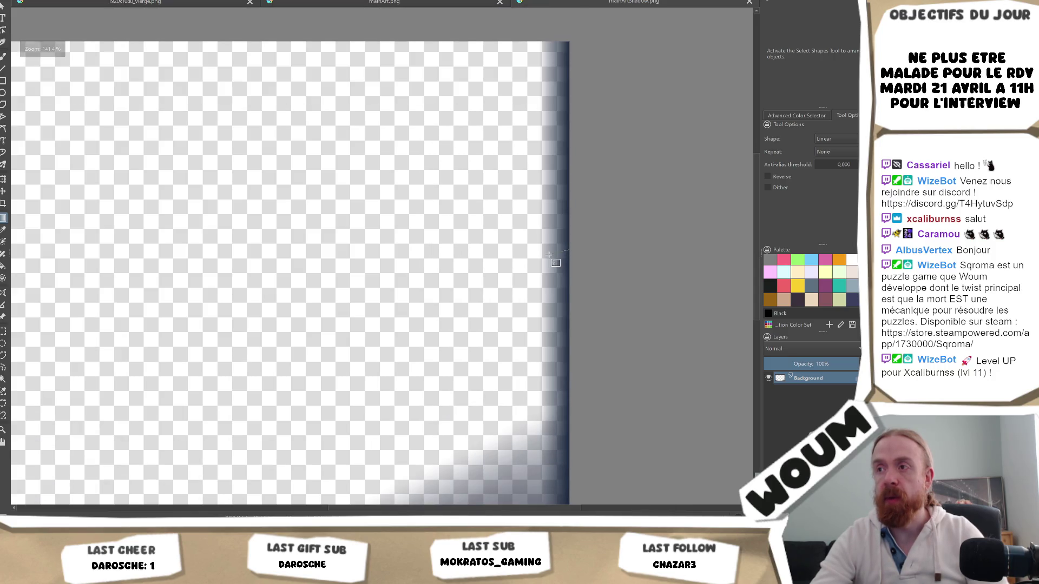
left_click_drag(543, 250, 542, 253)
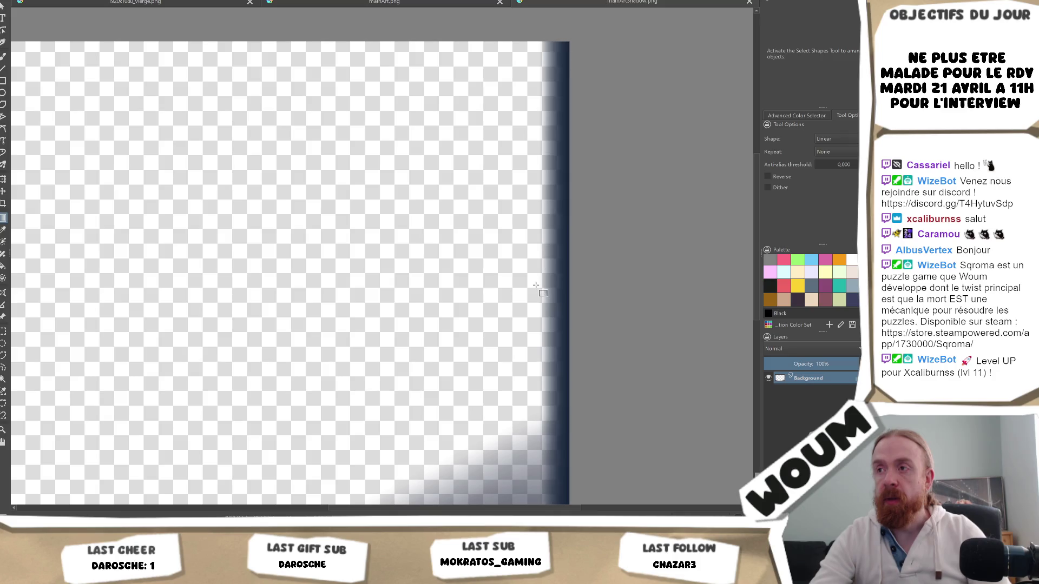
scroll(530, 286, "down", 6)
scroll(199, 278, "up", 6)
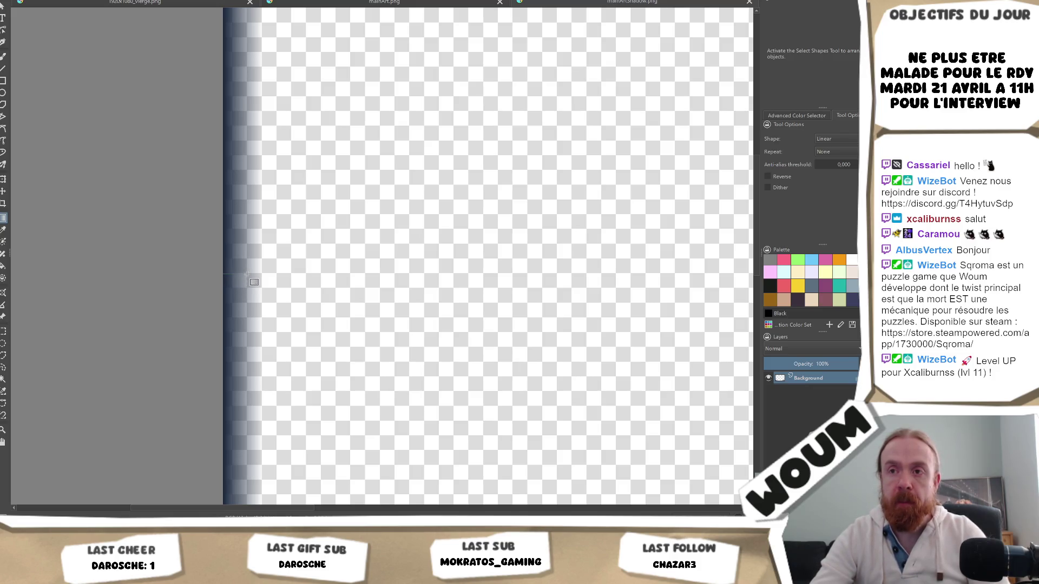
scroll(247, 274, "down", 9)
scroll(387, 298, "up", 2)
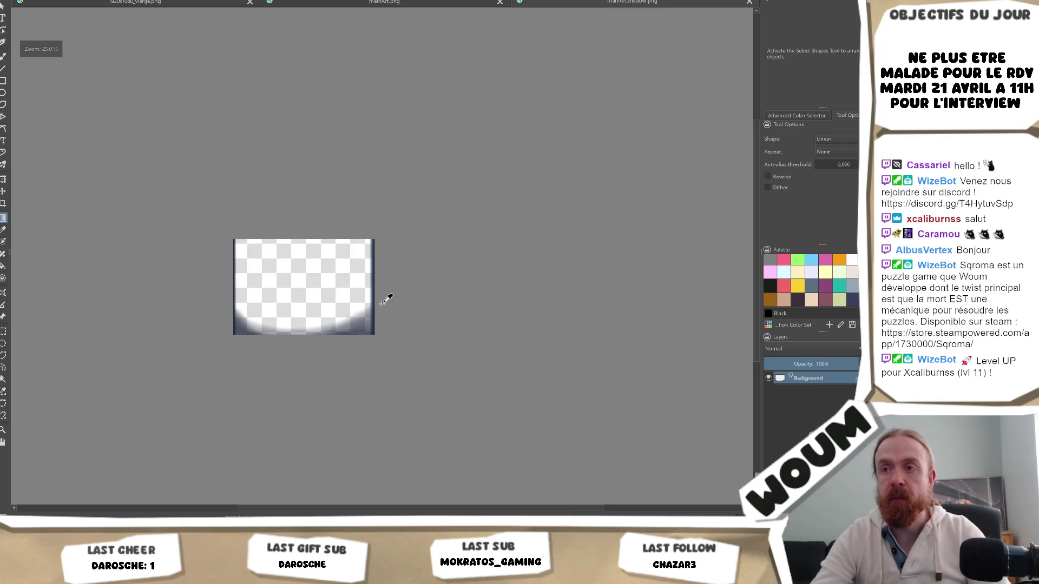
scroll(180, 257, "up", 3)
scroll(547, 301, "down", 2)
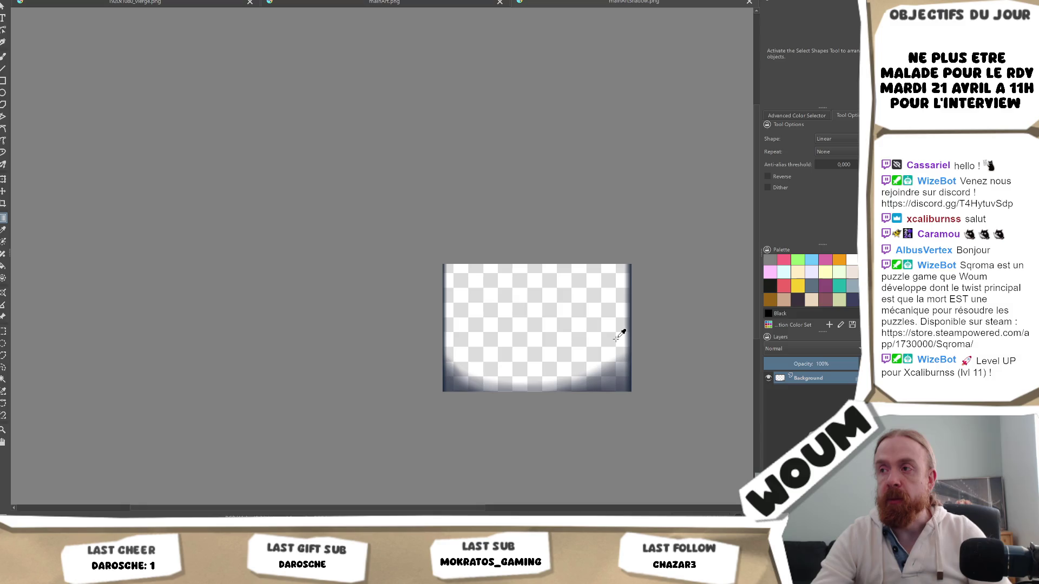
scroll(618, 340, "up", 2)
scroll(618, 339, "up", 1)
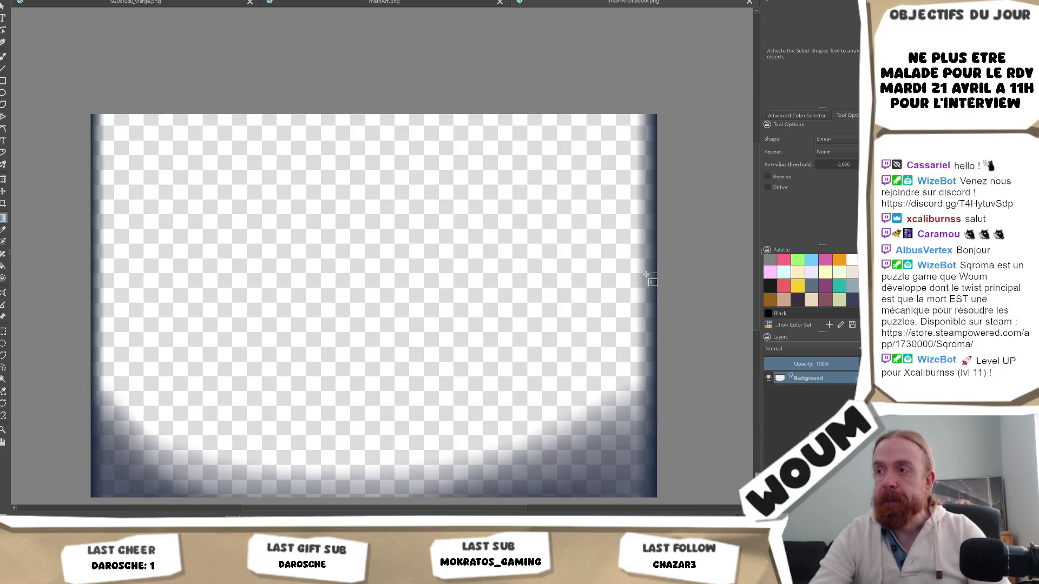
left_click_drag(645, 275, 643, 276)
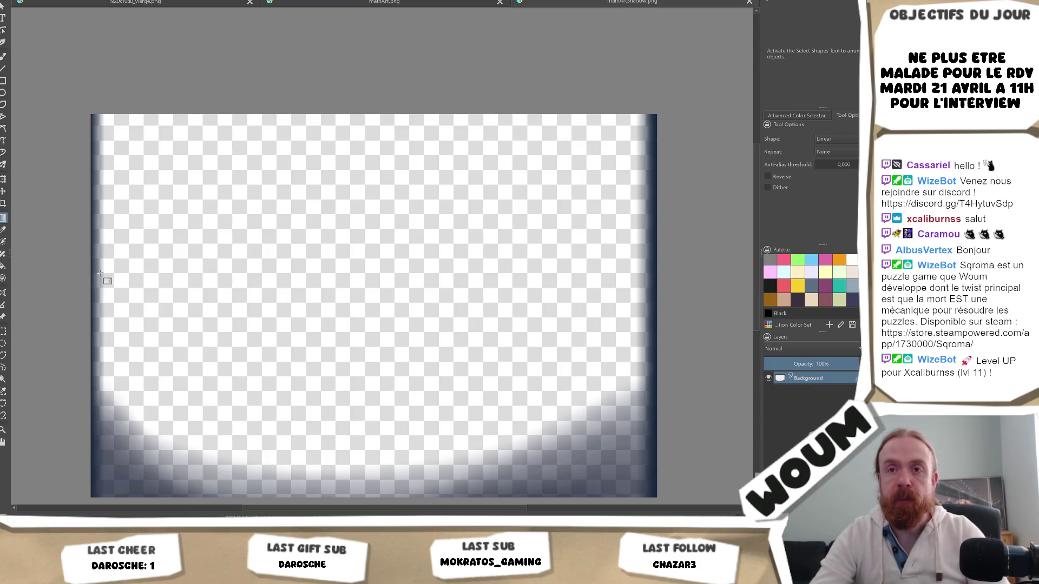
- Darken the left-edge gradient to match, export the shadow image as PNG, and return to Unity
left_click_drag(93, 275, 103, 280)
key("ctrl+s")
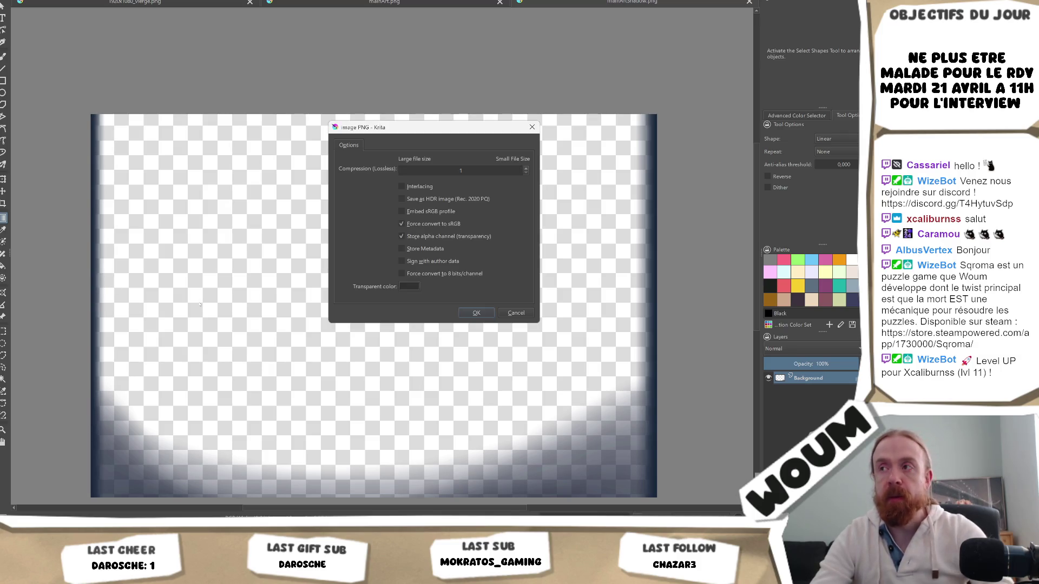
key("Return")
key("alt+Tab")
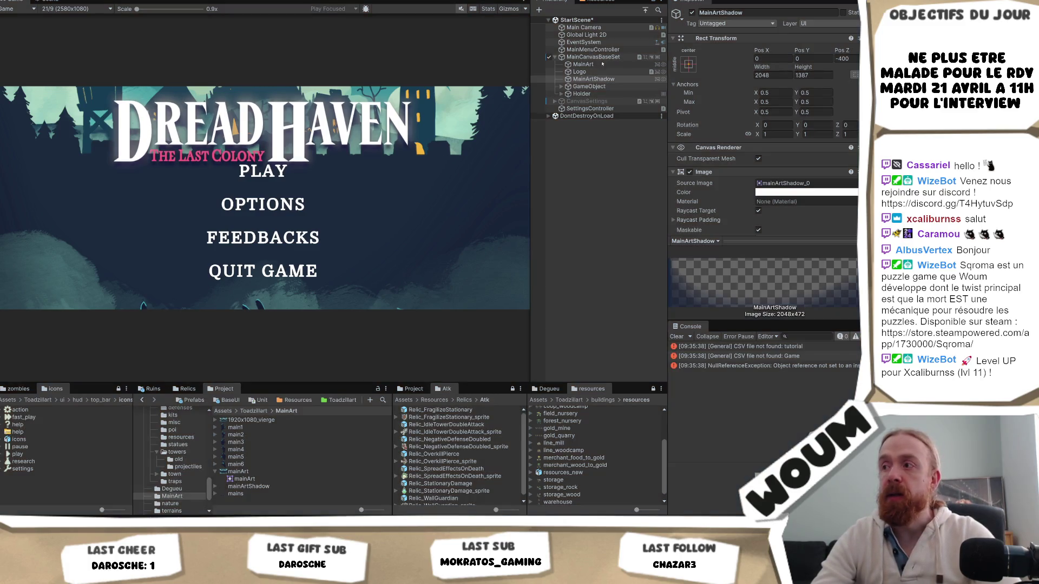
- Set MainCanvasBaseSet's Canvas Aspect Match Switcher Match Width Value to 1, toggling Play mode around it
key("ctrl+p")
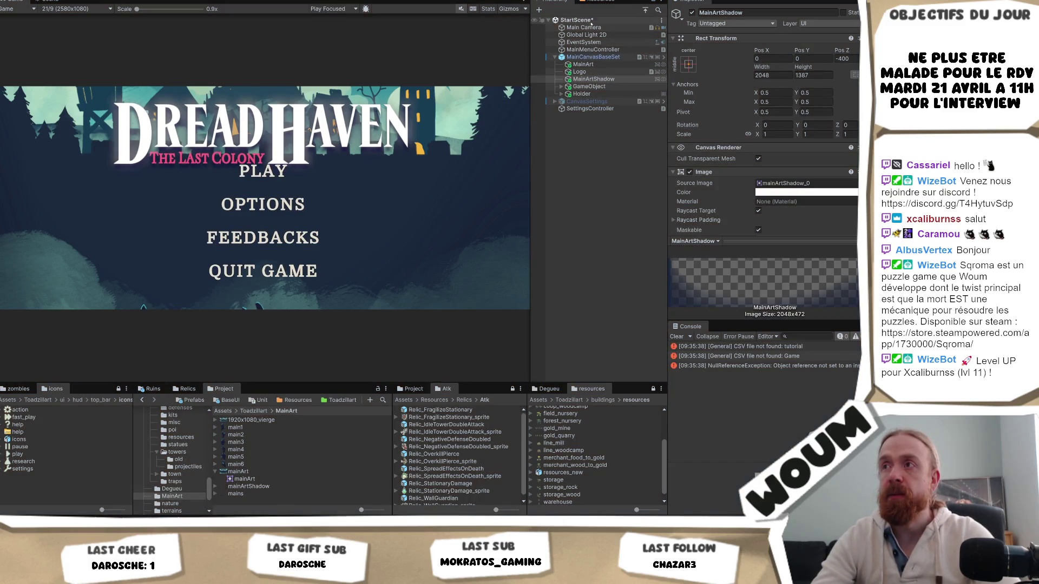
left_click(593, 57)
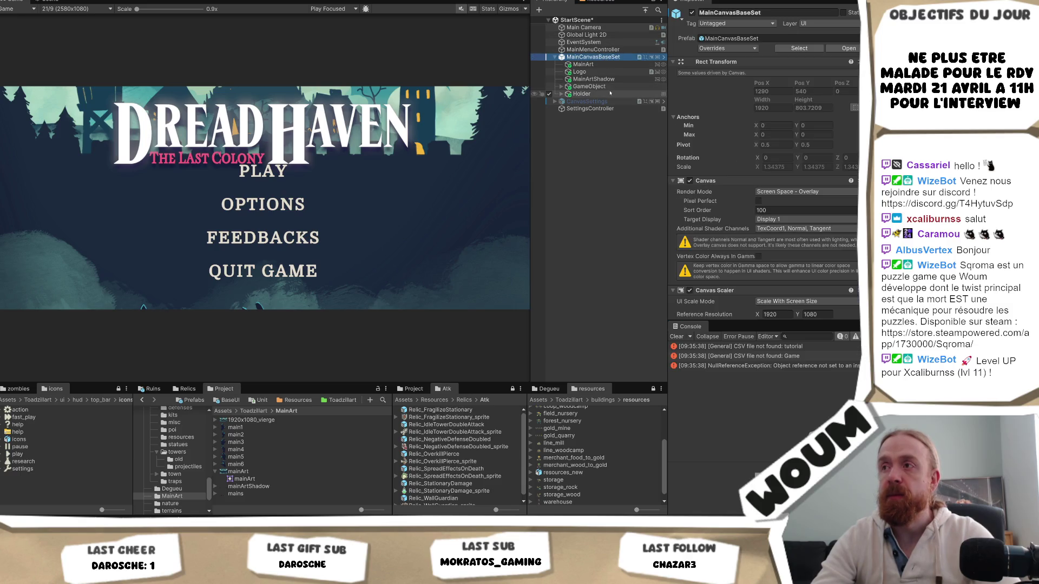
scroll(783, 185, "down", 5)
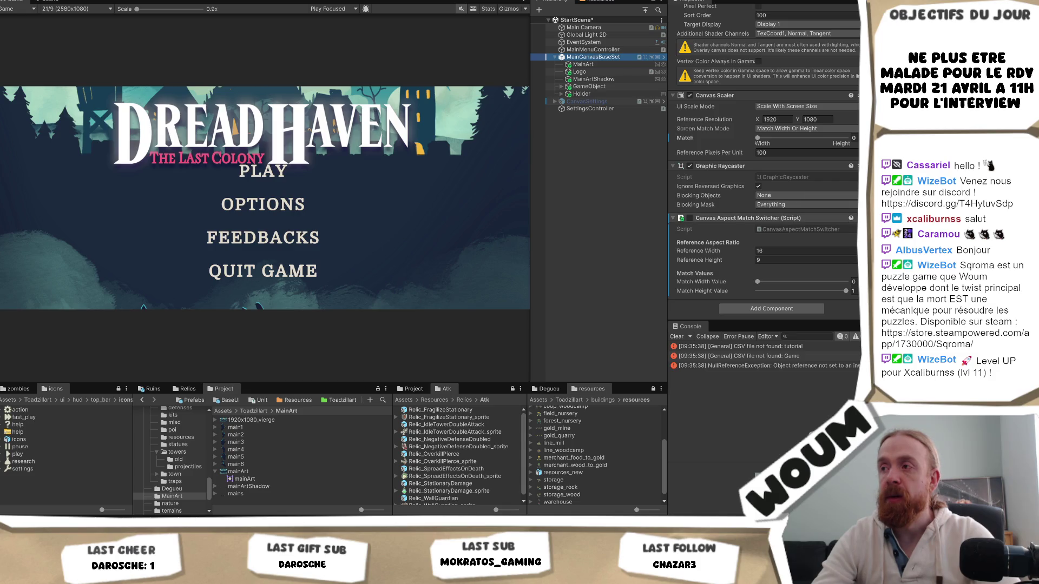
left_click_drag(835, 286, 847, 282)
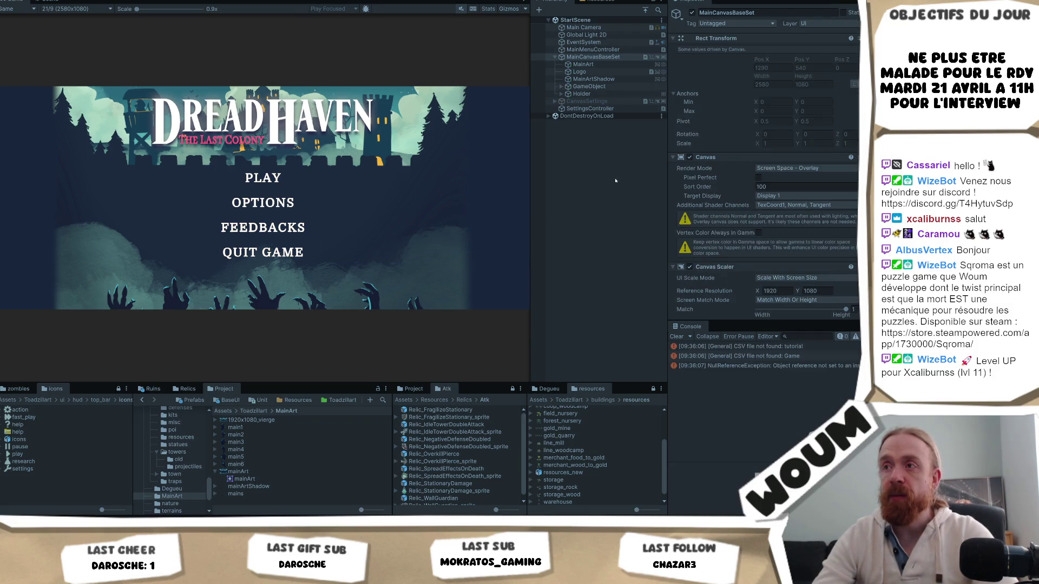
key("ctrl+p")
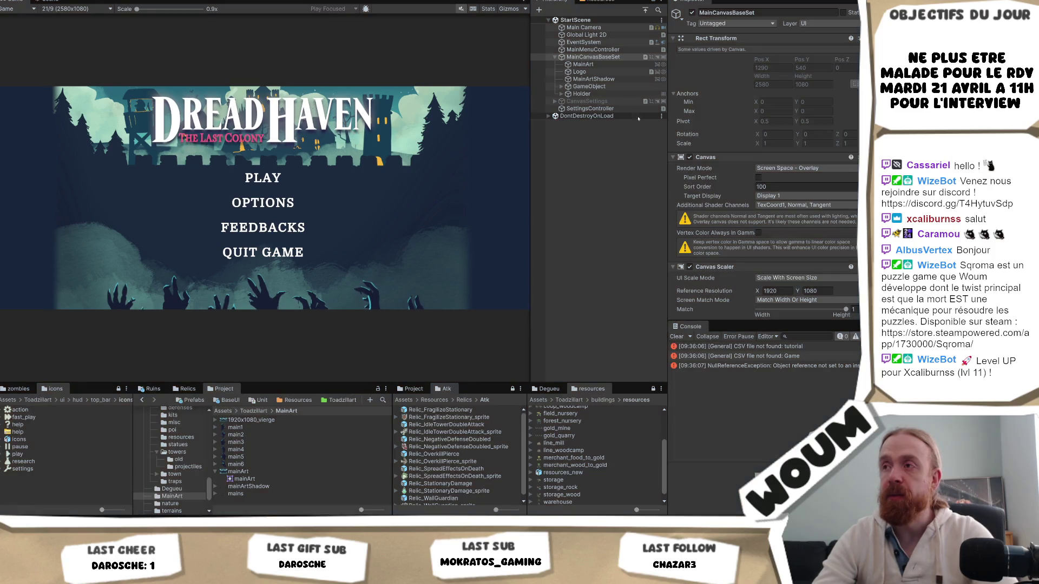
scroll(807, 211, "down", 5)
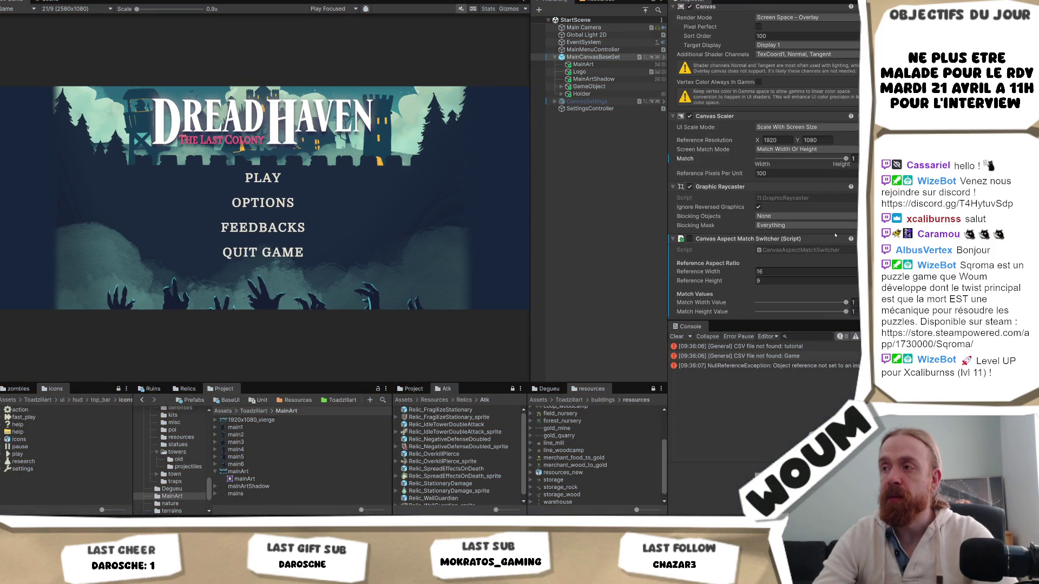
- Remove the Canvas Aspect Match Switcher and select GameObject, the parent of the Mains hands
right_click(781, 218)
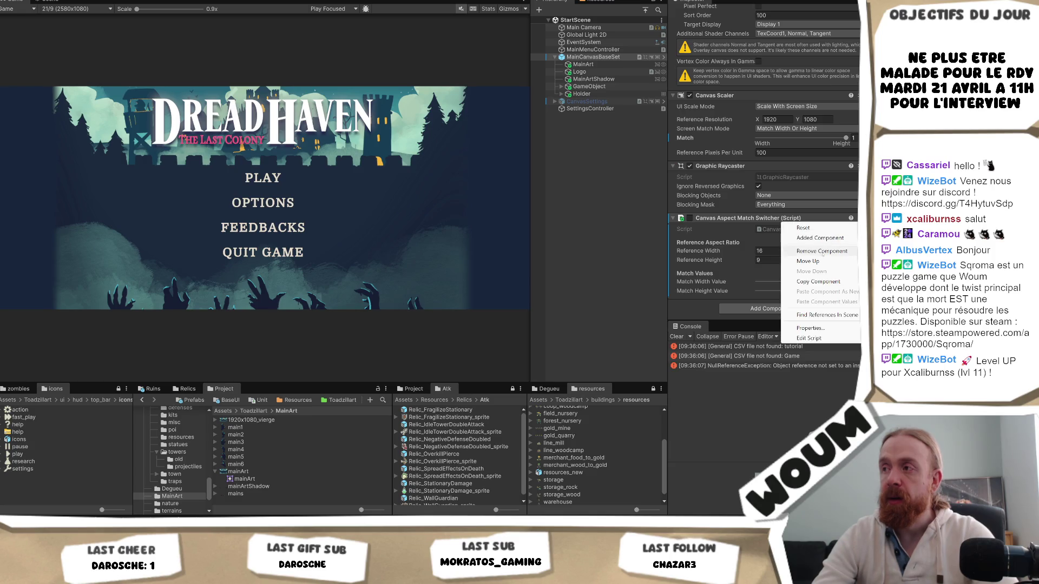
left_click(817, 252)
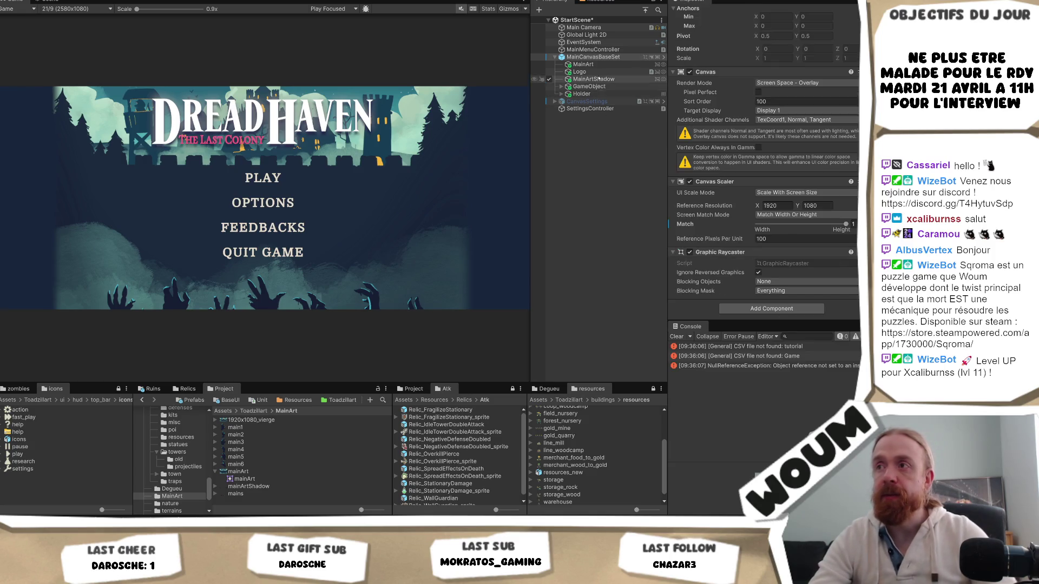
left_click(561, 95)
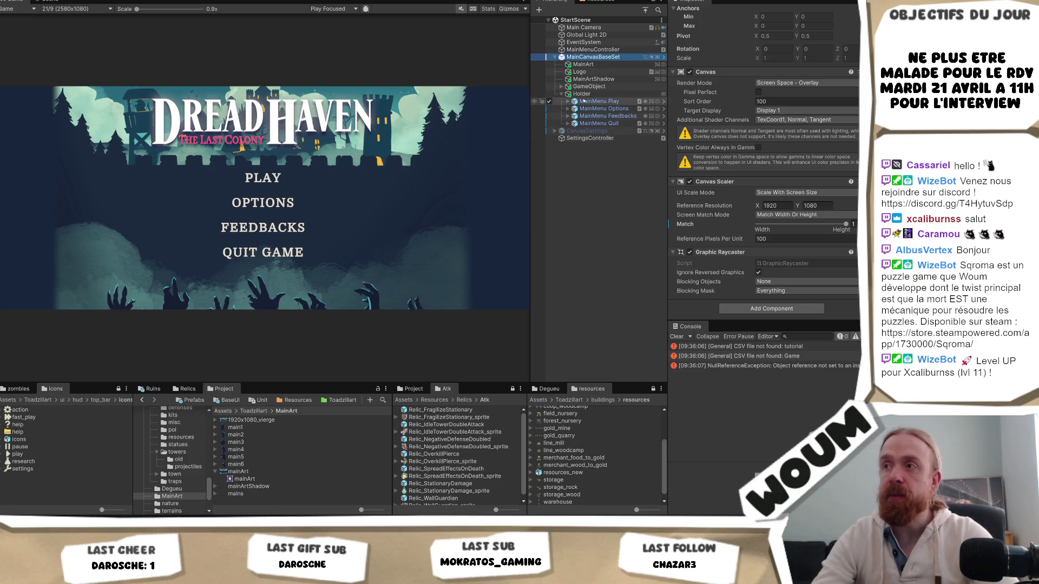
left_click(563, 87)
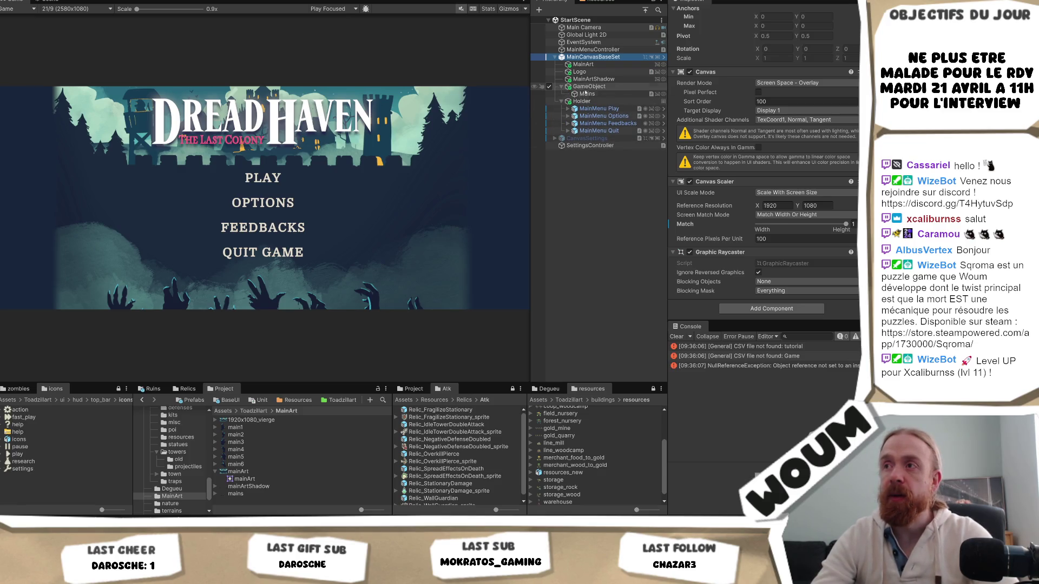
left_click(586, 94)
scroll(802, 204, "down", 4)
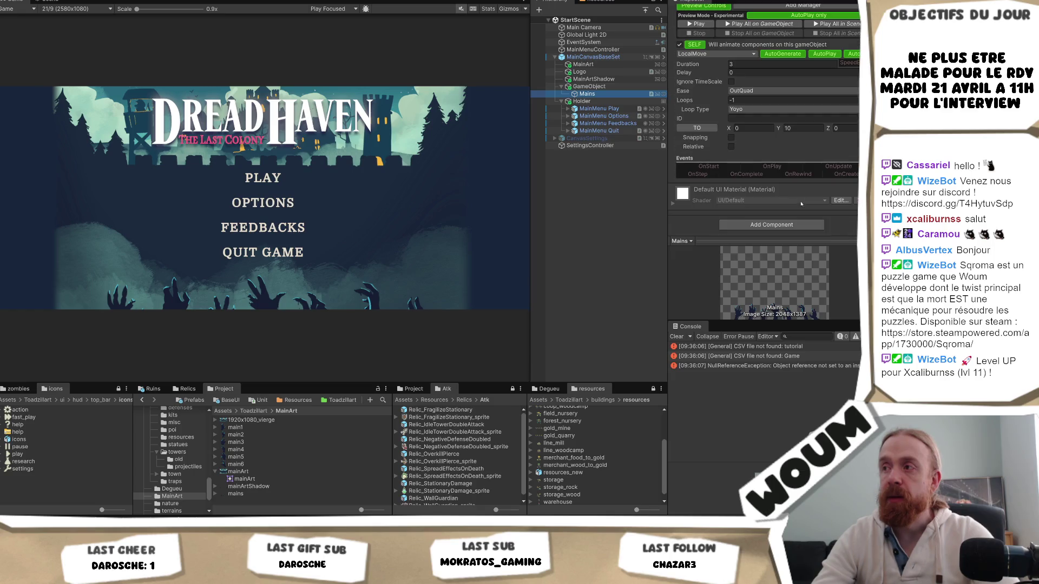
left_click(590, 86)
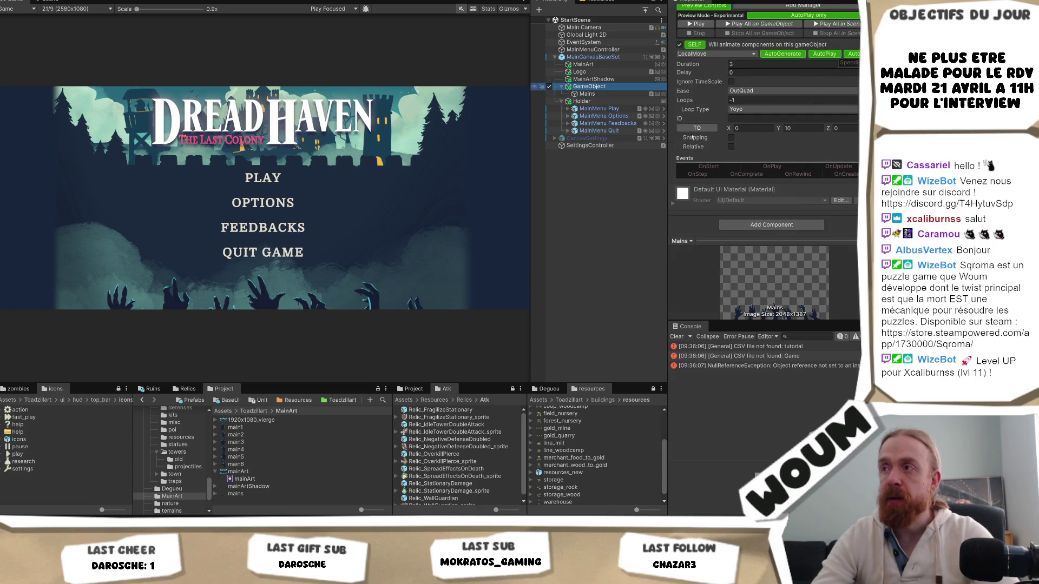
- Add a Menu Parallax UI component to GameObject with one Layers entry, Element 0
left_click(790, 153)
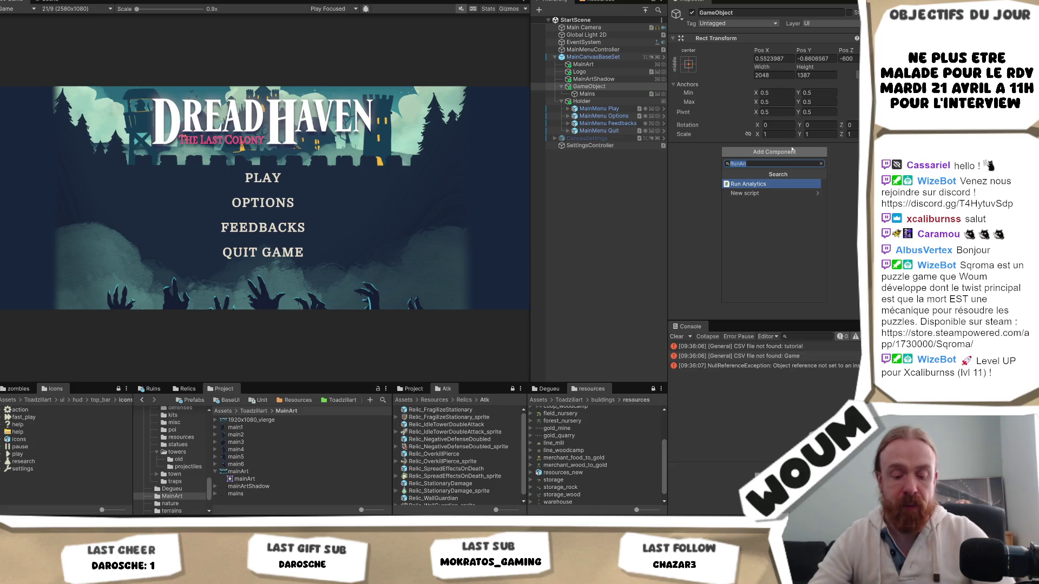
type("para")
key("Down")
key("Down")
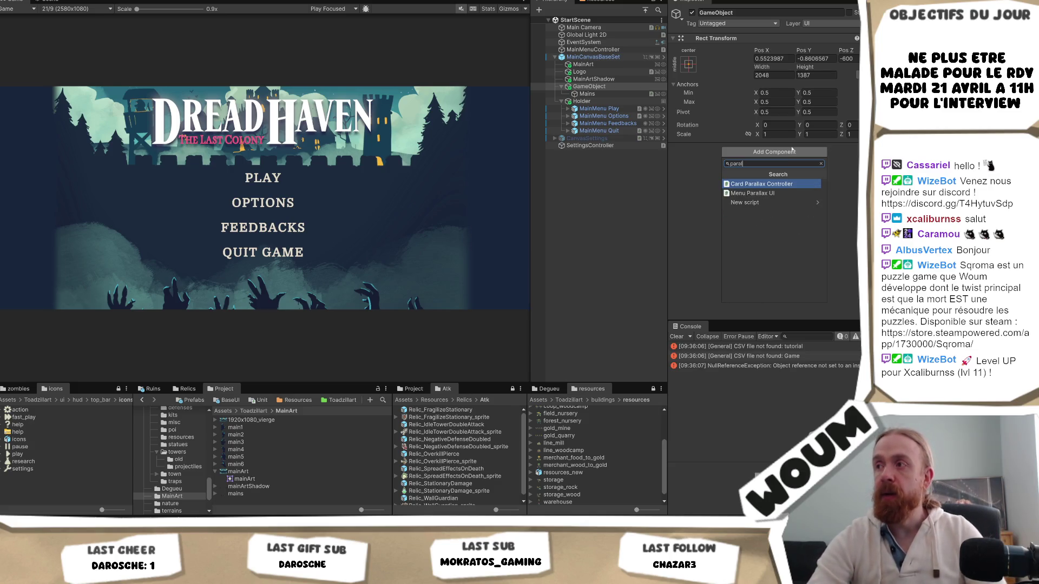
key("Return")
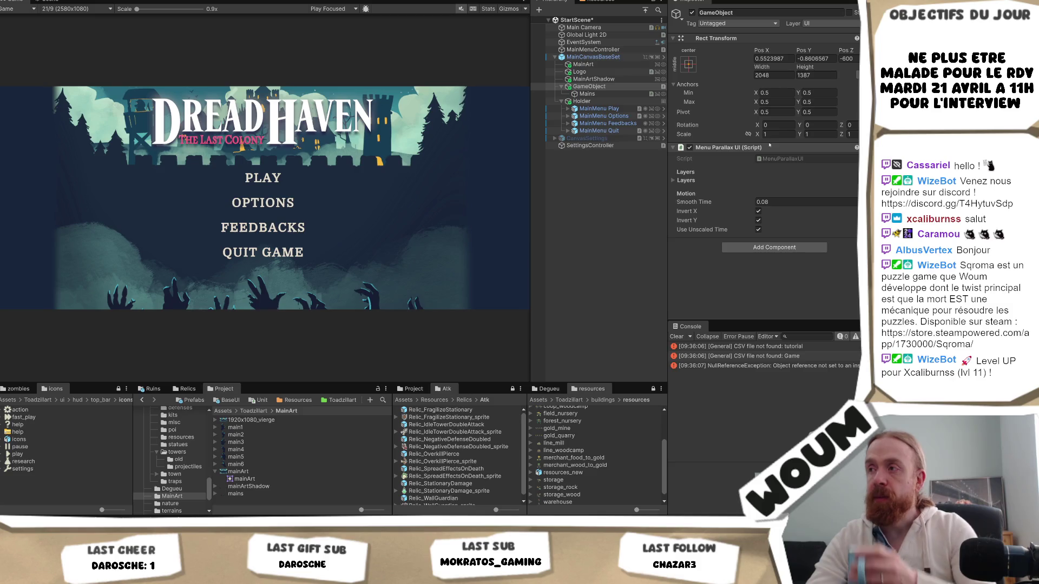
left_click(698, 181)
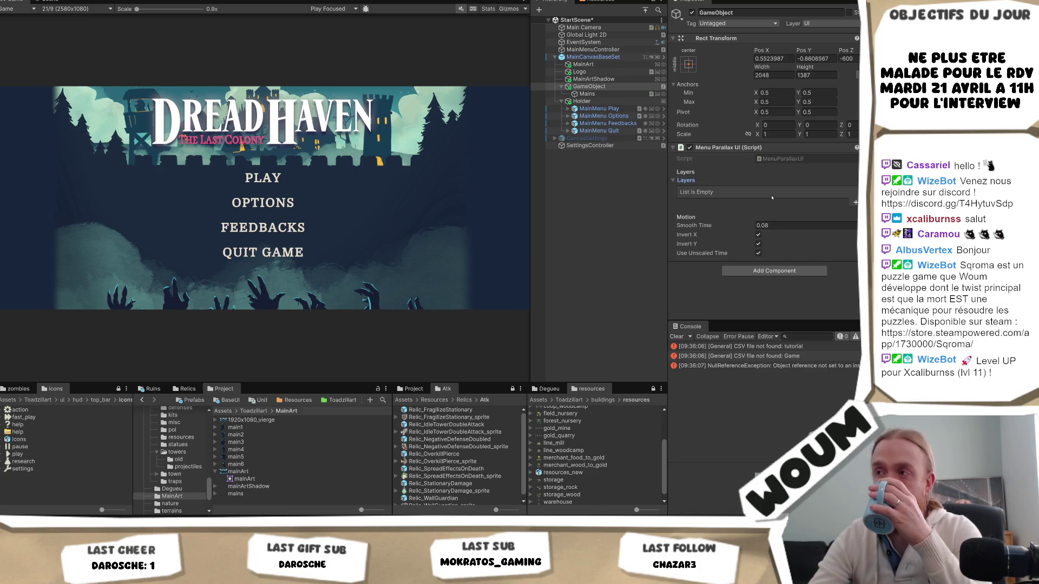
left_click(855, 202)
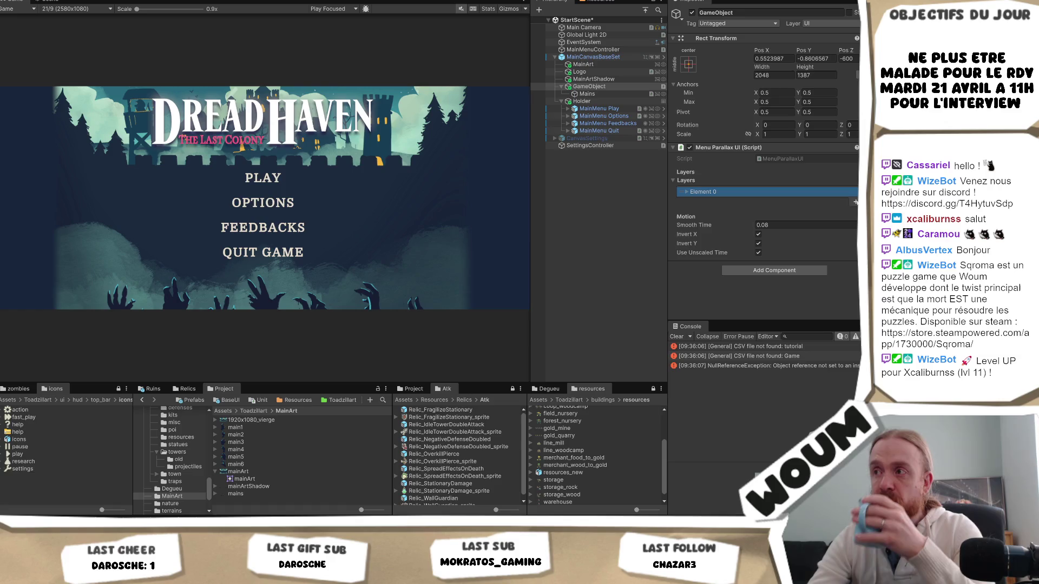
left_click(752, 193)
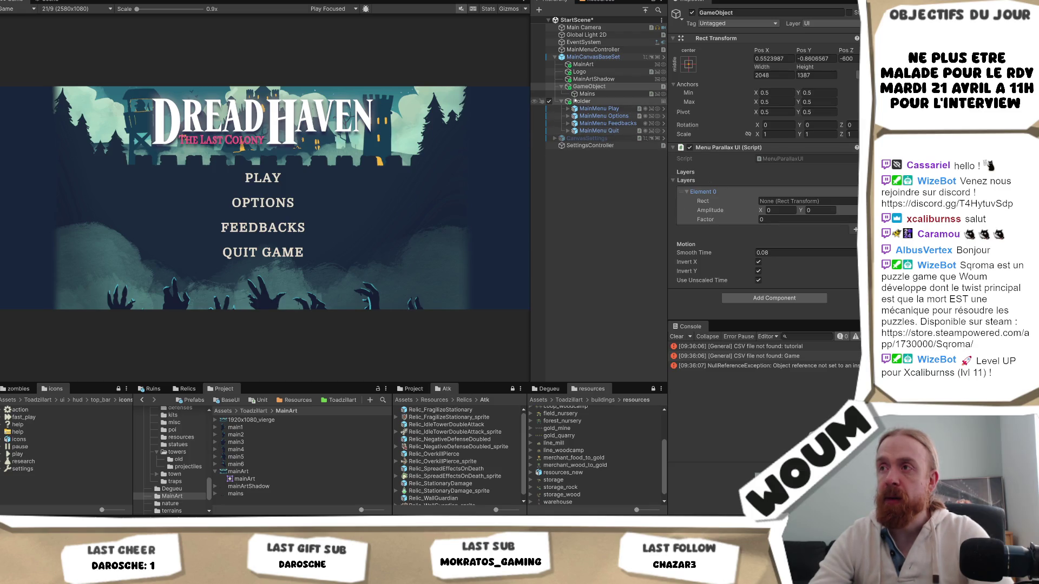
- Assign GameObject as Element 0's Rect and set its Amplitude Y to 2
mouse_move(589, 87)
left_mouse_down()
mouse_move(821, 201)
mouse_move(622, 149)
mouse_move(651, 206)
left_mouse_up()
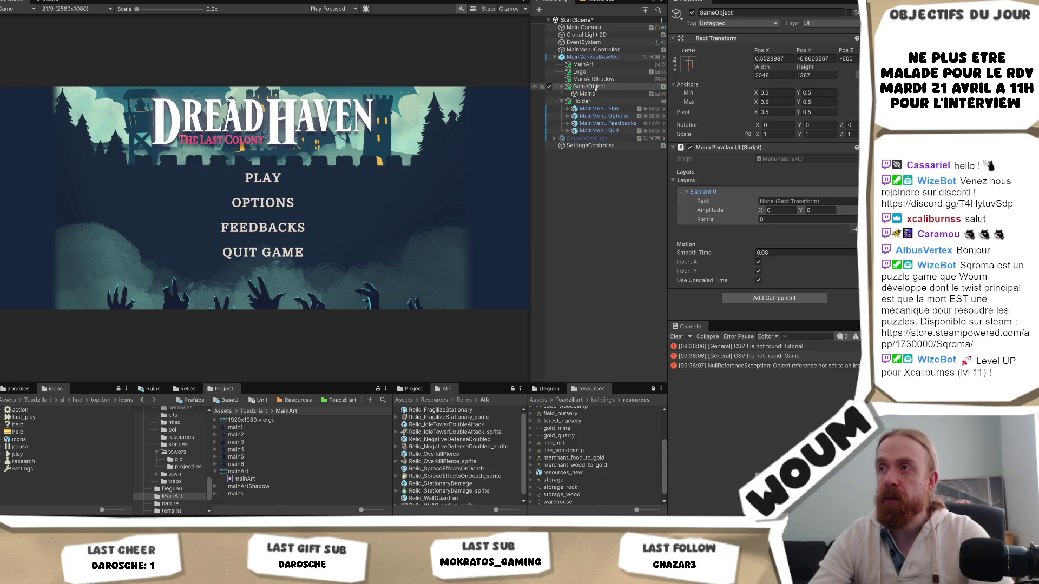
left_click_drag(595, 89, 817, 203)
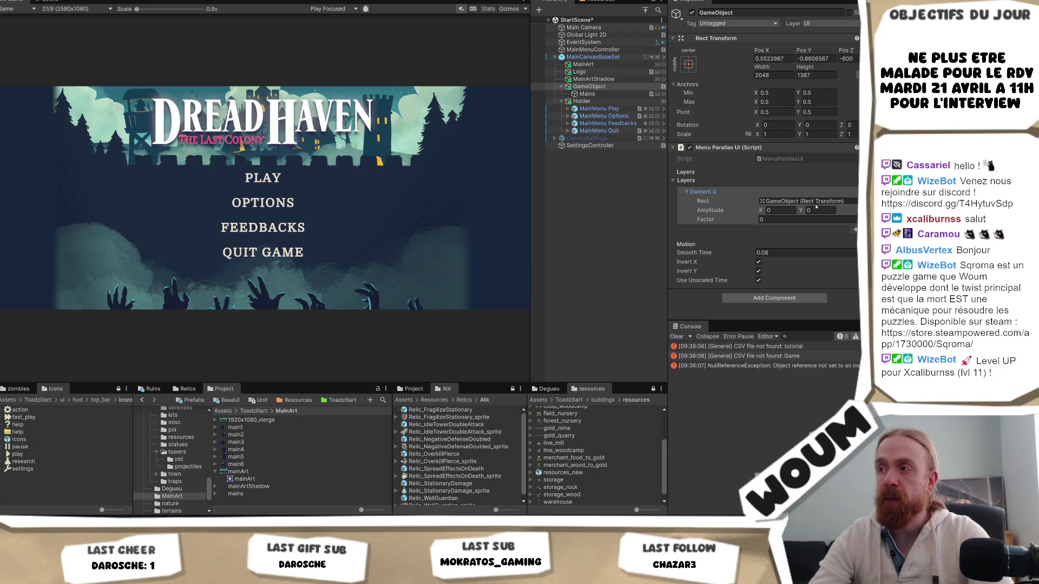
left_click(815, 211)
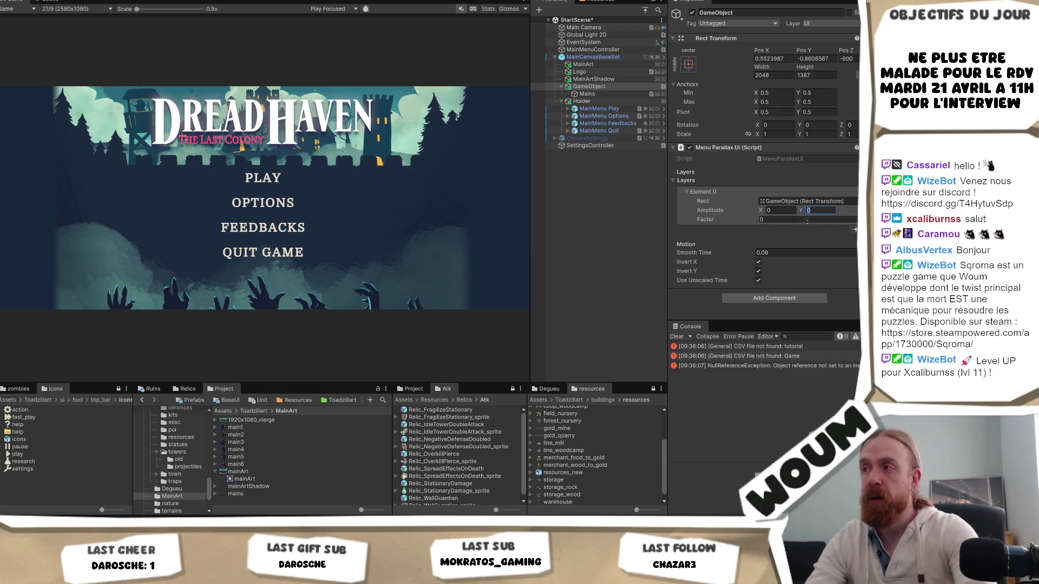
type("2")
left_click(796, 220)
type("1")
- Give the parallax layer Factor 1 and Amplitude of 20 on both Y and X
key("Return")
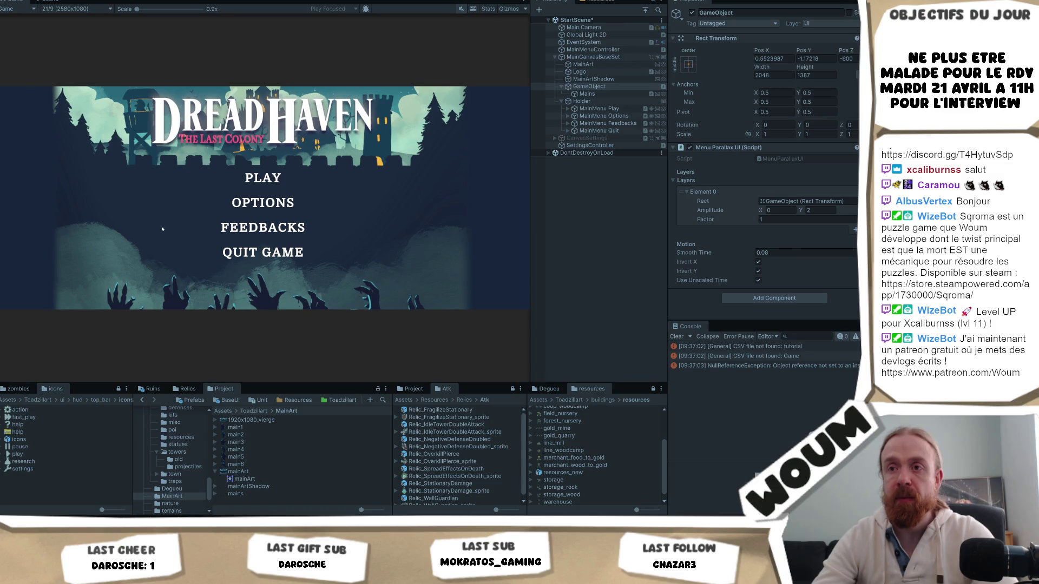
left_click(819, 210)
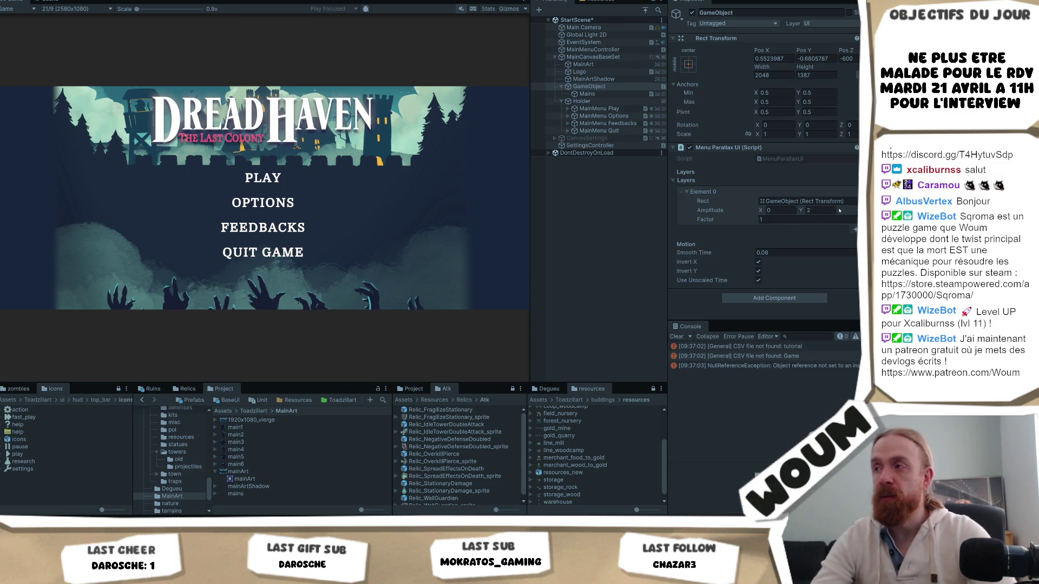
type("20")
key("Return")
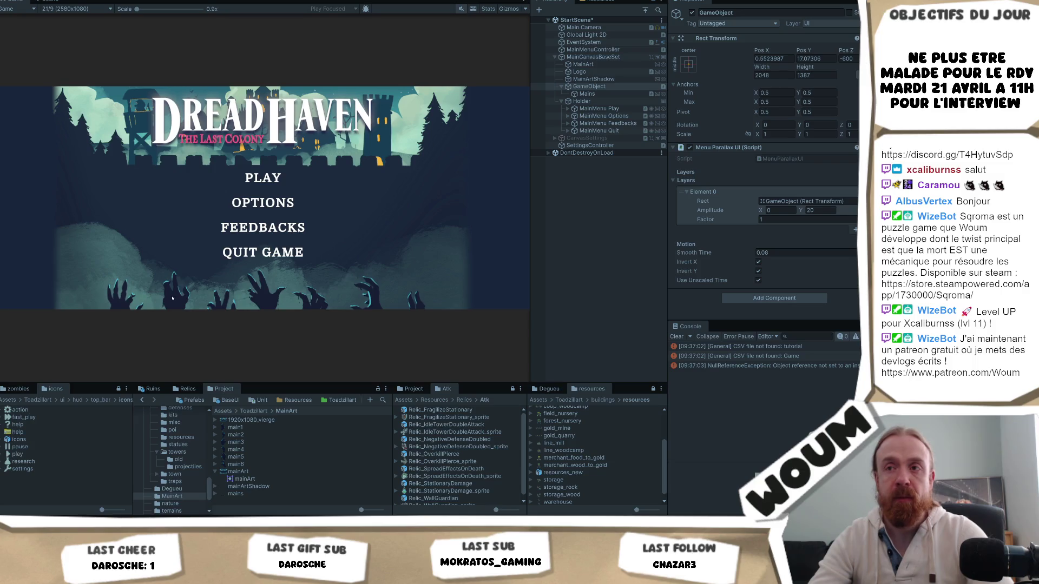
left_click(779, 210)
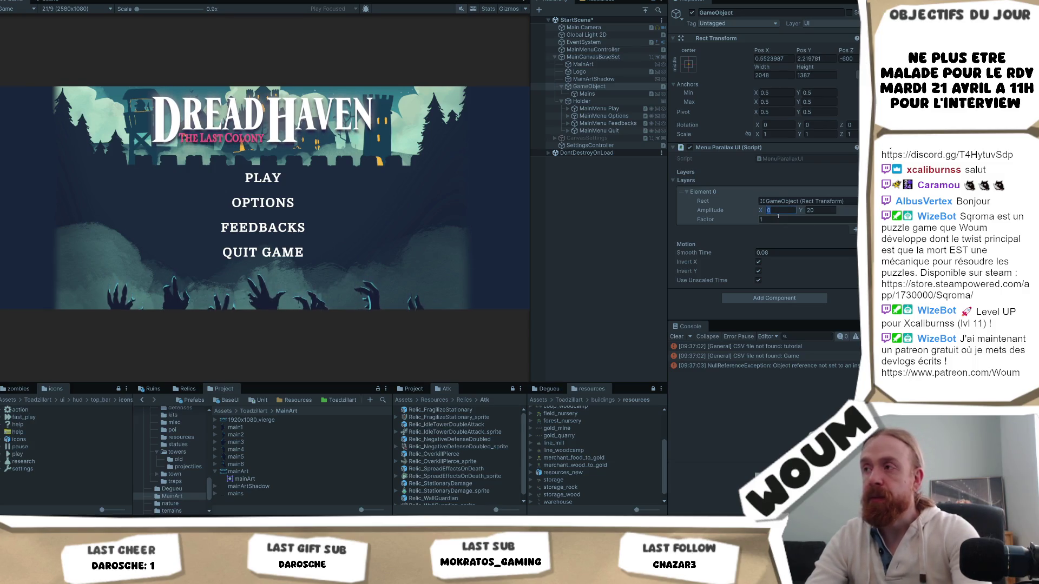
type("20")
key("Return")
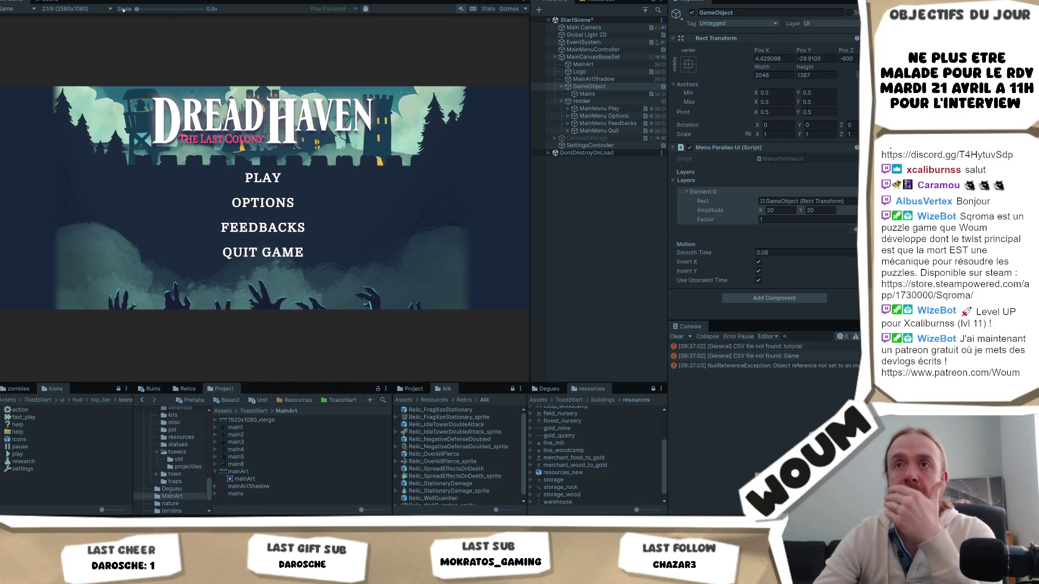
left_click(76, 9)
- Switch the Game view preview to 16:9 Aspect
left_click(82, 45)
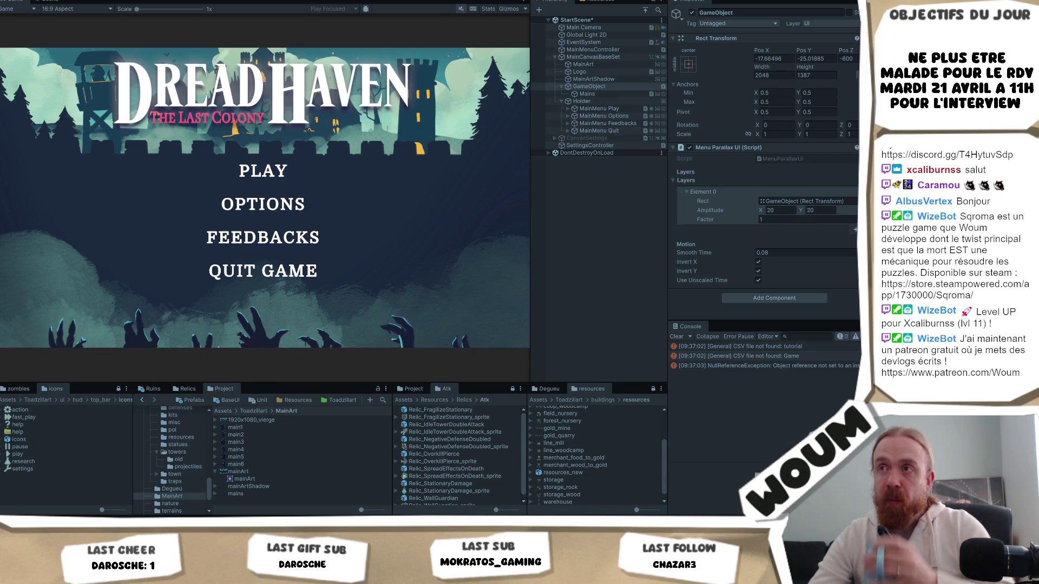
- Exit Play mode, duplicate Mains as Mains (1), and expand the mains sprite asset
key("ctrl+p")
left_click(605, 95)
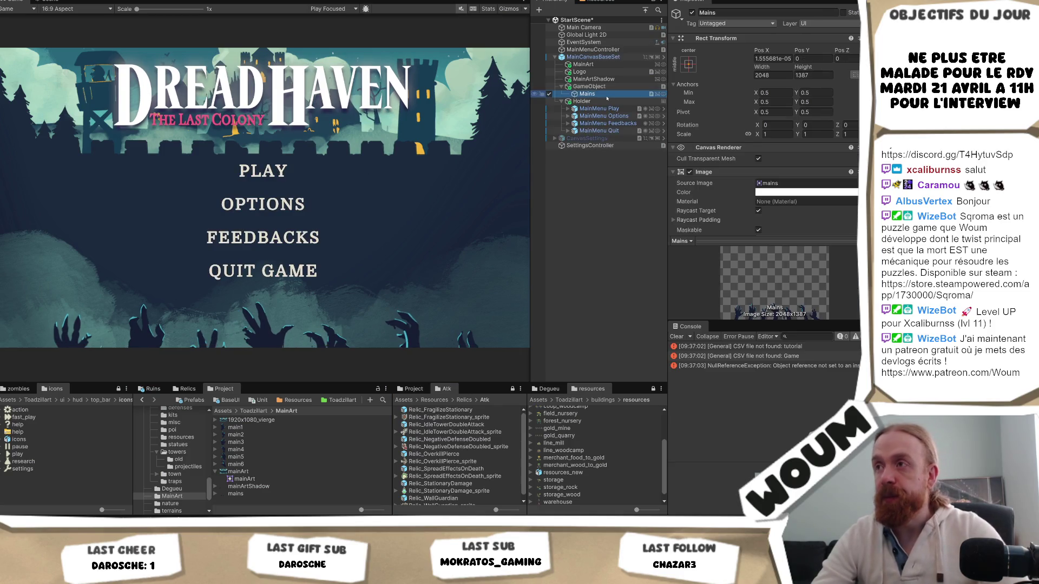
key("ctrl+d")
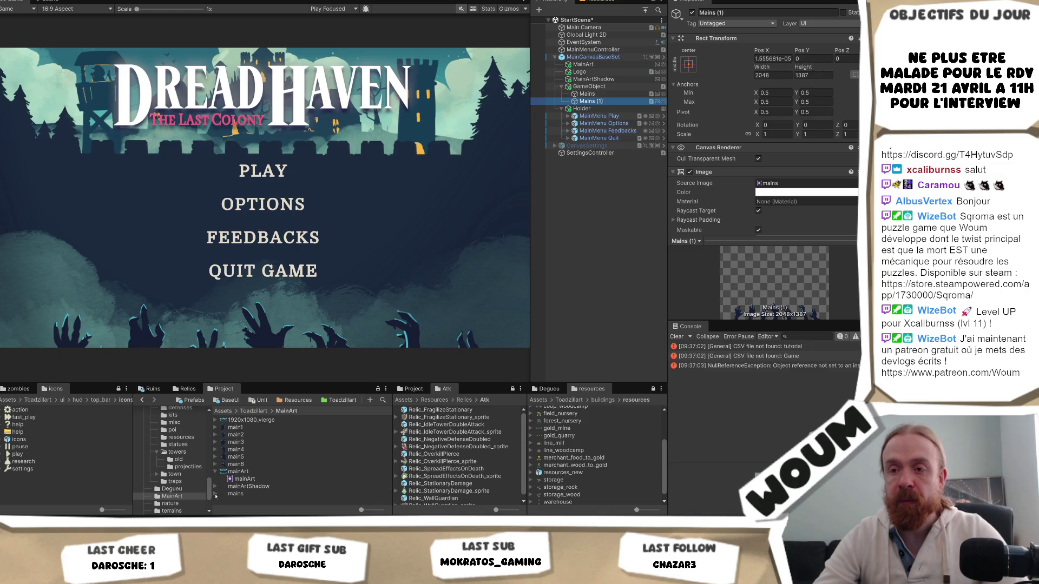
left_click(215, 494)
left_click(252, 495)
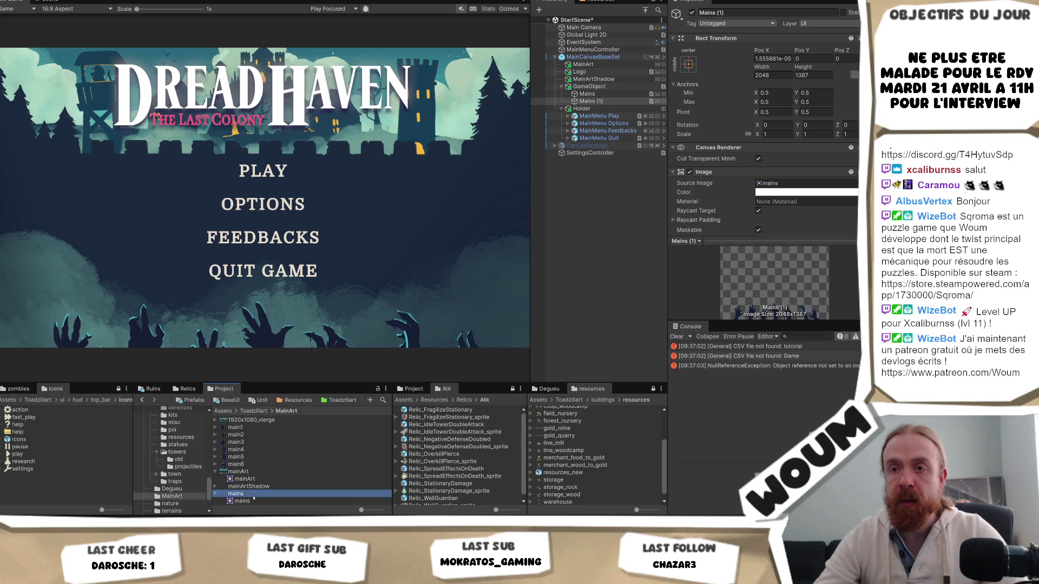
- Move from Unity to Krita's shadow image and on to the empty Affinity Designer window
left_click(255, 502)
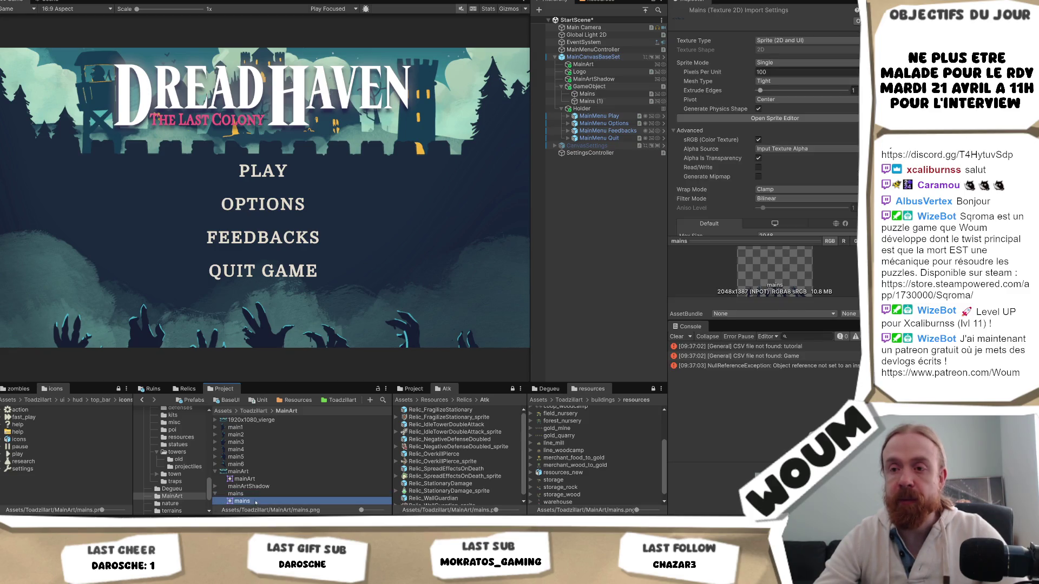
left_click(259, 494)
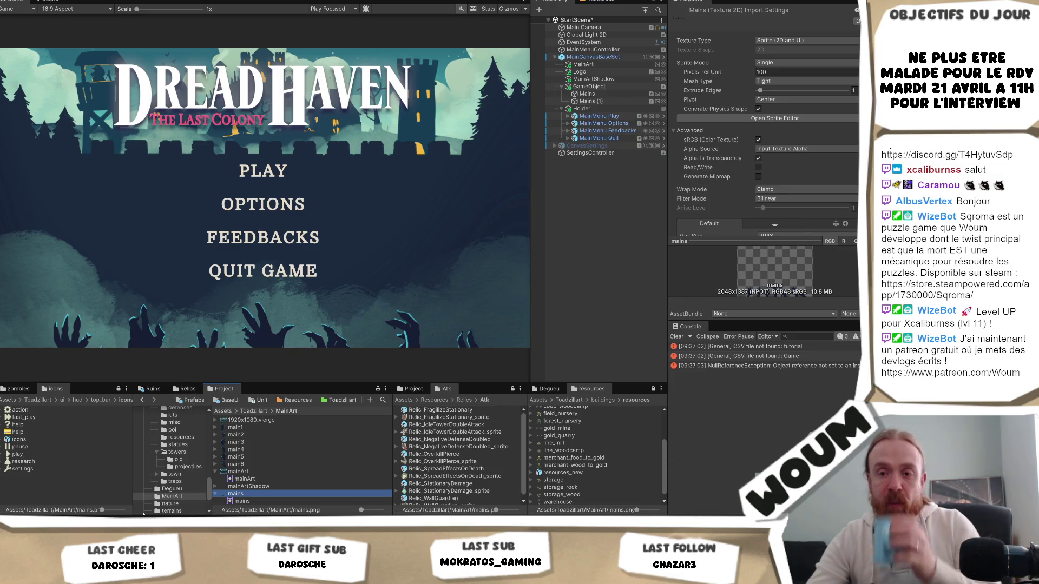
key("alt+Tab")
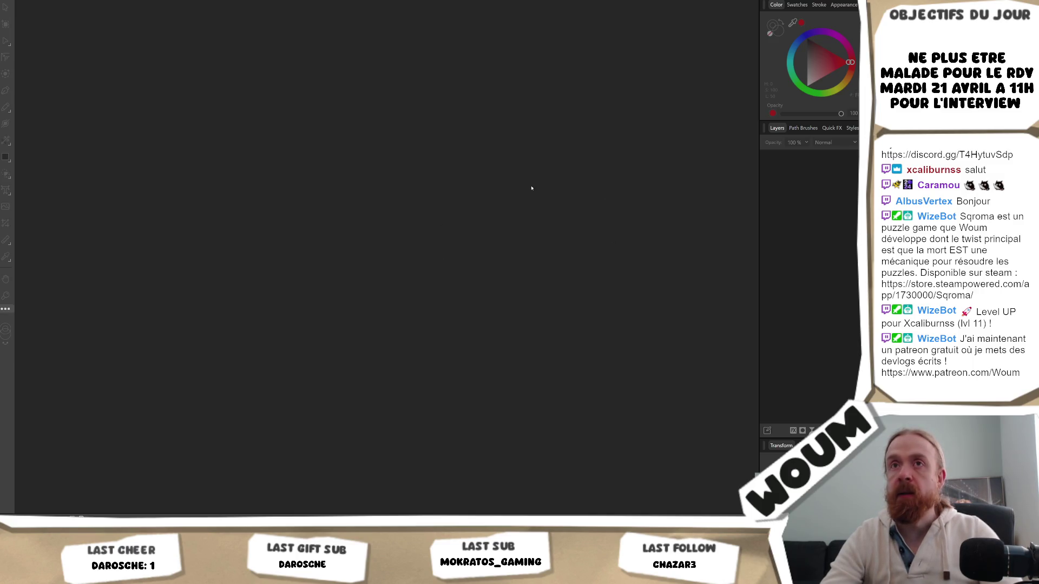
- Open capsule.afdesign from recent files and screenshot the missing-fonts notice
key("alt+f")
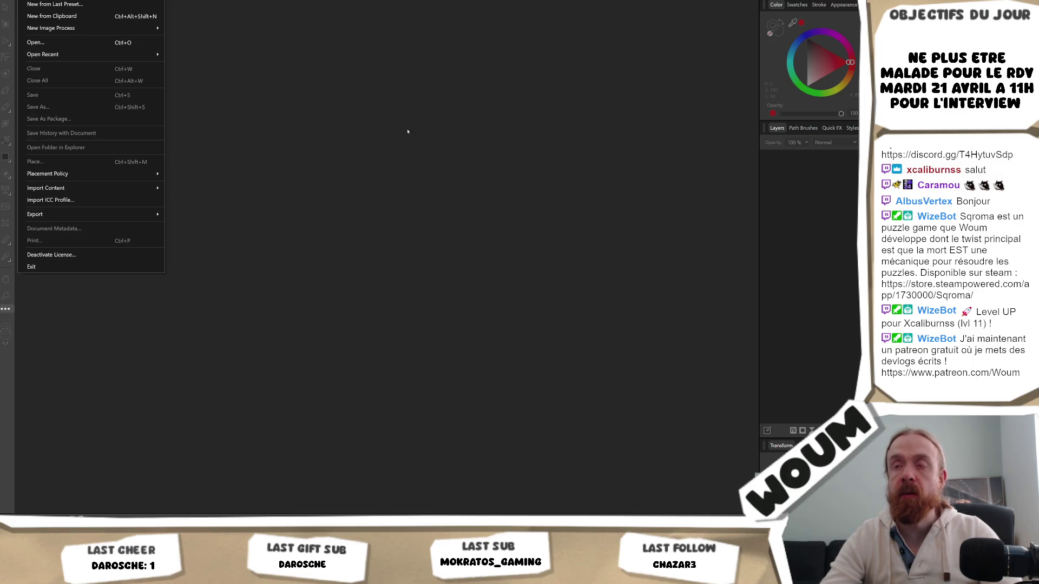
left_click(434, 195)
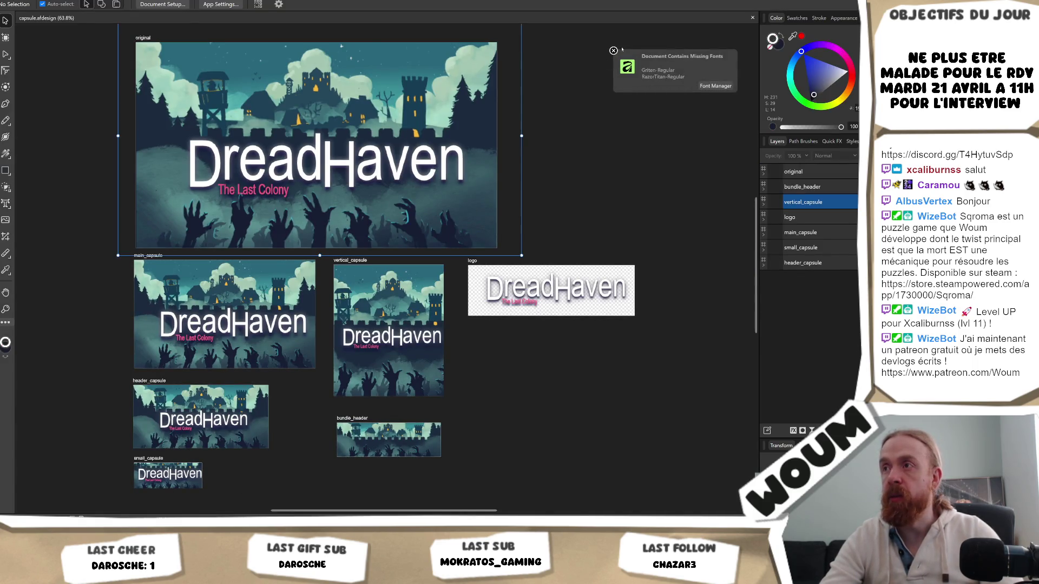
left_click(378, 163)
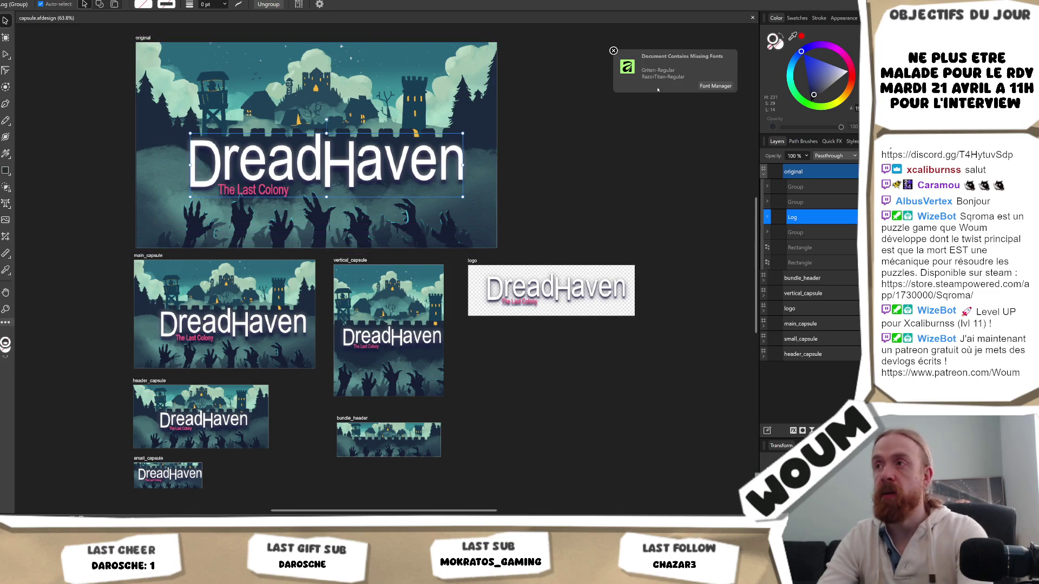
key("super+shift+s")
left_click_drag(599, 39, 746, 100)
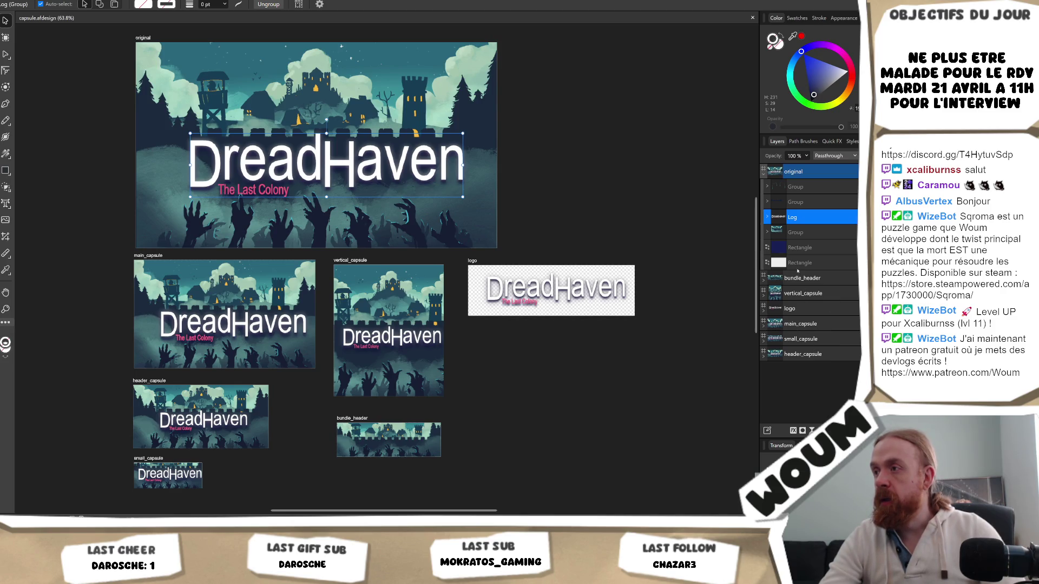
- Expand the original artboard's first and second groups in the Layers panel
left_click(767, 234)
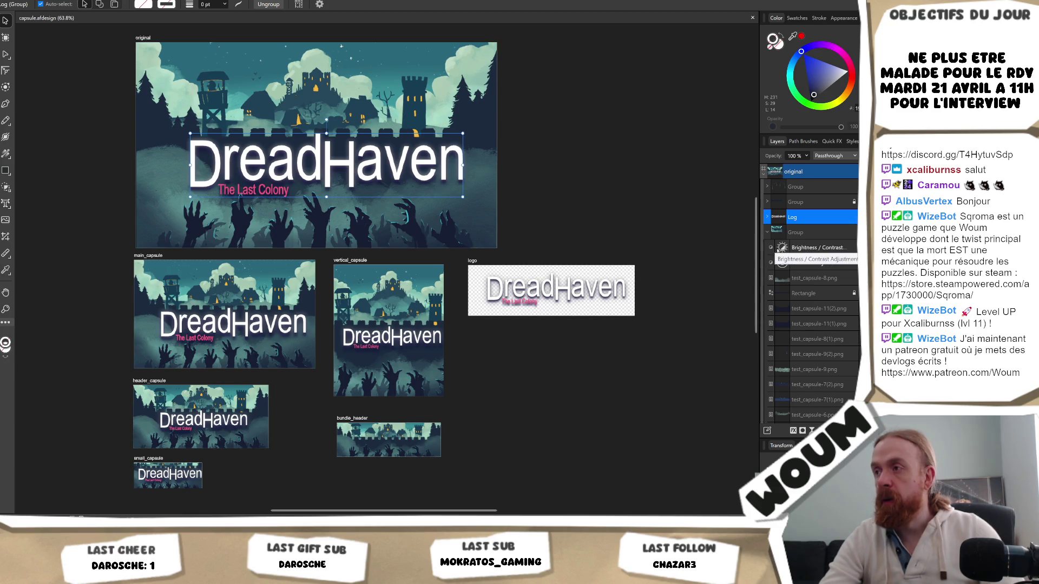
scroll(806, 357, "down", 2)
scroll(833, 349, "down", 2)
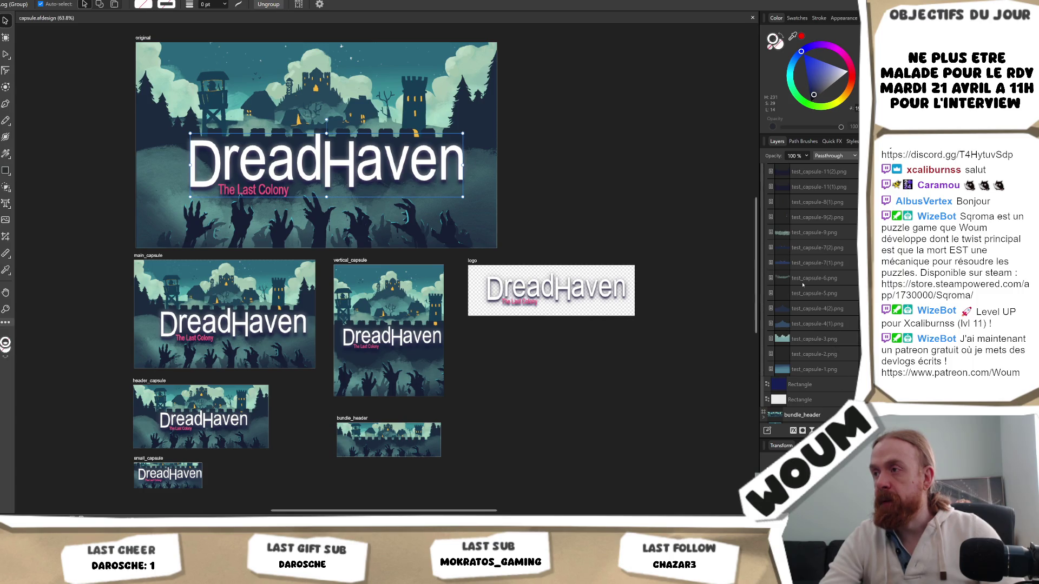
scroll(833, 339, "down", 2)
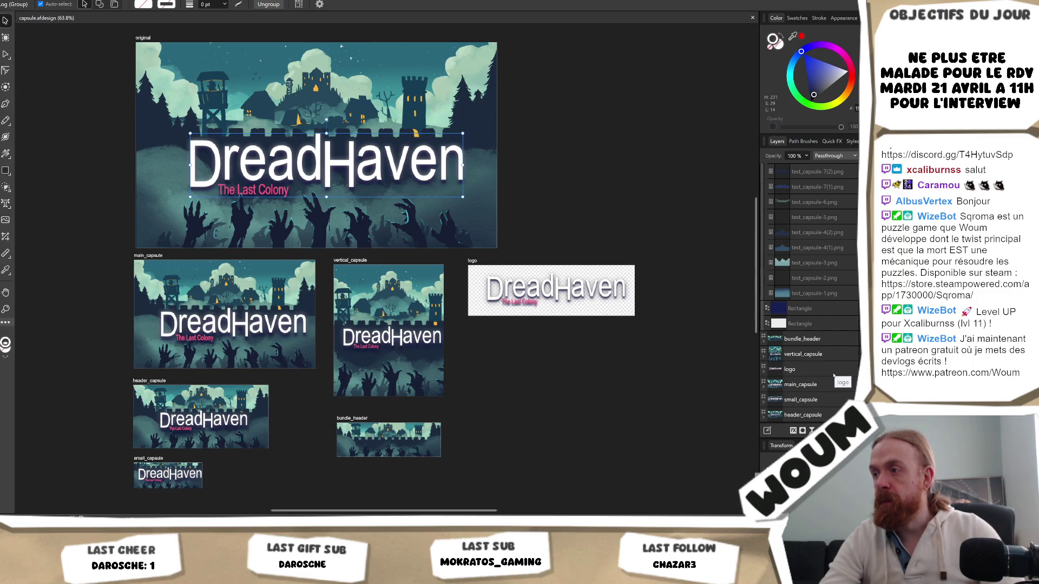
scroll(834, 368, "up", 6)
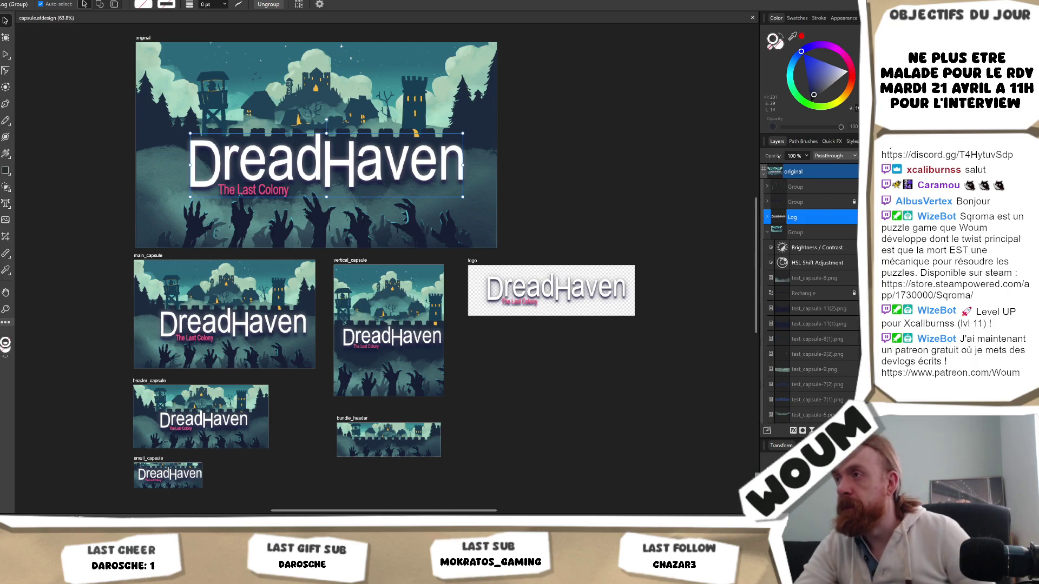
left_click(828, 187)
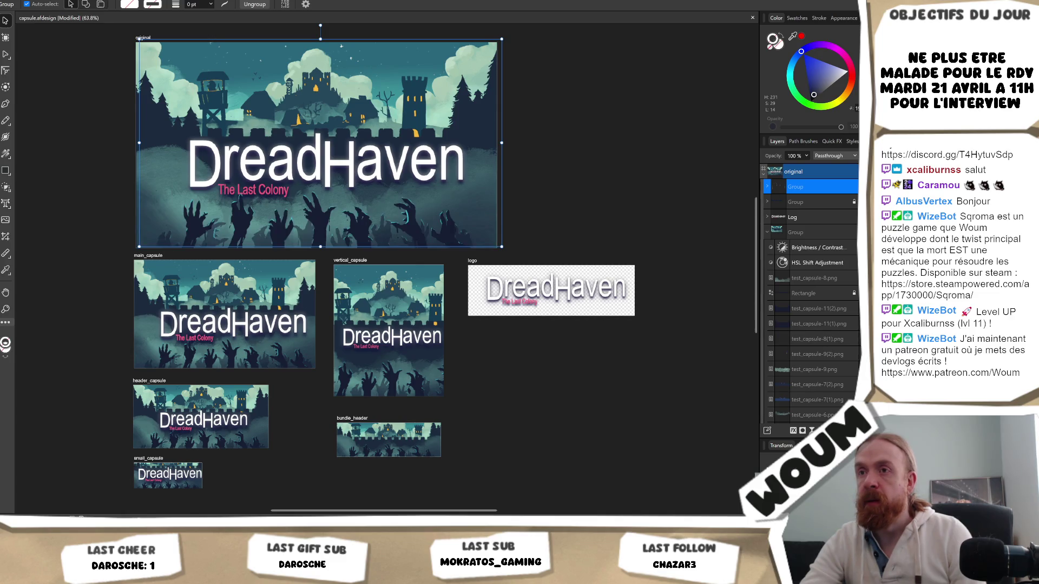
left_click(767, 202)
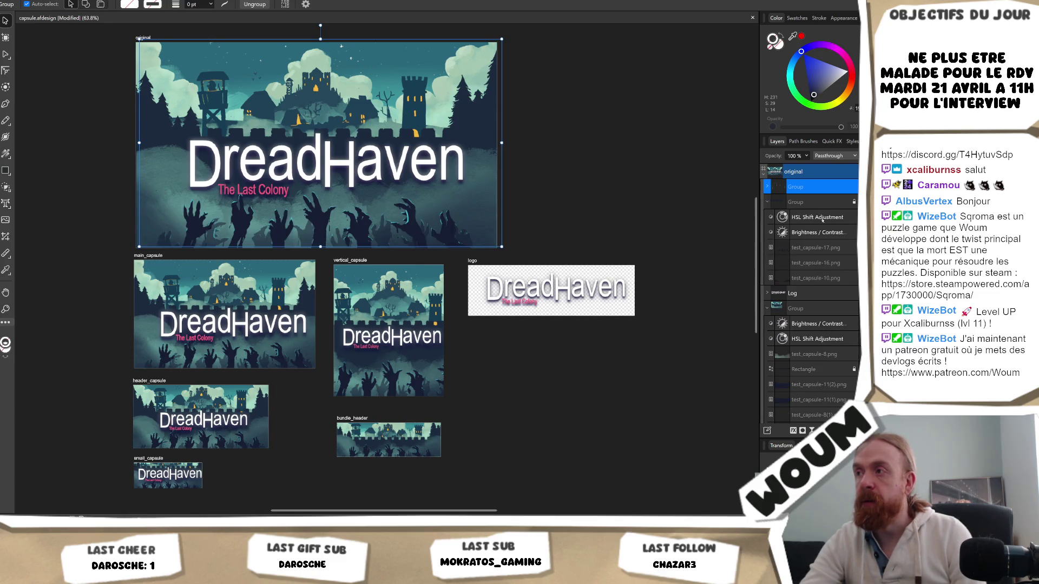
left_click(852, 203)
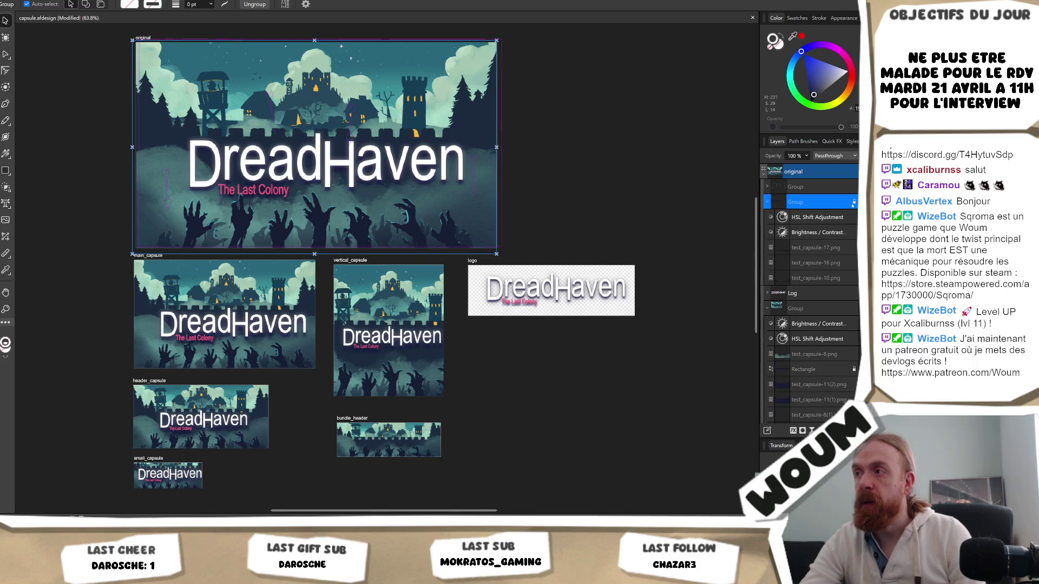
- Select the test_capsule-17.png hands layer, then collapse the second group
left_click(828, 262)
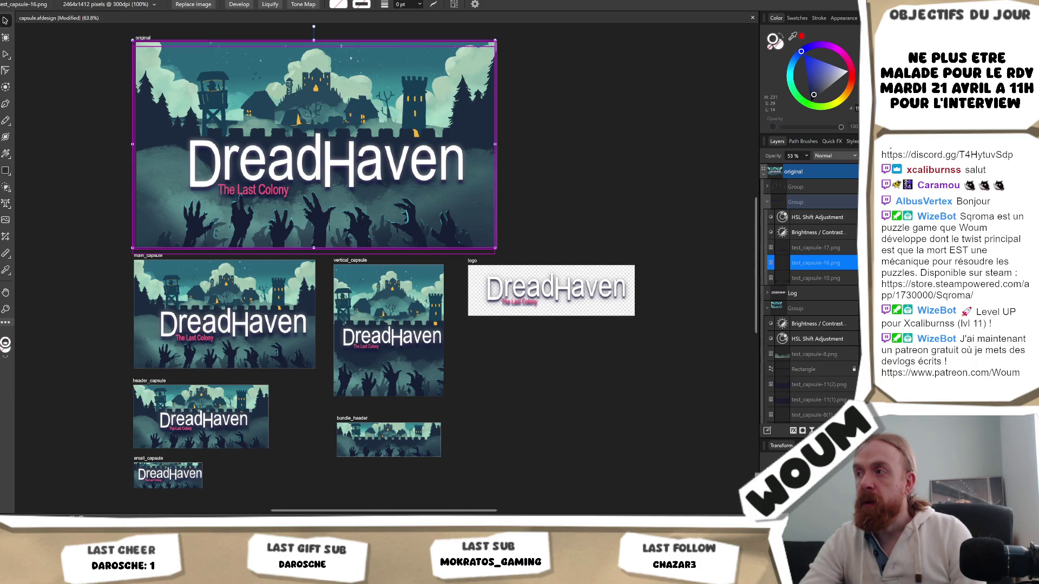
left_click(828, 247)
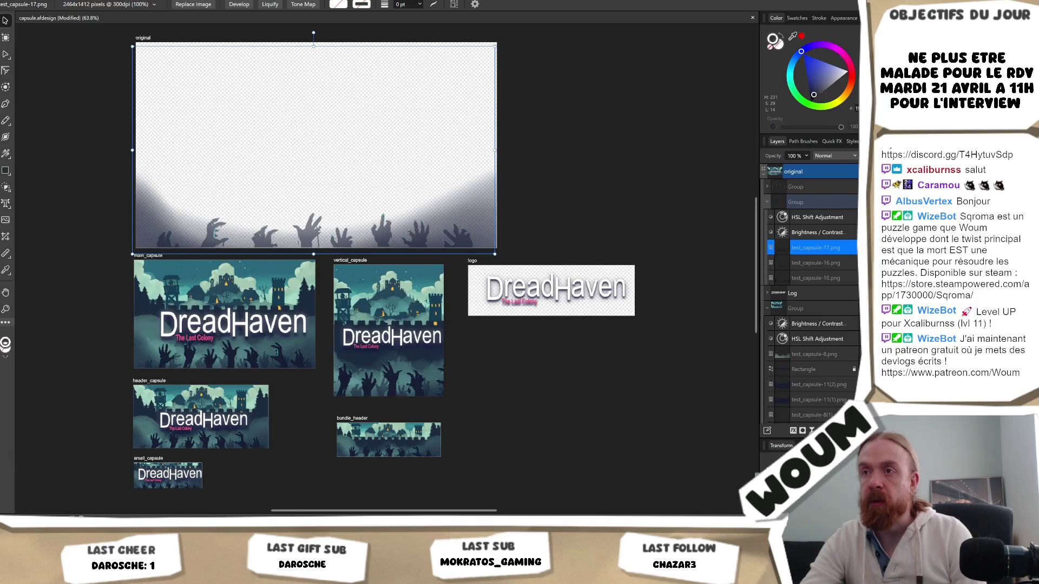
scroll(859, 352, "down", 5)
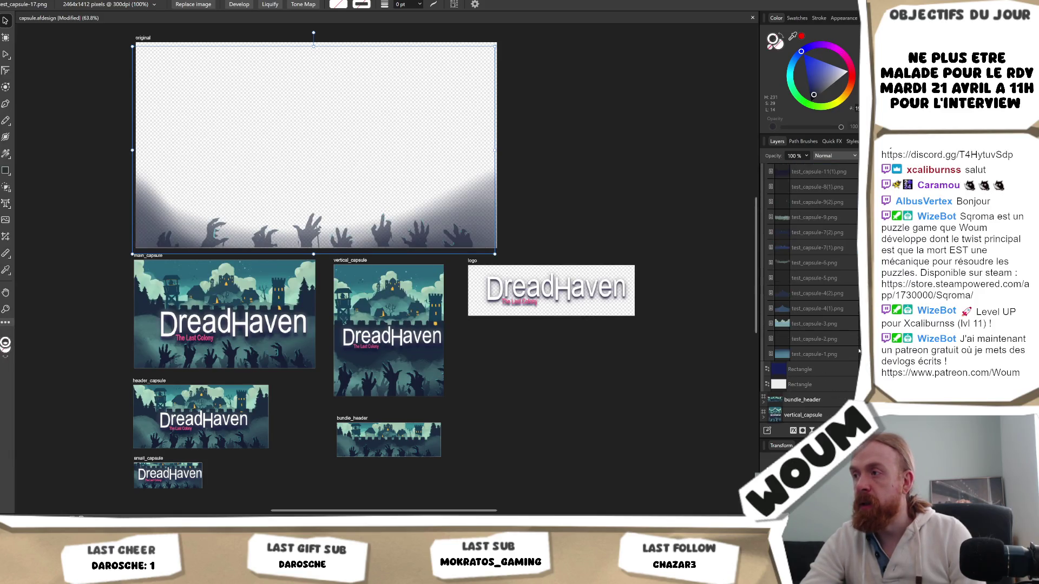
scroll(858, 352, "up", 5)
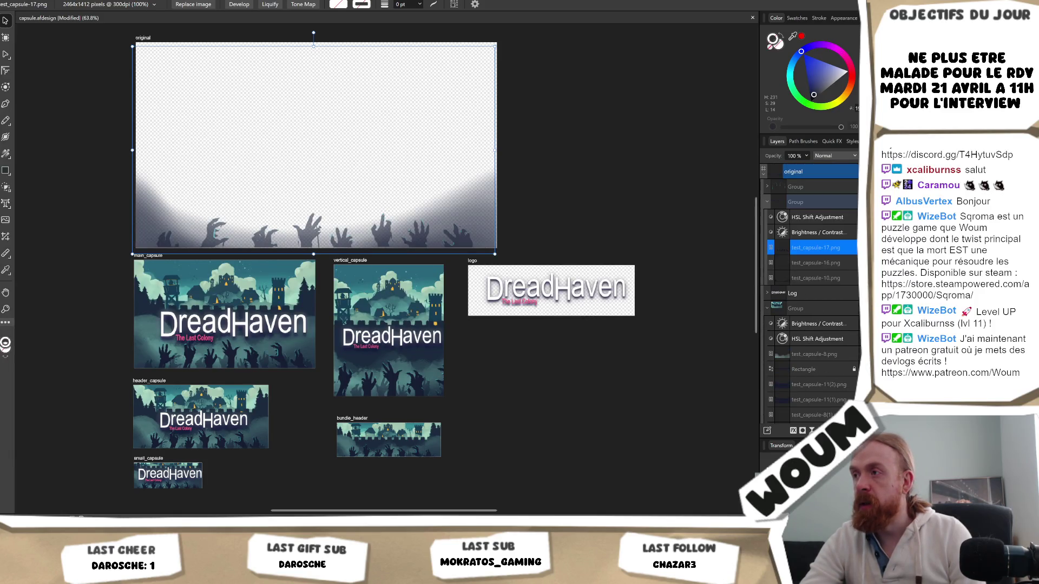
left_click(768, 309)
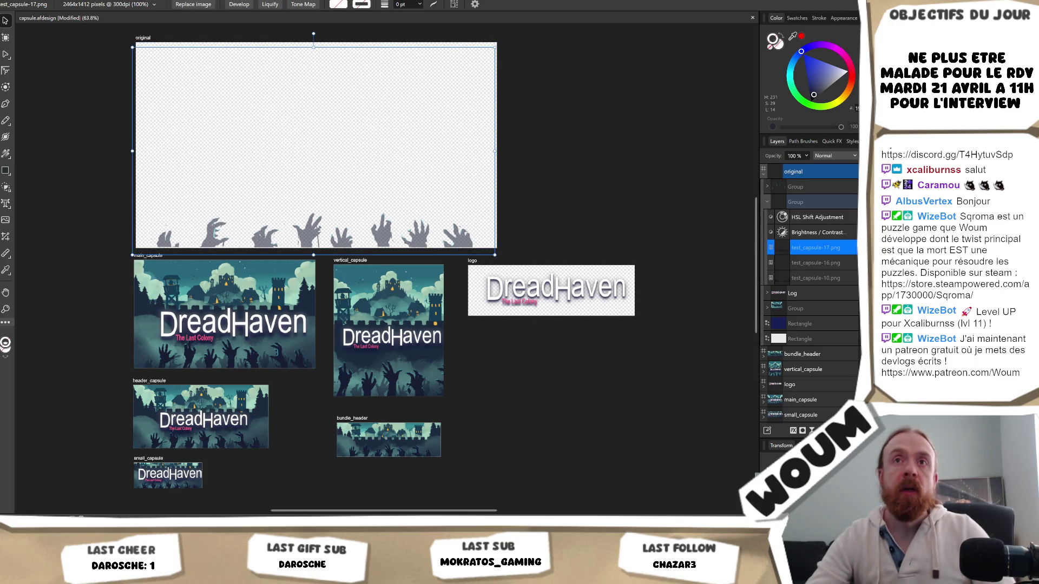
- Start a PNG export of the hands artwork, cancel it, and switch to Krita
left_click(25, 1)
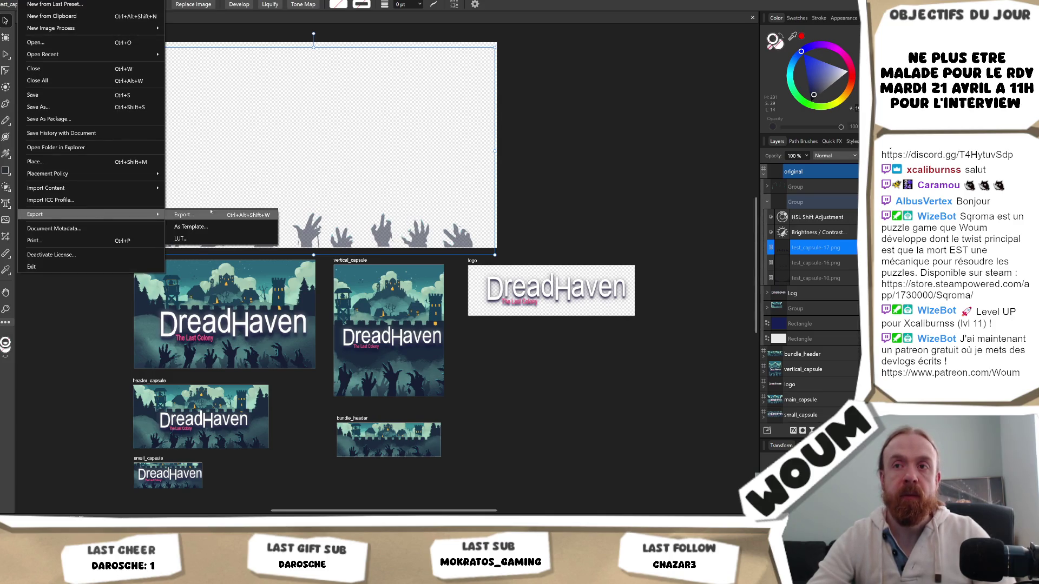
key("Escape")
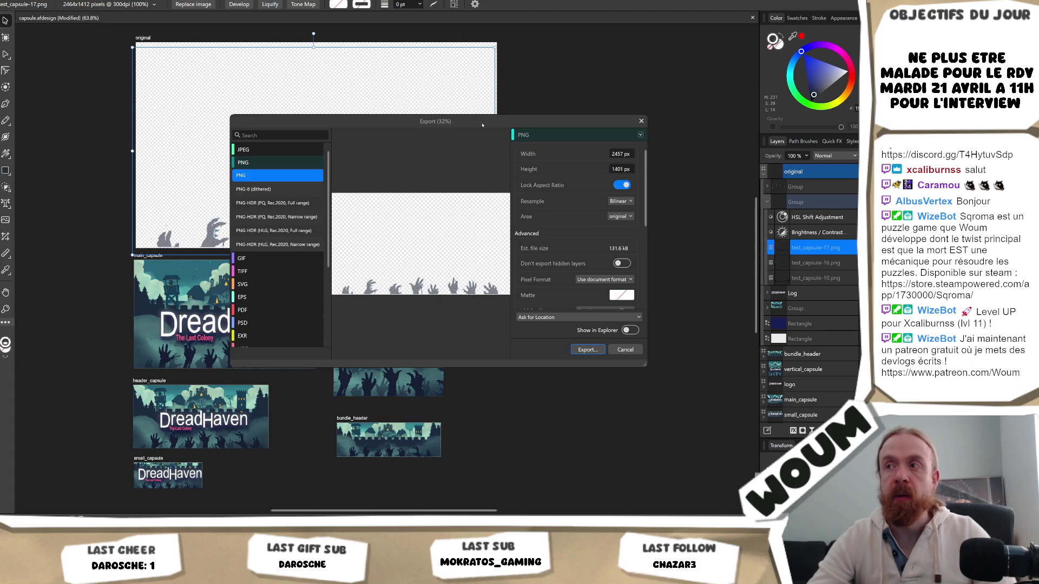
left_click(587, 350)
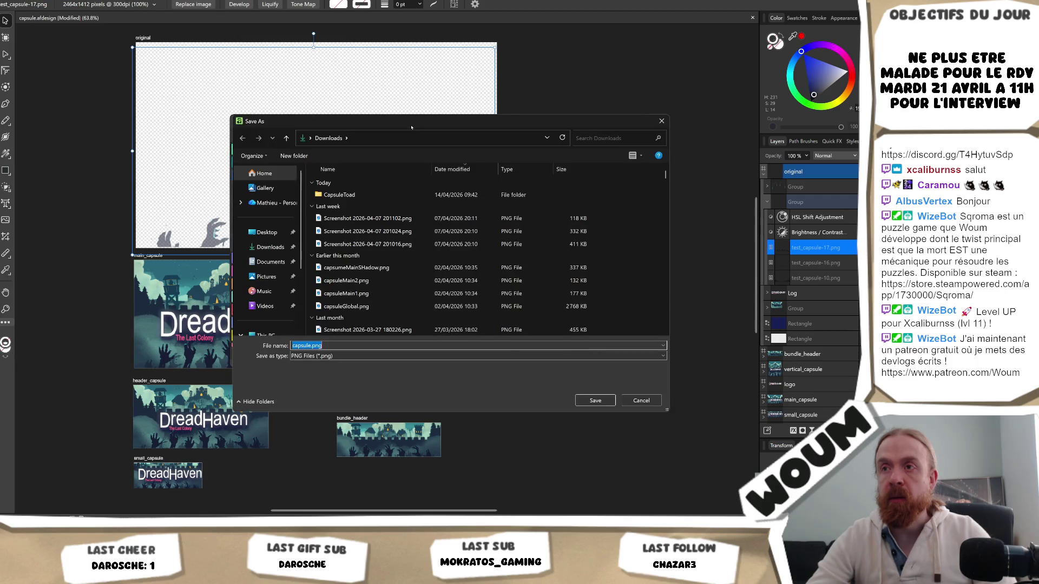
key("Escape")
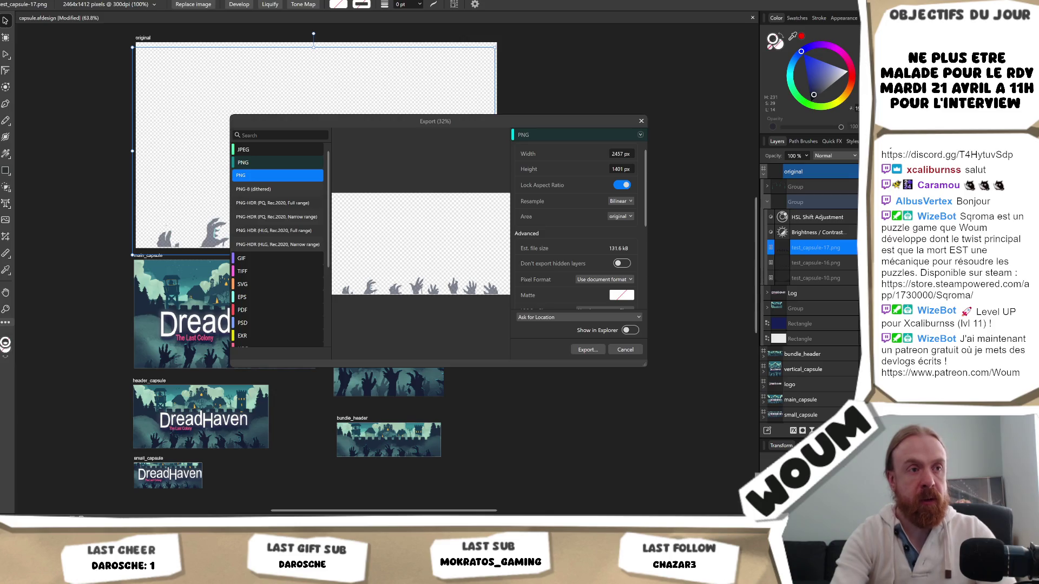
key("Escape")
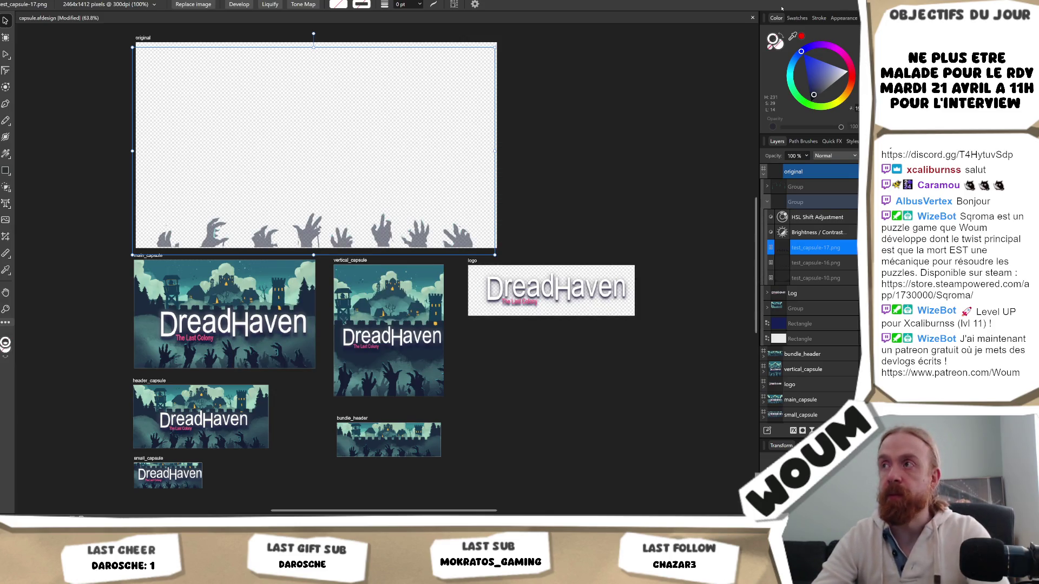
key("alt+Tab")
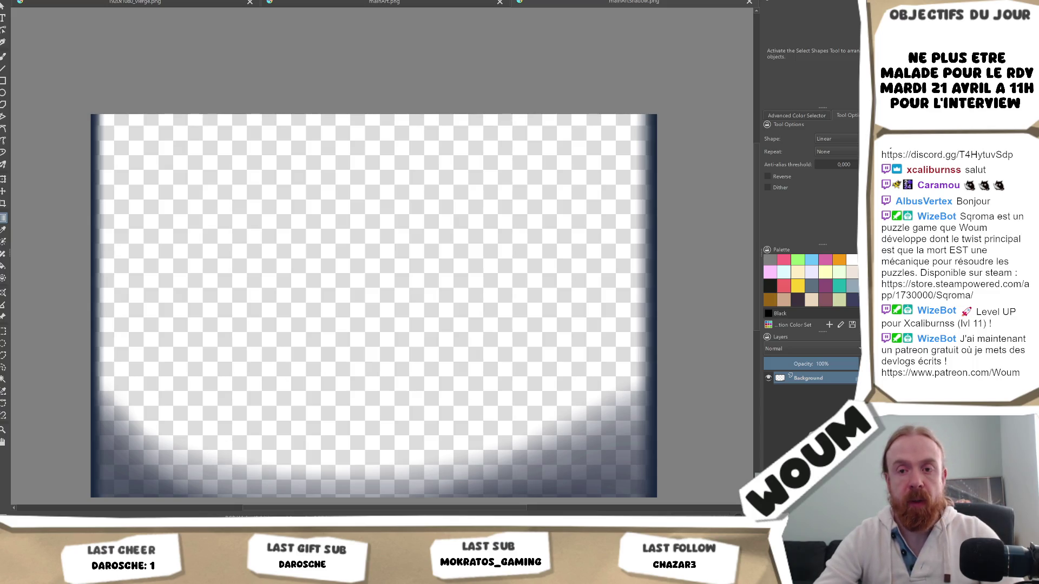
- Switch from Krita back to the Unity editor
key("alt+Tab")
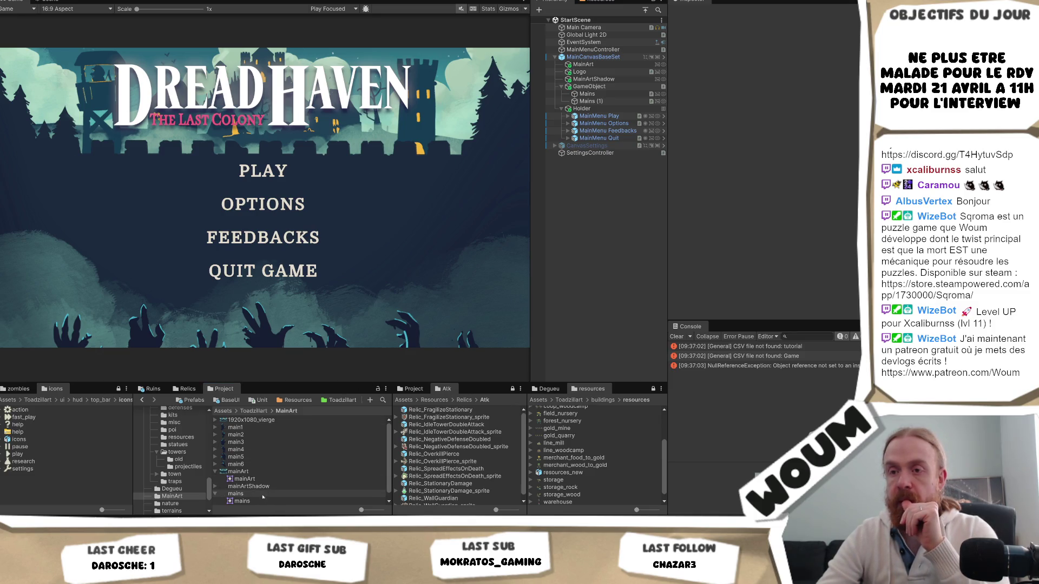
- Try assigning the mains_shadow sprite as the Mains (1) image source
scroll(258, 501, "down", 1)
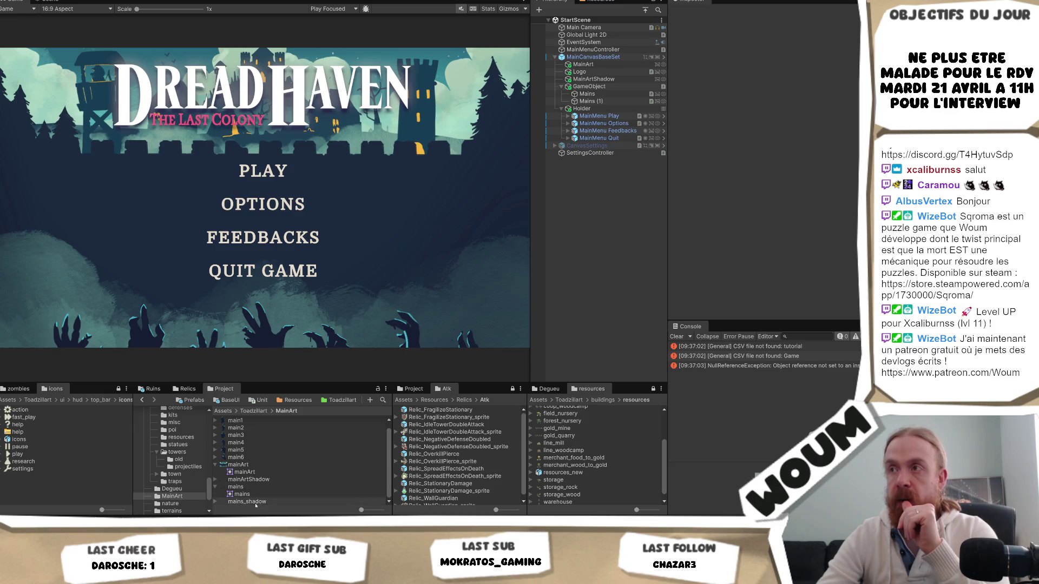
left_click(592, 102)
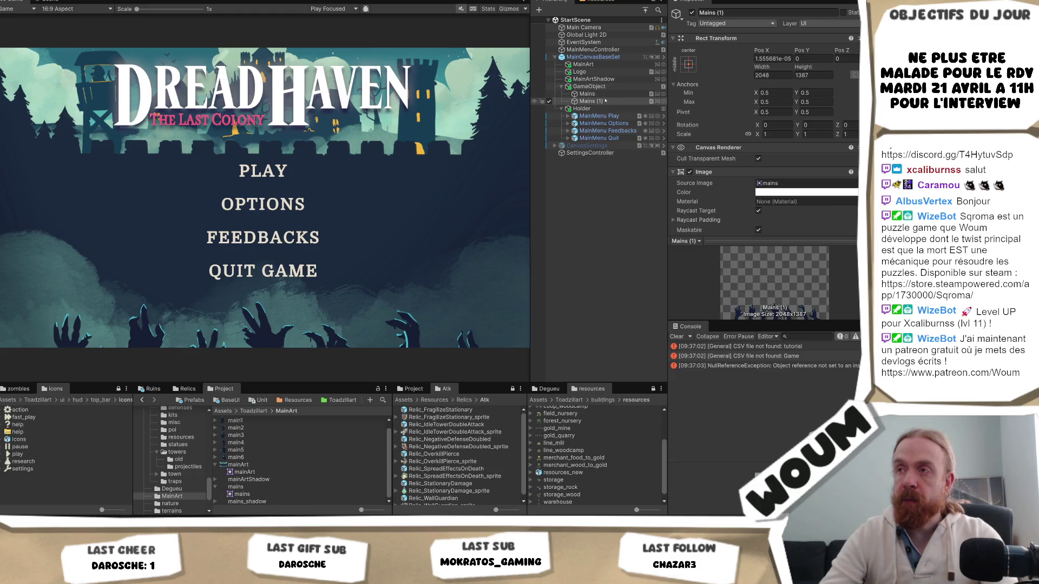
right_click(605, 101)
left_click(652, 155)
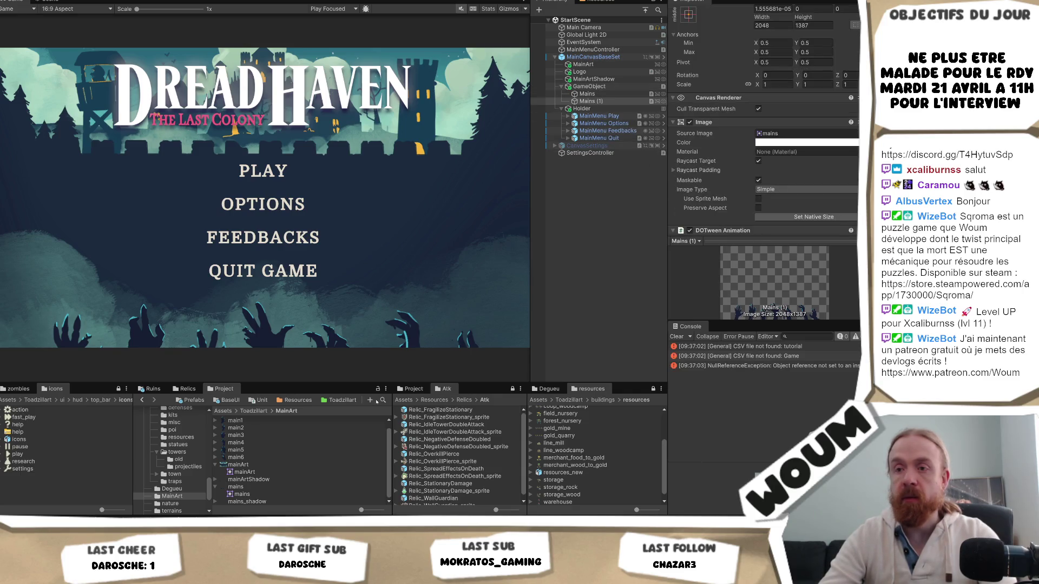
mouse_move(247, 502)
left_mouse_down()
mouse_move(541, 271)
mouse_move(790, 136)
left_mouse_up()
left_click(785, 133)
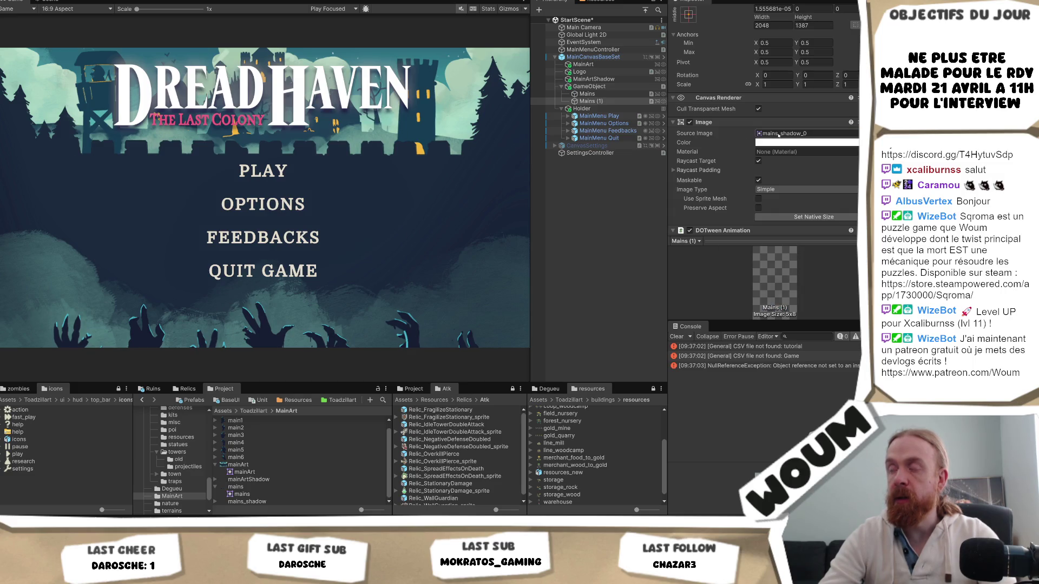
- Set mains_shadow's Sprite Mode to Single and apply the import settings
left_click(241, 453)
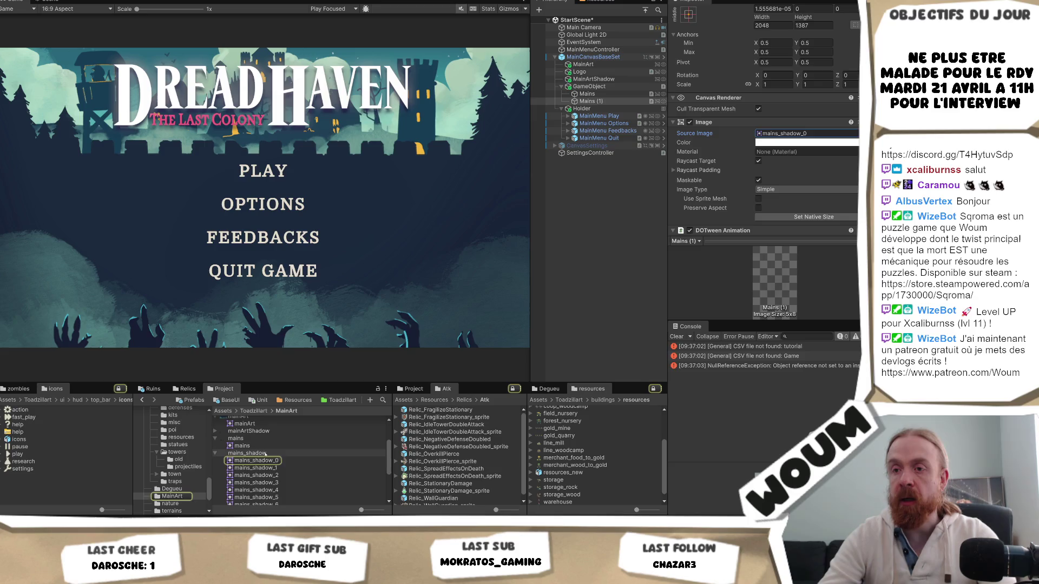
scroll(793, 33, "up", 3)
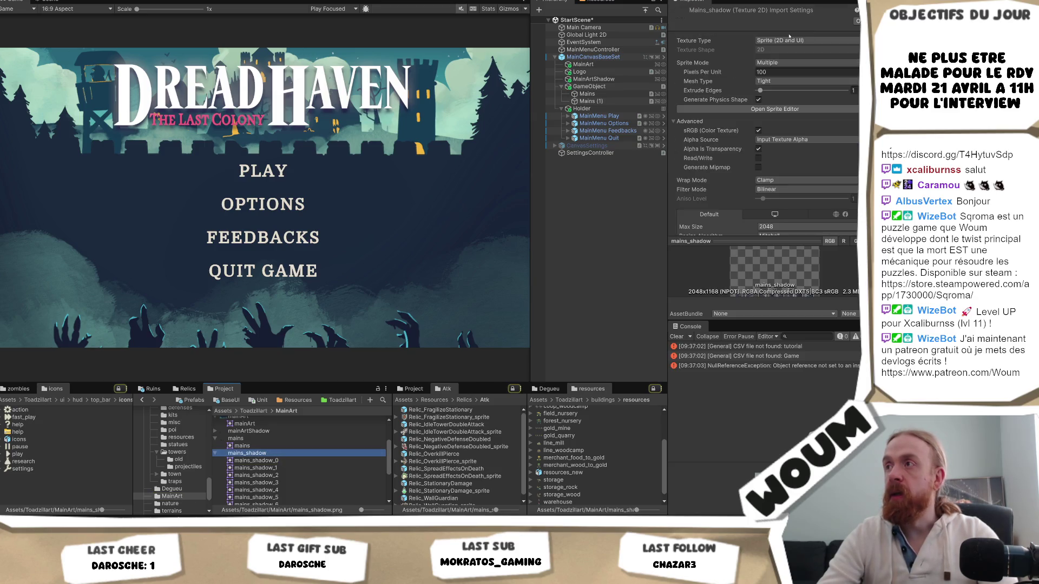
left_click(773, 63)
left_click(769, 72)
scroll(841, 207, "down", 3)
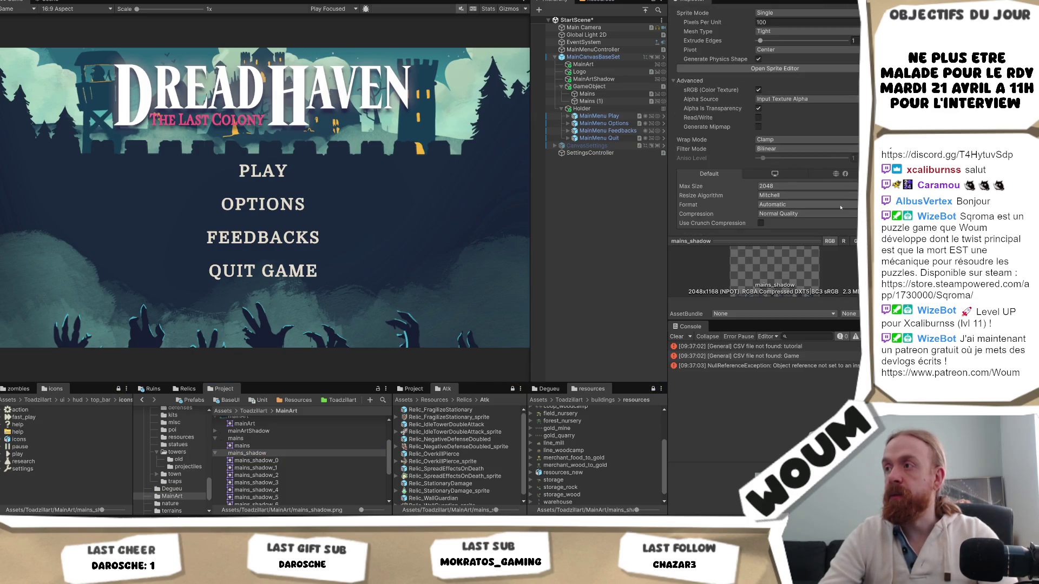
scroll(840, 208, "down", 2)
left_click(855, 215)
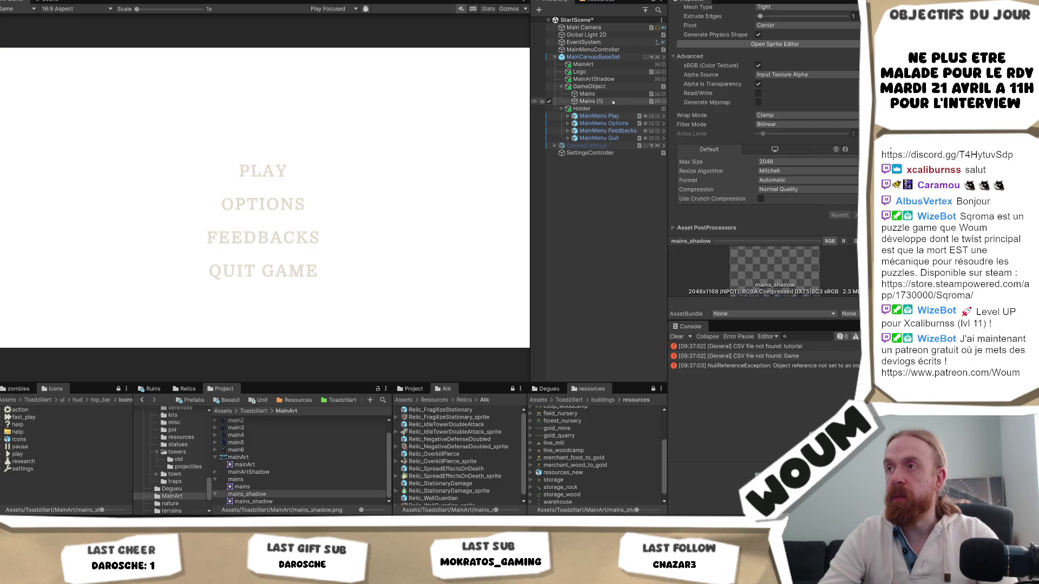
- Assign mains_shadow as Mains (1)'s image and rename the object Mains Shadow
left_click(612, 101)
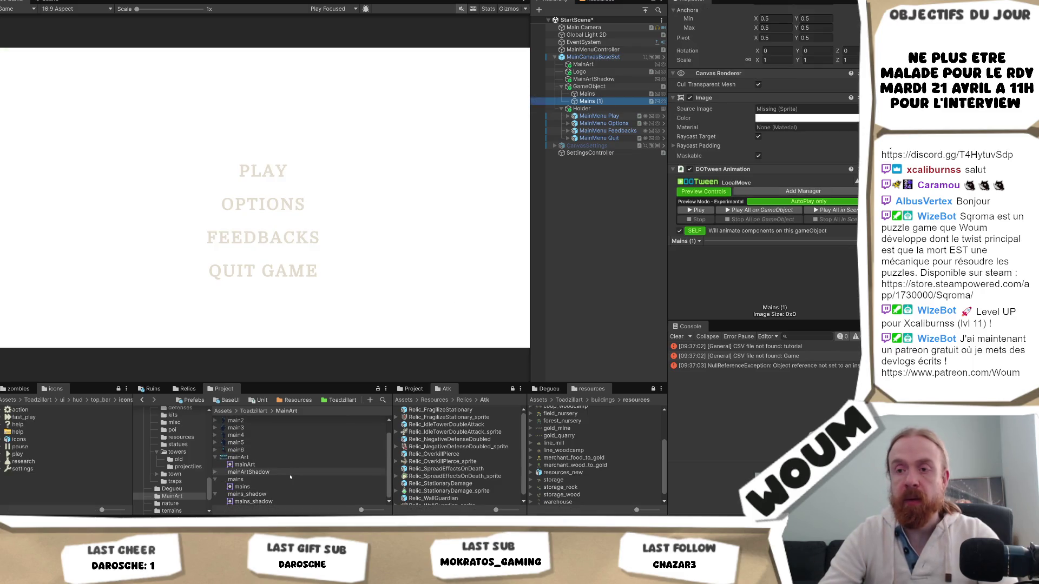
left_click_drag(253, 502, 806, 112)
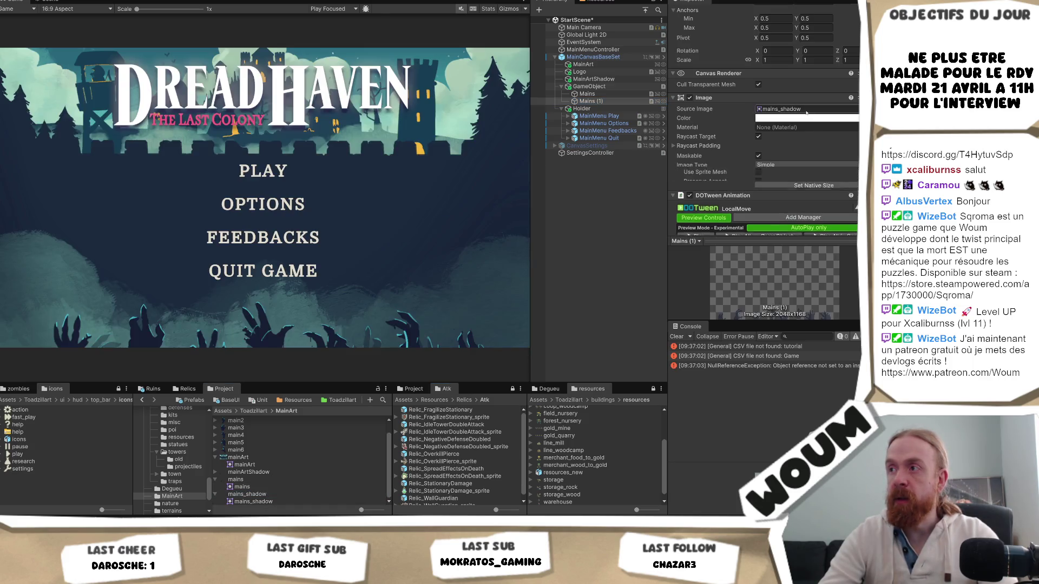
left_click(610, 101)
key("End")
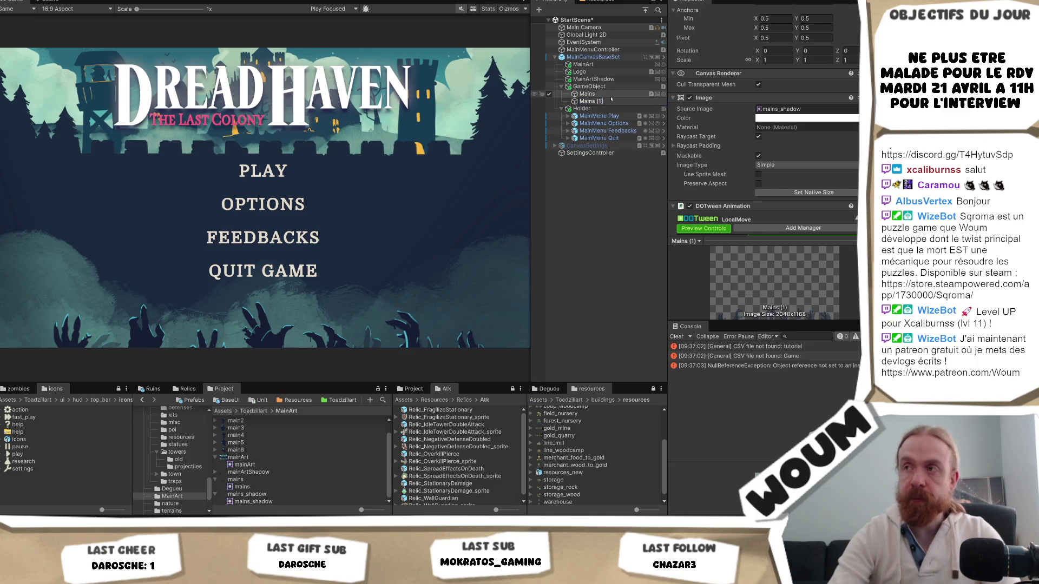
key("BackSpace")
key("BackSpace")
key("BackSpace")
type("w")
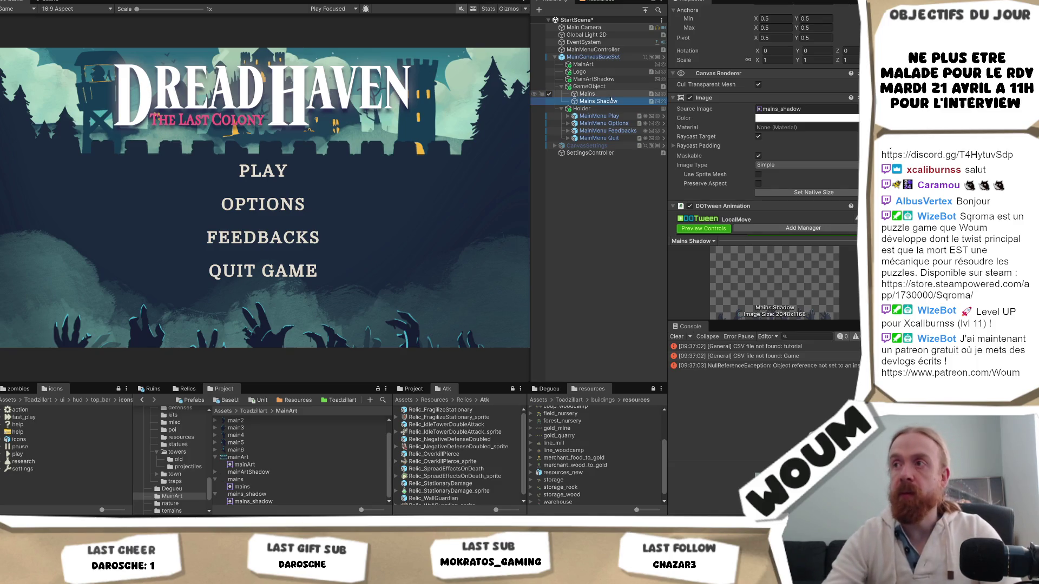
key("Return")
- Review the animation duration and the parent GameObject's parallax settings
scroll(819, 127, "down", 5)
left_click(743, 189)
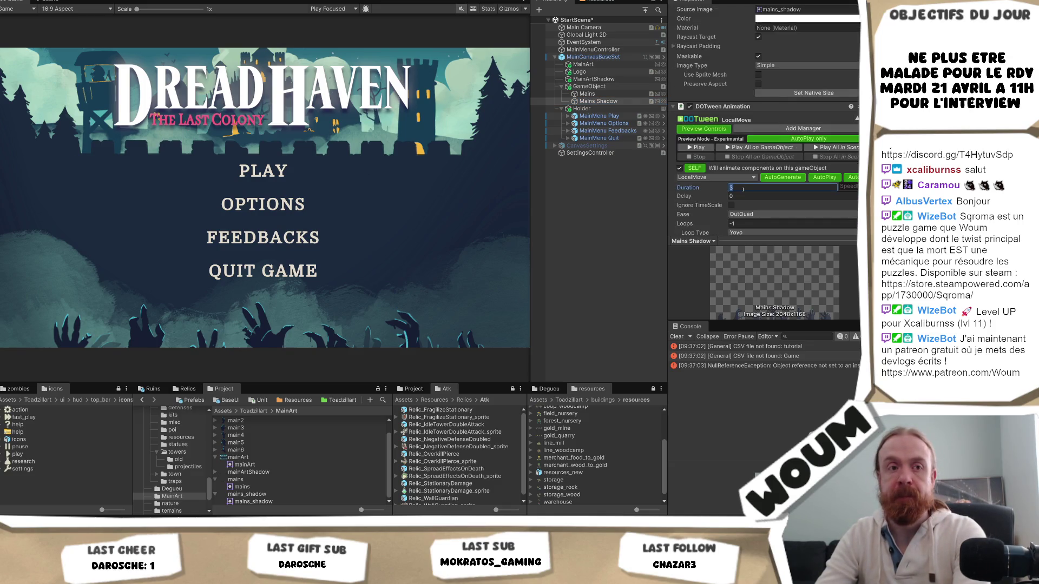
left_click(589, 87)
left_click(607, 101)
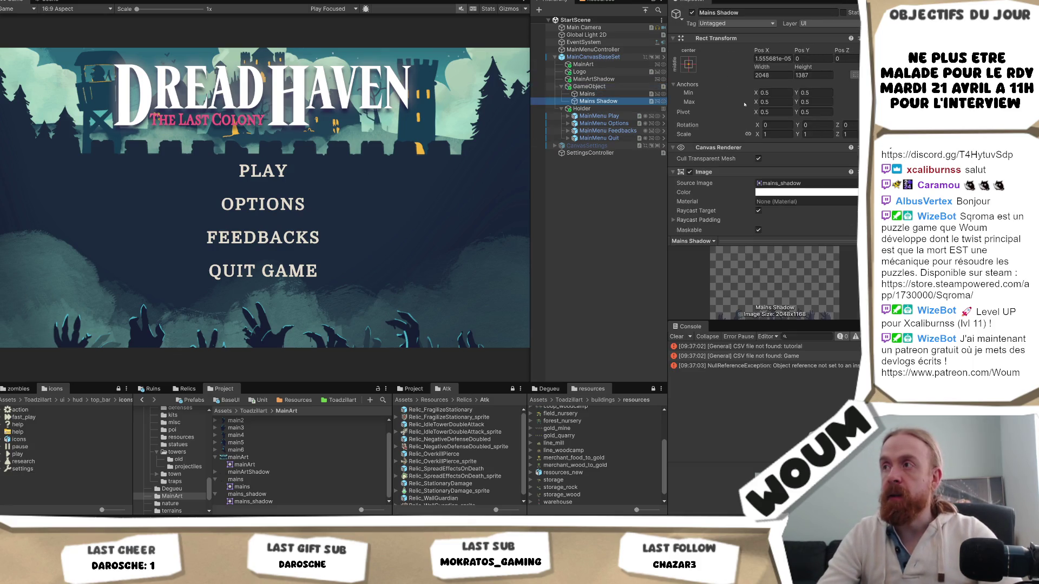
scroll(758, 121, "down", 3)
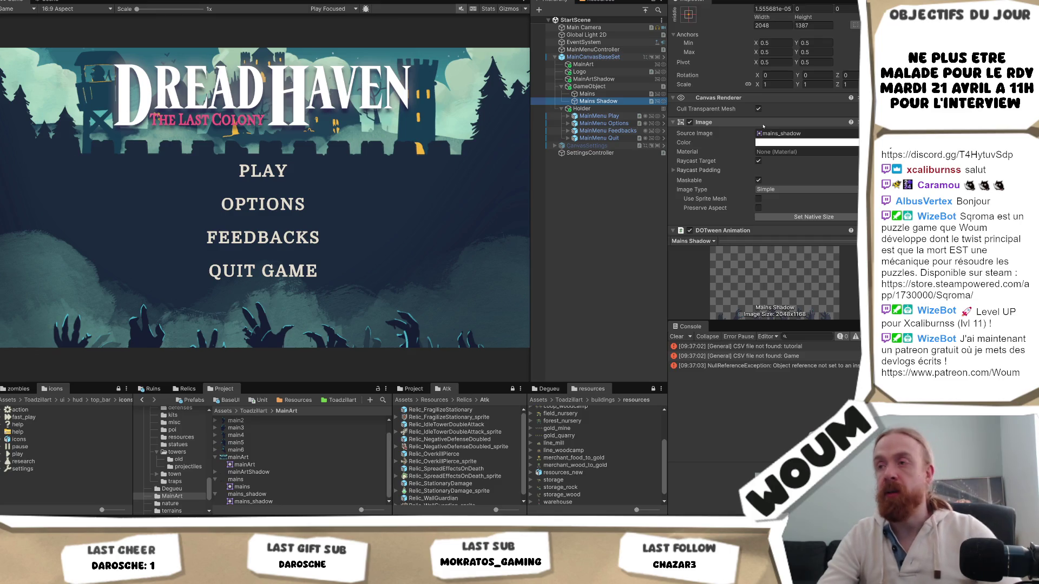
- Inspect the GameObject's parallax component and the Mains Shadow object it references
left_click(591, 87)
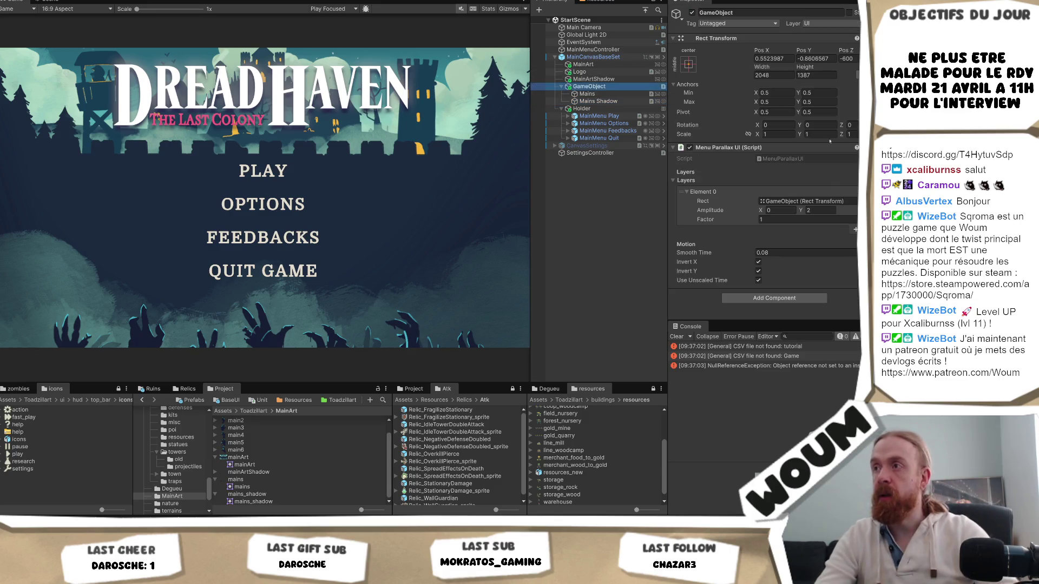
left_click(823, 202)
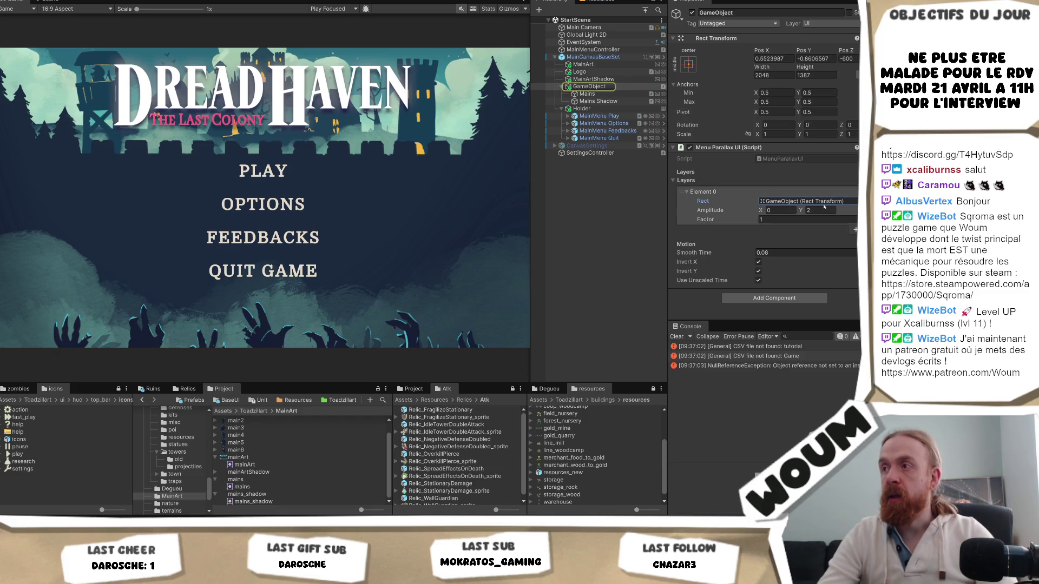
left_click(599, 101)
left_click(589, 87)
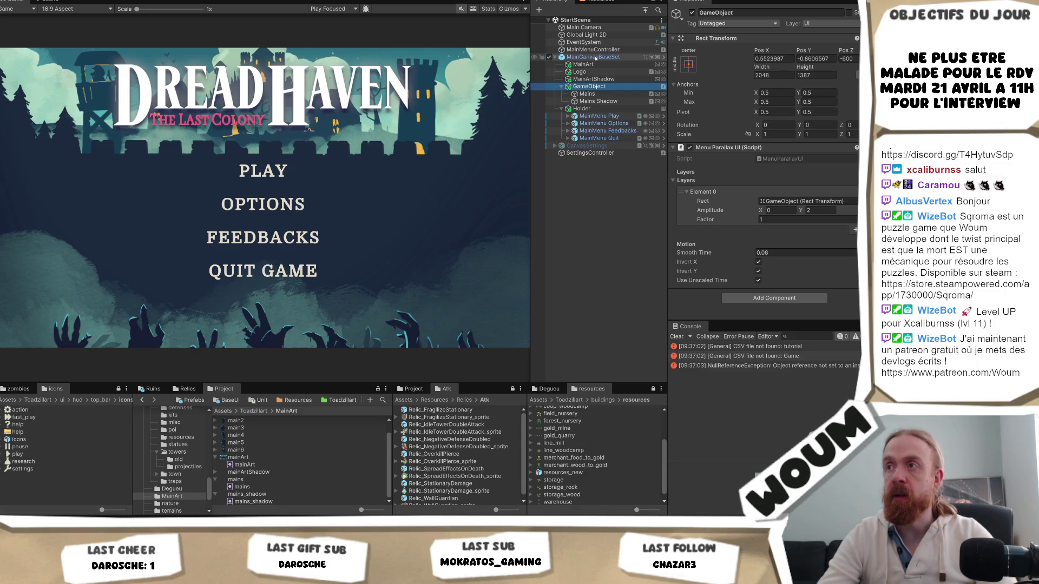
- Create a new empty object named Paralax carrying the parallax script
right_click(585, 168)
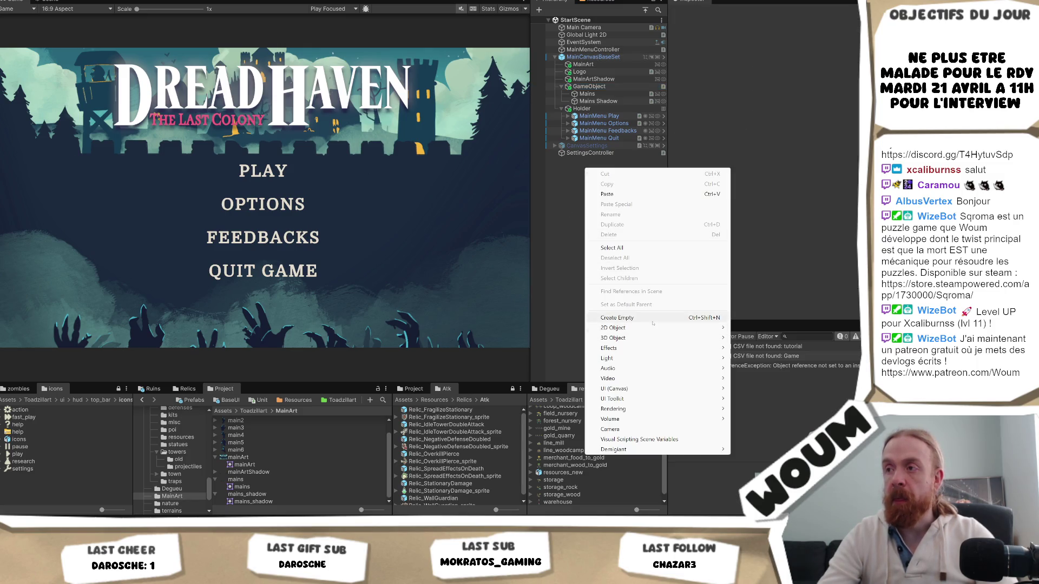
left_click(653, 322)
type("PAralax")
key("Return")
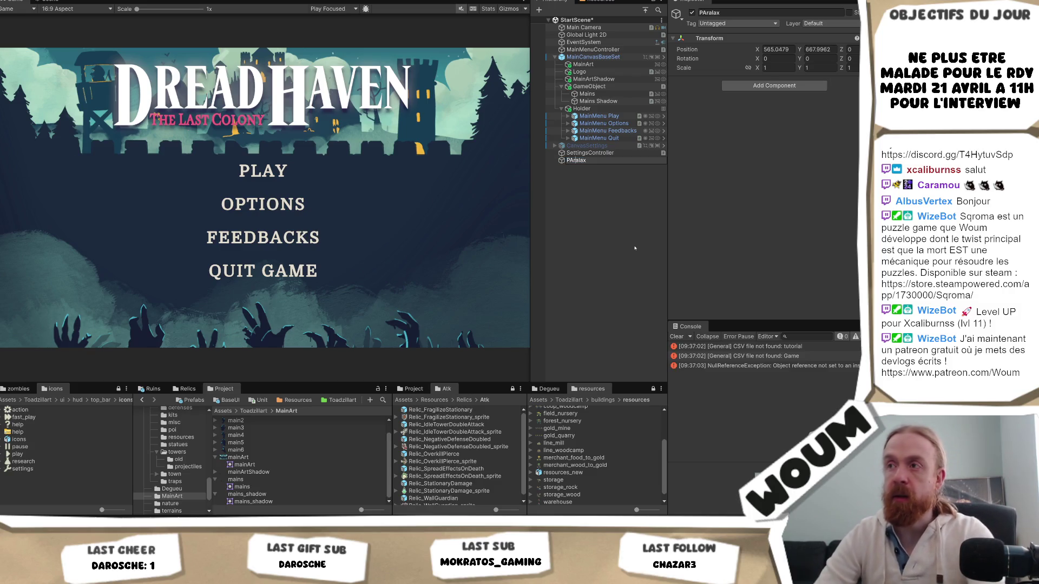
key("BackSpace")
type("a")
key("Return")
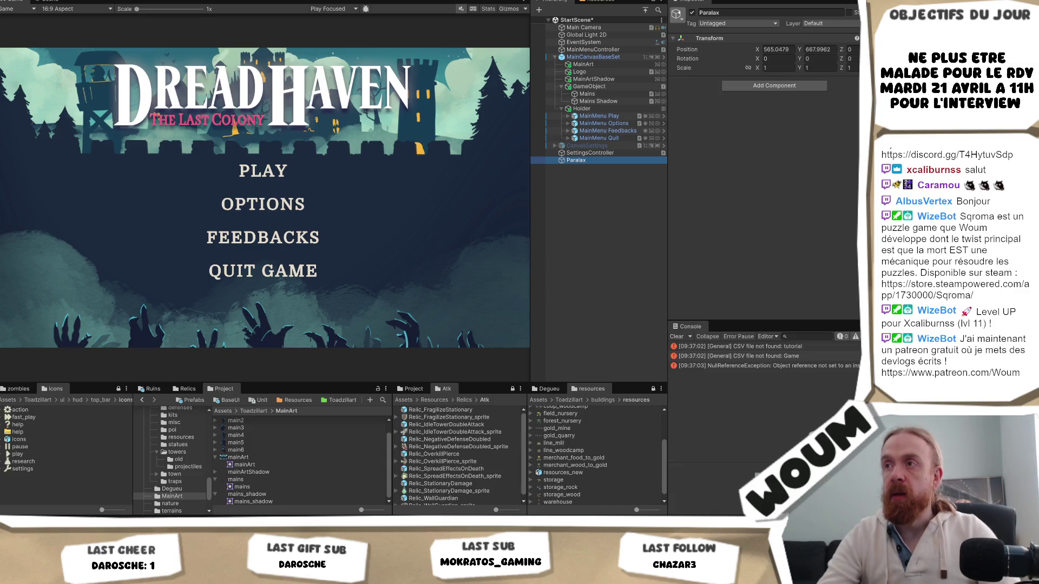
left_click(589, 86)
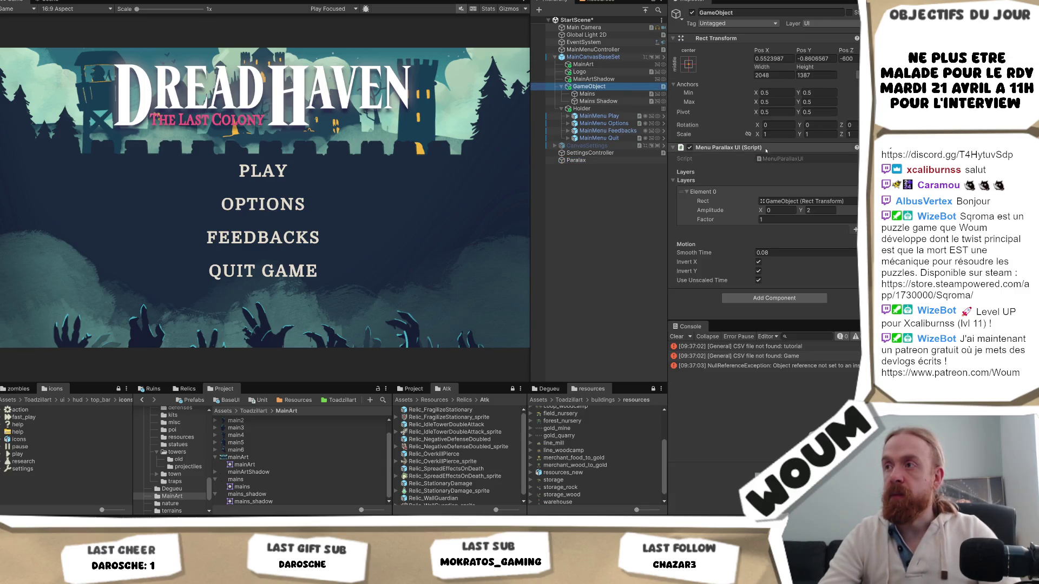
left_click(576, 161)
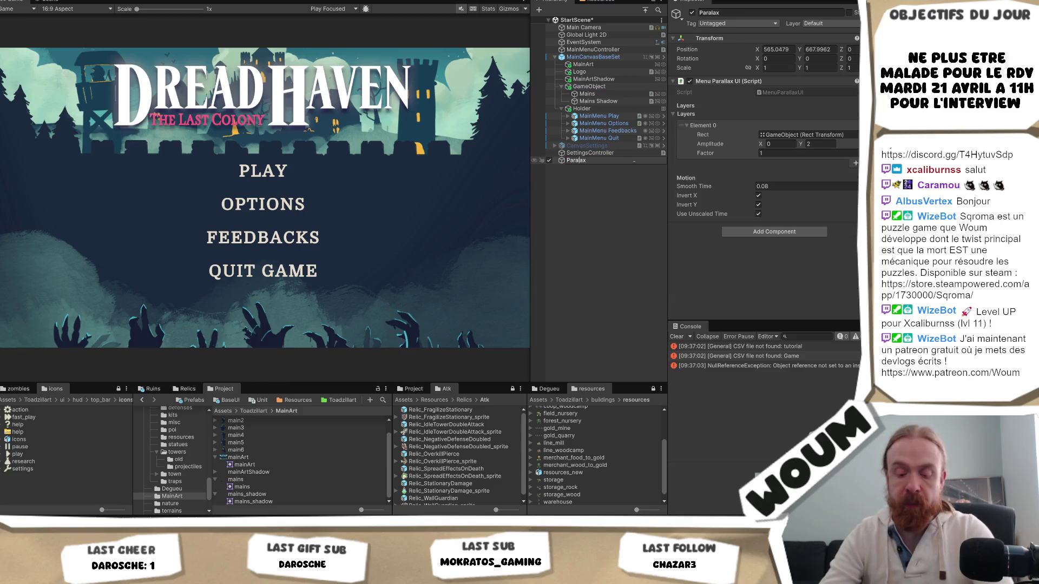
- Duplicate GameObject, move Mains Shadow into GameObject (1), and delete the extra Mains copy
left_click(595, 87)
key("ctrl+d")
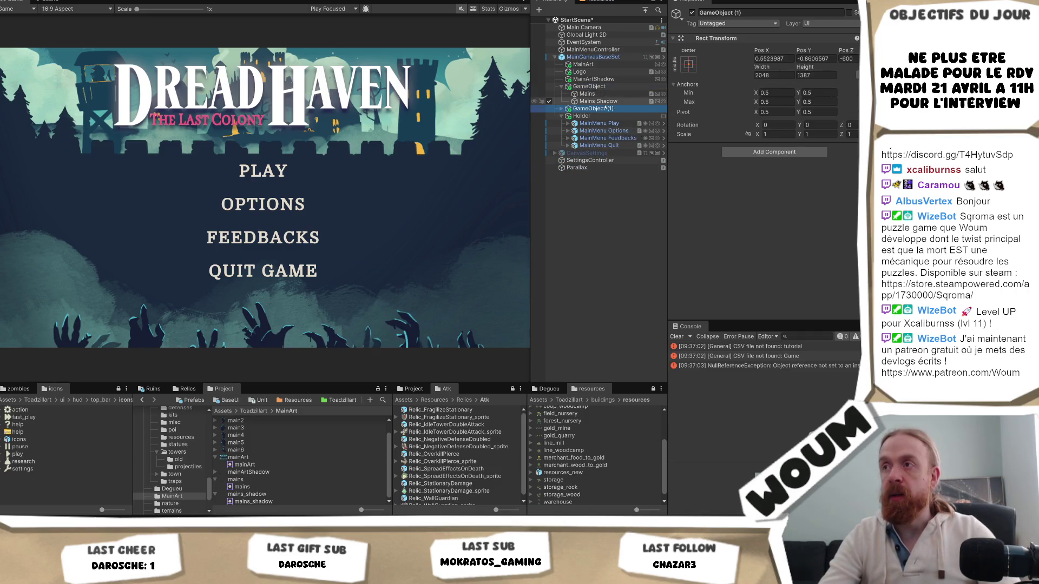
left_click_drag(602, 101, 592, 108)
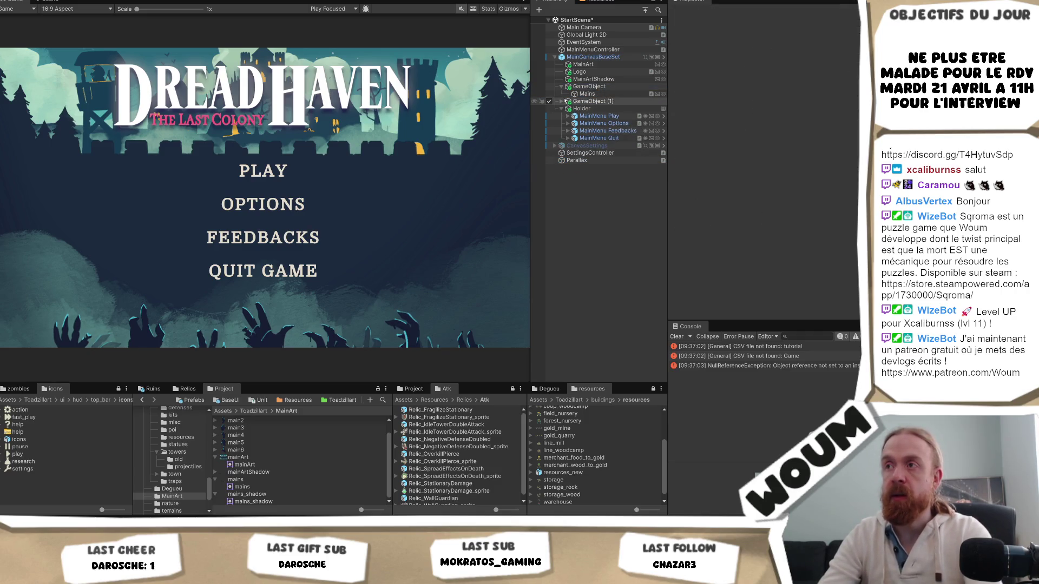
left_click(561, 102)
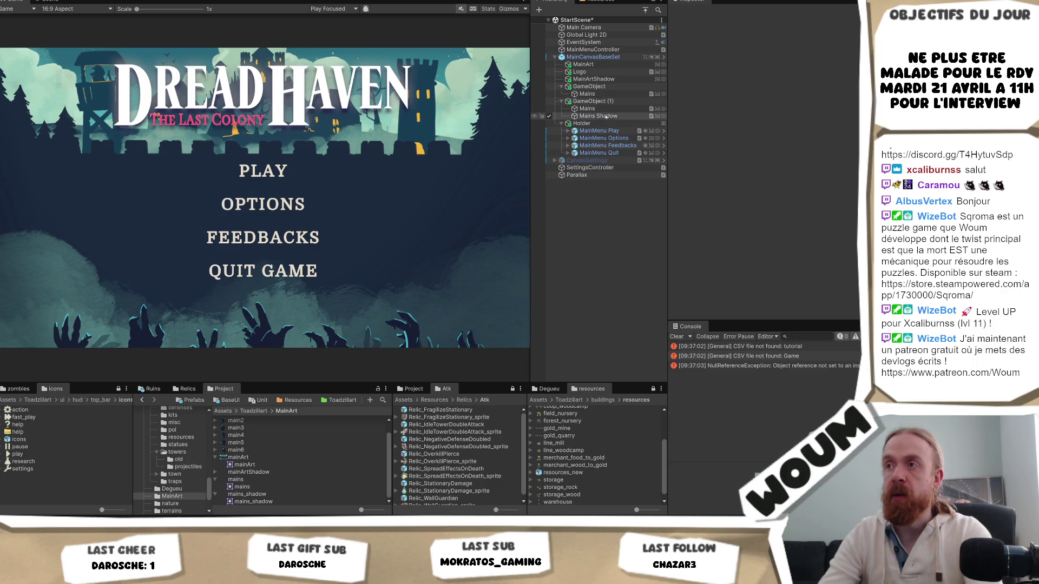
left_click(605, 109)
key("Delete")
- Add a second parallax layer on Paralax and assign GameObject (1) to Element 1
left_click(577, 168)
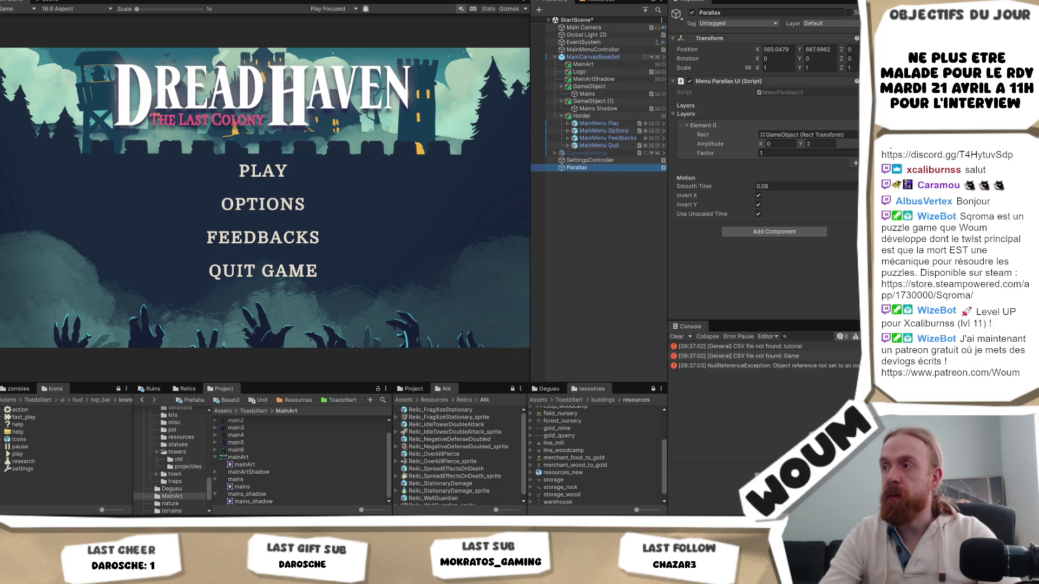
left_click(856, 163)
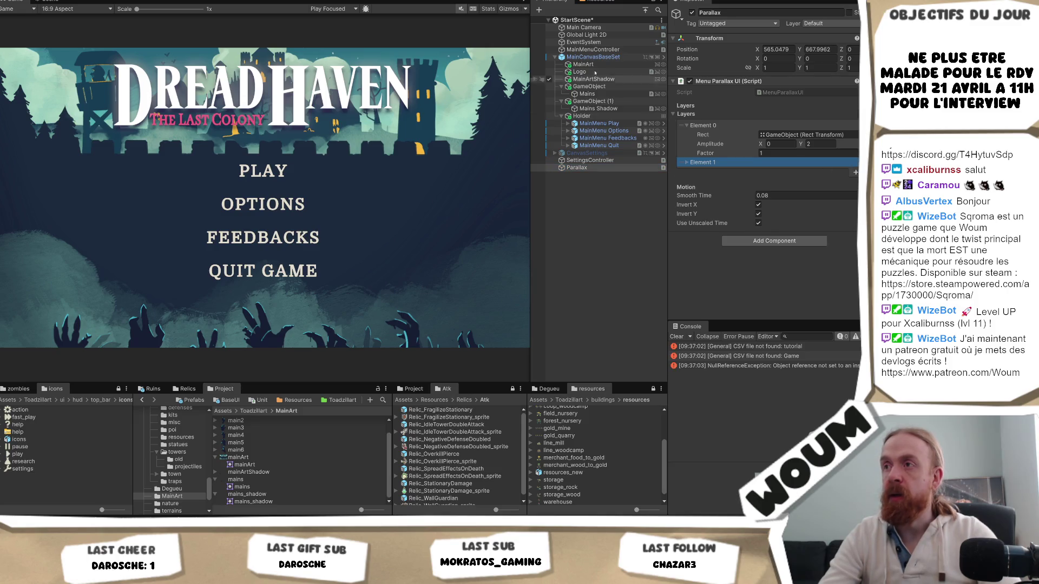
left_click(602, 102)
left_click_drag(602, 106, 708, 162)
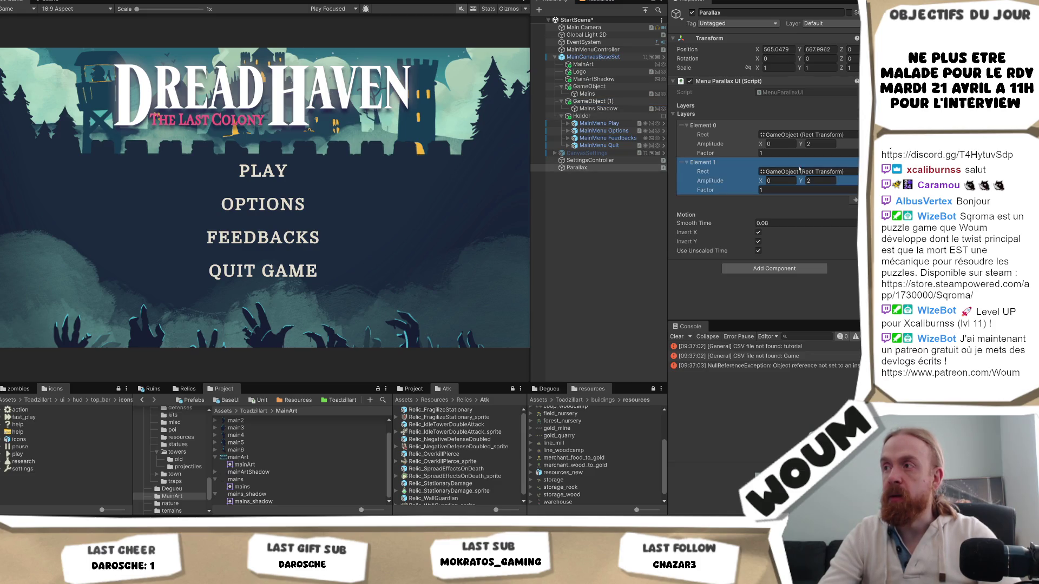
left_click(591, 102)
mouse_move(591, 105)
left_mouse_down()
mouse_move(747, 169)
mouse_move(801, 172)
left_mouse_up()
- Set Element 0 amplitude to 20, 20 and Element 1 to 30, 30, then save the scene
left_click(819, 145)
type("20")
key("shift+Tab")
type("20")
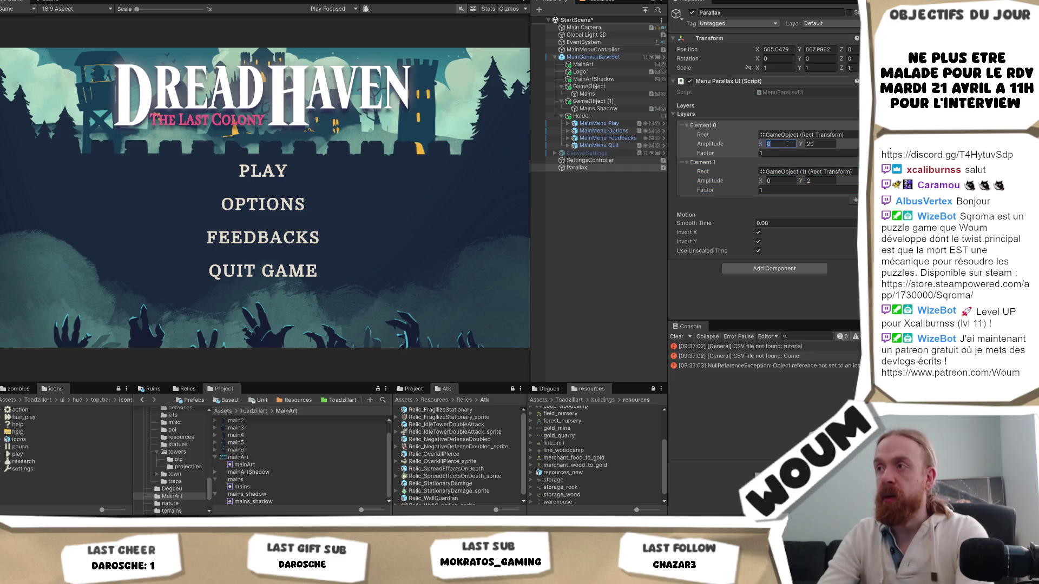
key("Tab")
type("15")
key("Tab")
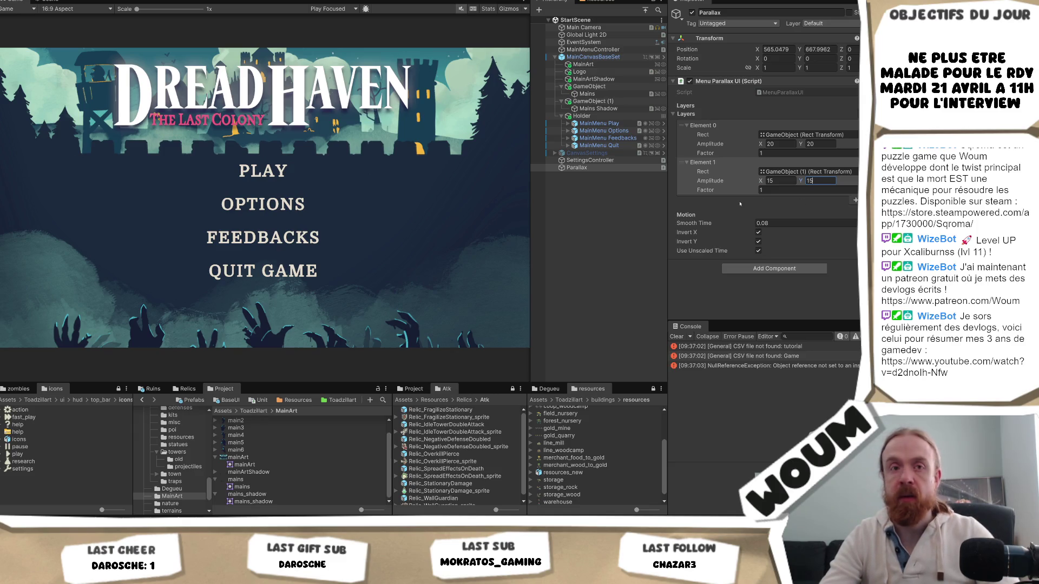
left_click(773, 181)
type("30")
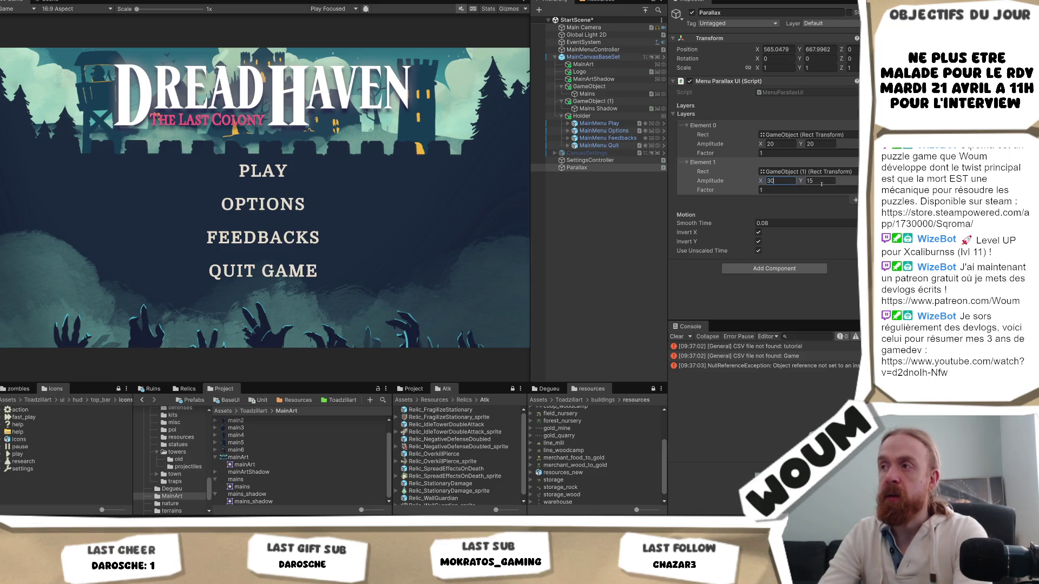
key("Tab")
type("30")
key("ctrl+s")
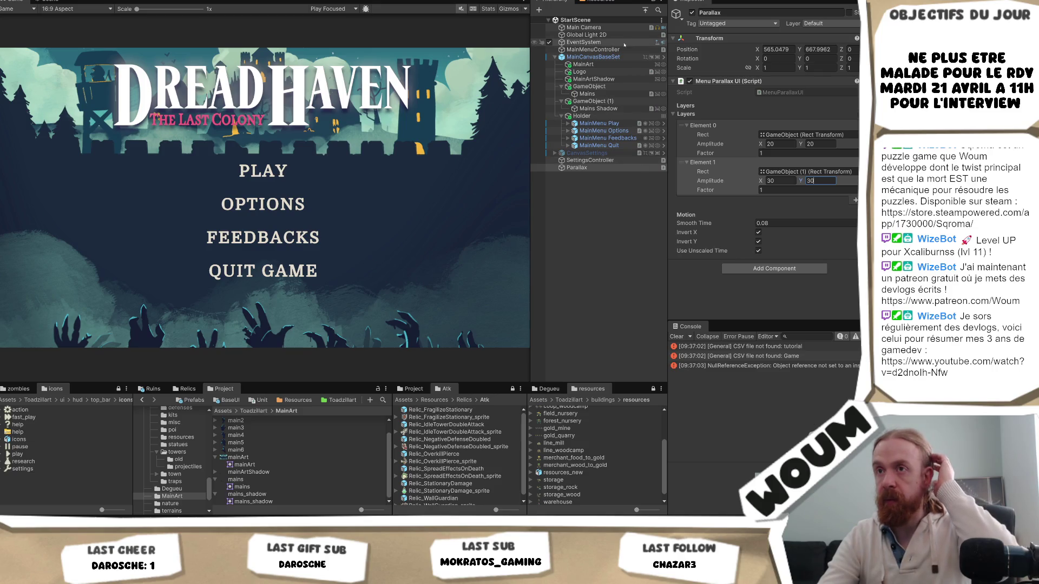
- Nudge Mains Shadow's Pos Y, enter Play mode, and move GameObject (1) above GameObject
left_click(609, 108)
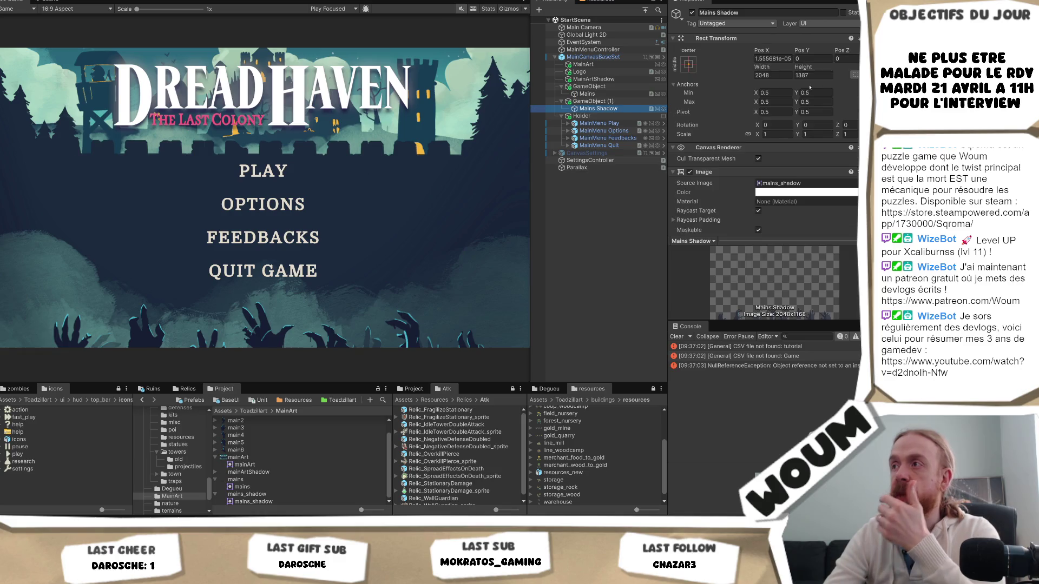
mouse_move(800, 50)
left_mouse_down()
mouse_move(818, 50)
mouse_move(2, 54)
mouse_move(699, 124)
mouse_move(665, 123)
left_mouse_up()
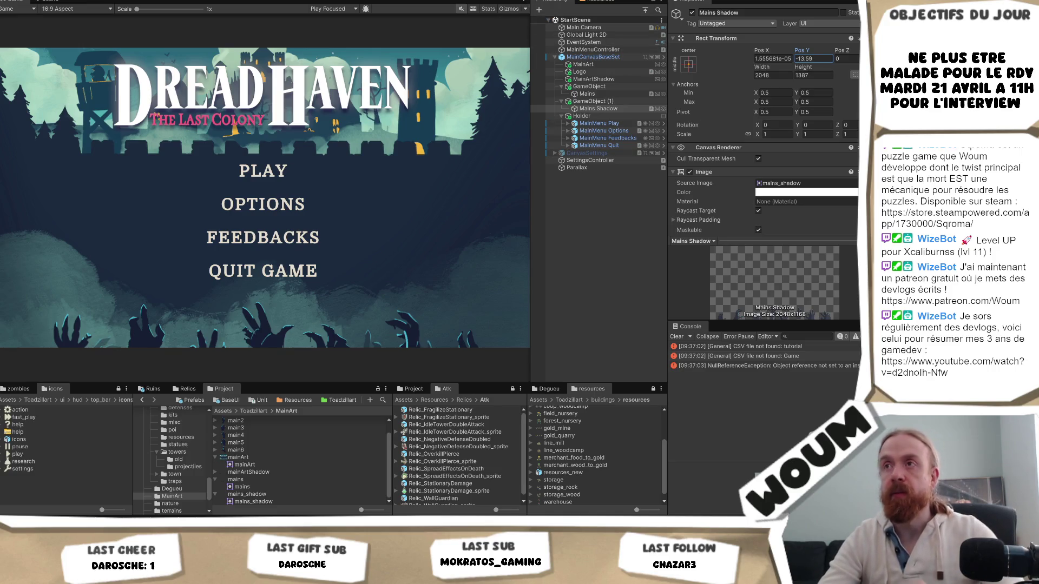
key("ctrl+p")
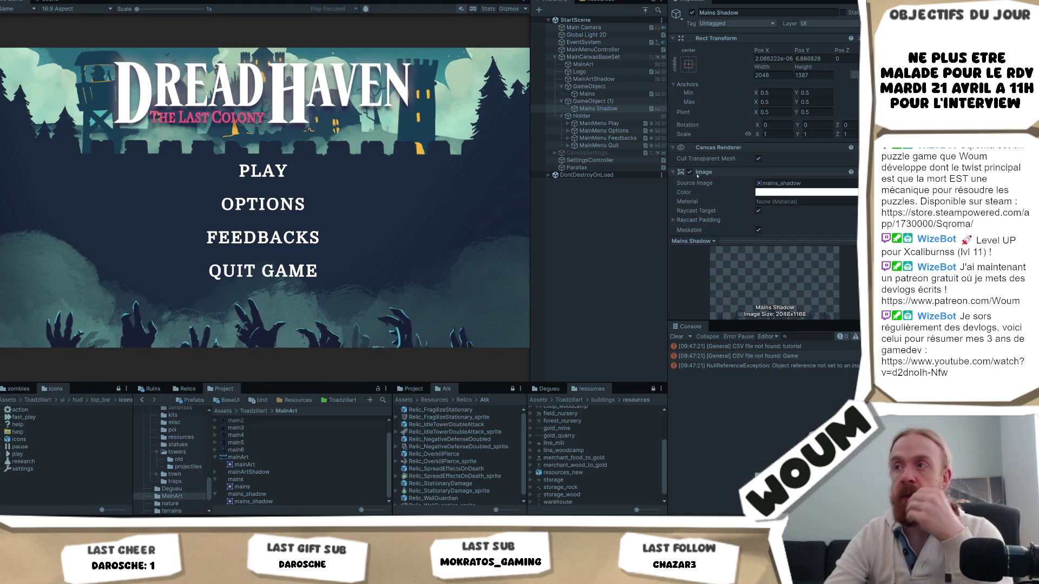
left_click_drag(594, 101, 598, 85)
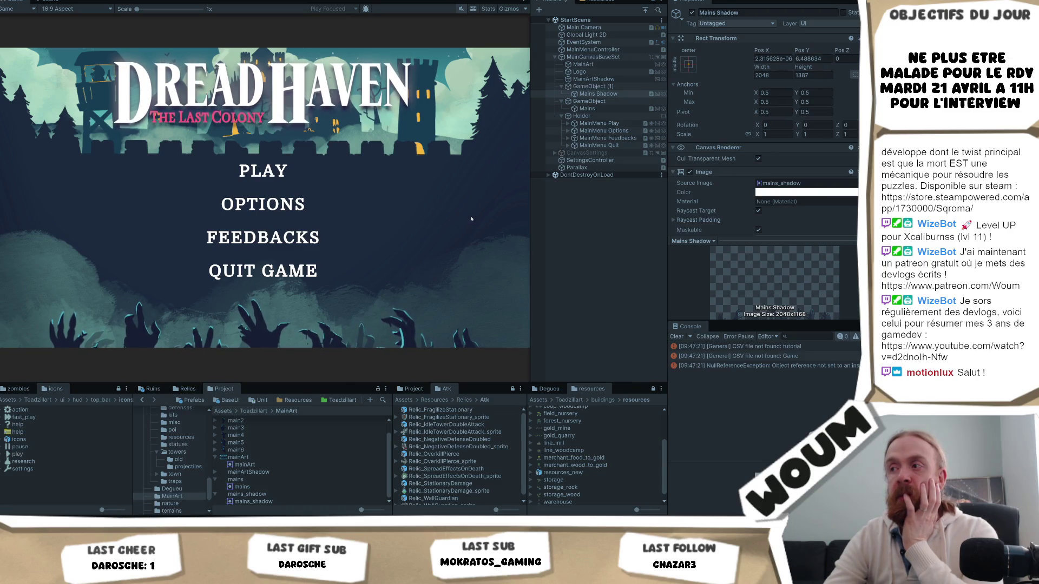
left_click(593, 86)
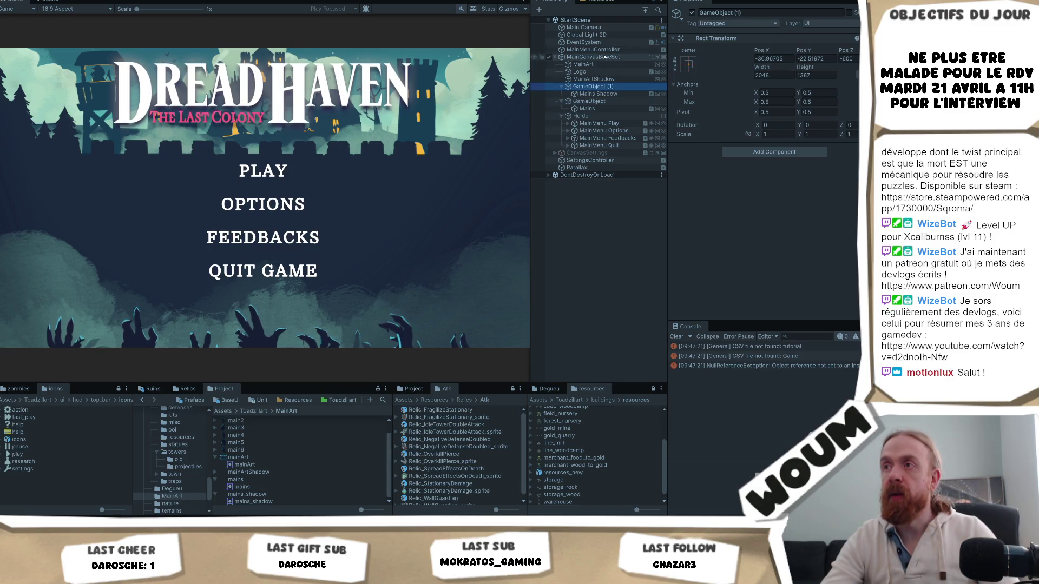
- Retry Mains Shadow's height and the group order, then stop the run and select GameObject (1)
left_click(599, 94)
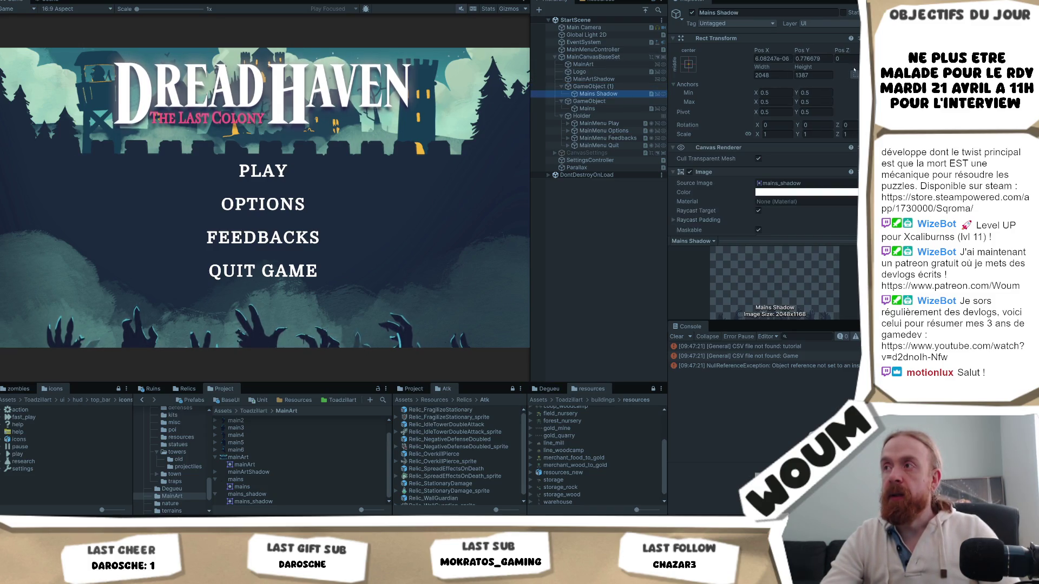
left_click_drag(805, 50, 807, 50)
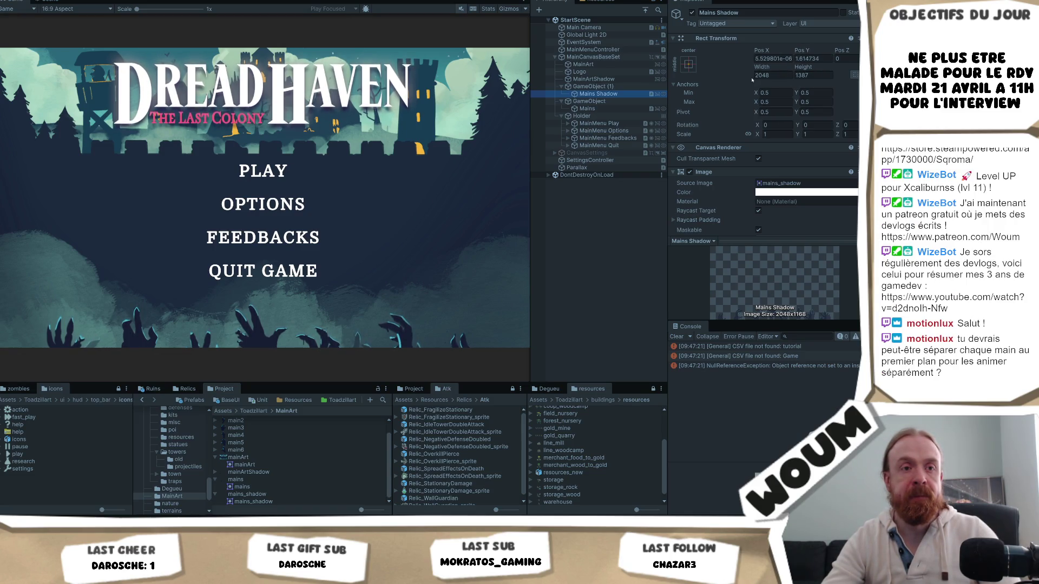
left_click(474, 338)
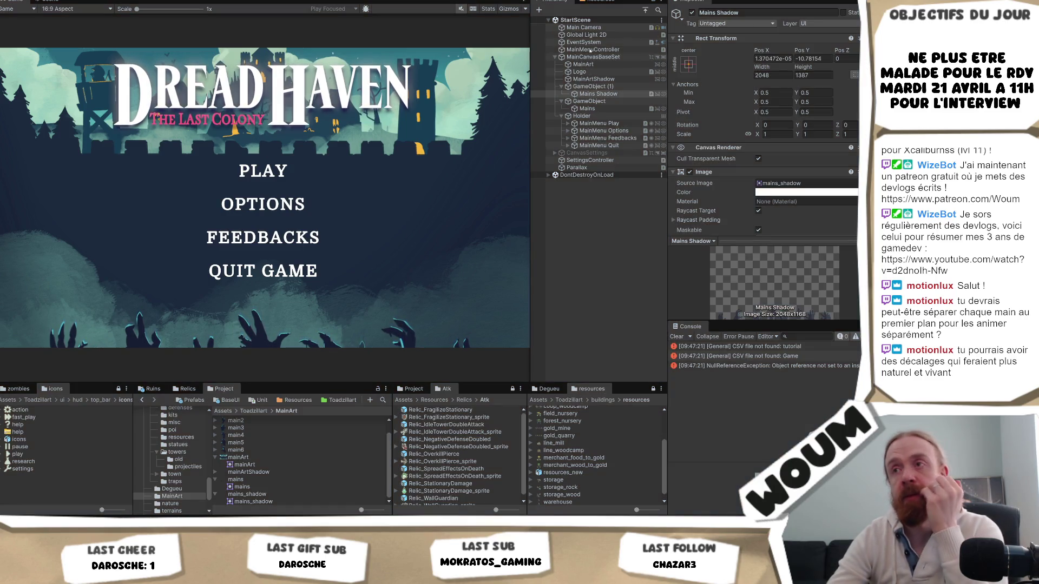
left_click_drag(590, 87, 595, 102)
key("ctrl+z")
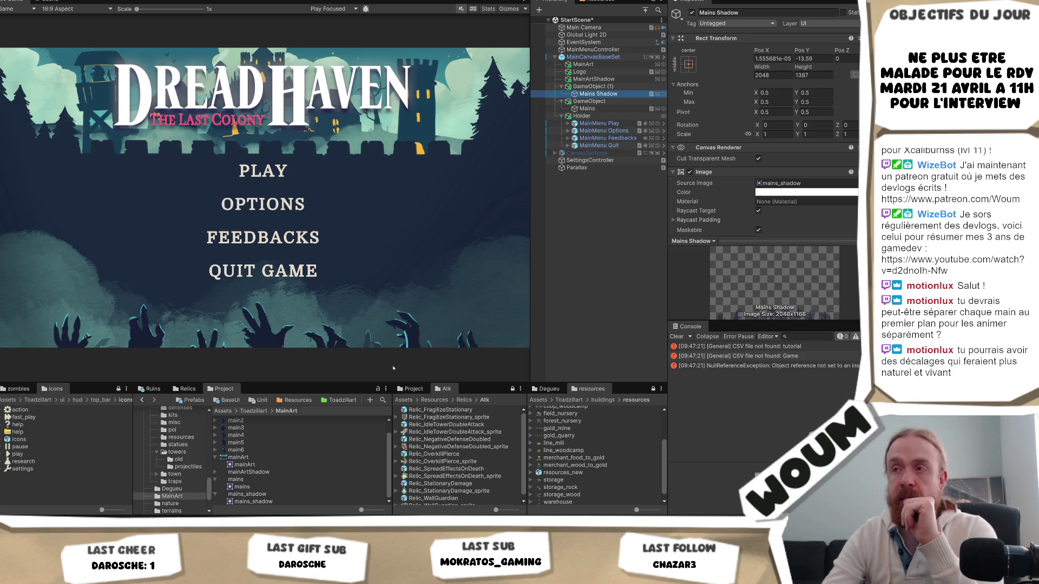
left_click(602, 88)
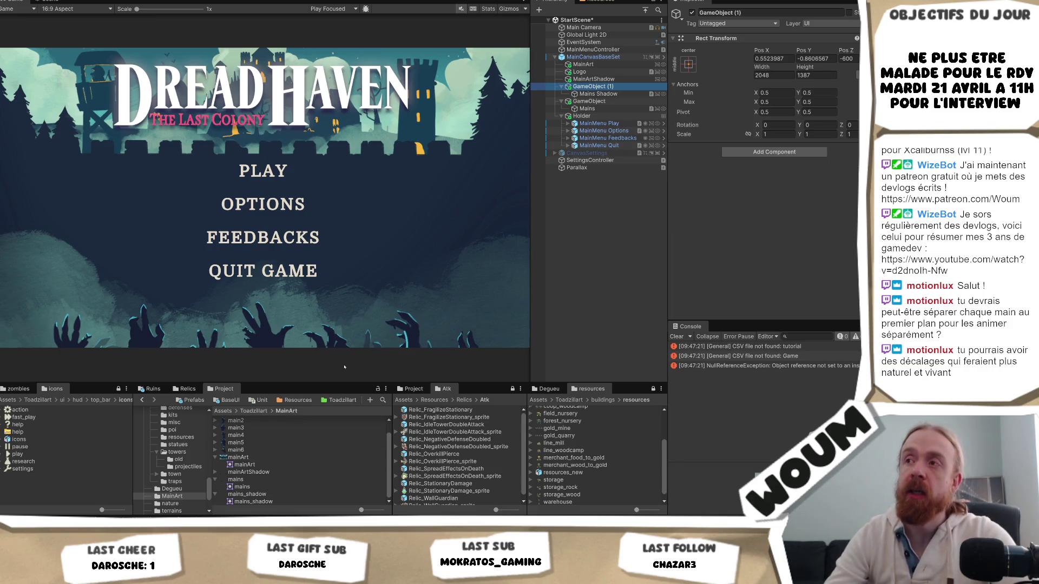
scroll(261, 450, "up", 1)
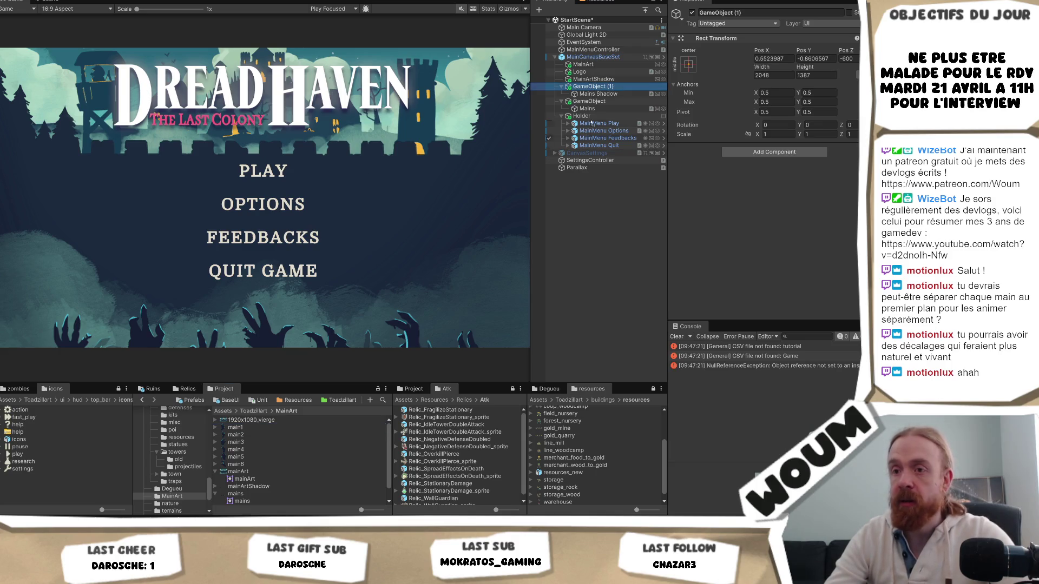
- Cancel the six-sprite animation and place only the main1 hand sprite under GameObject (1)
mouse_move(616, 90)
left_mouse_down()
mouse_move(245, 431)
mouse_move(597, 89)
left_mouse_up()
left_click(236, 464, "shift")
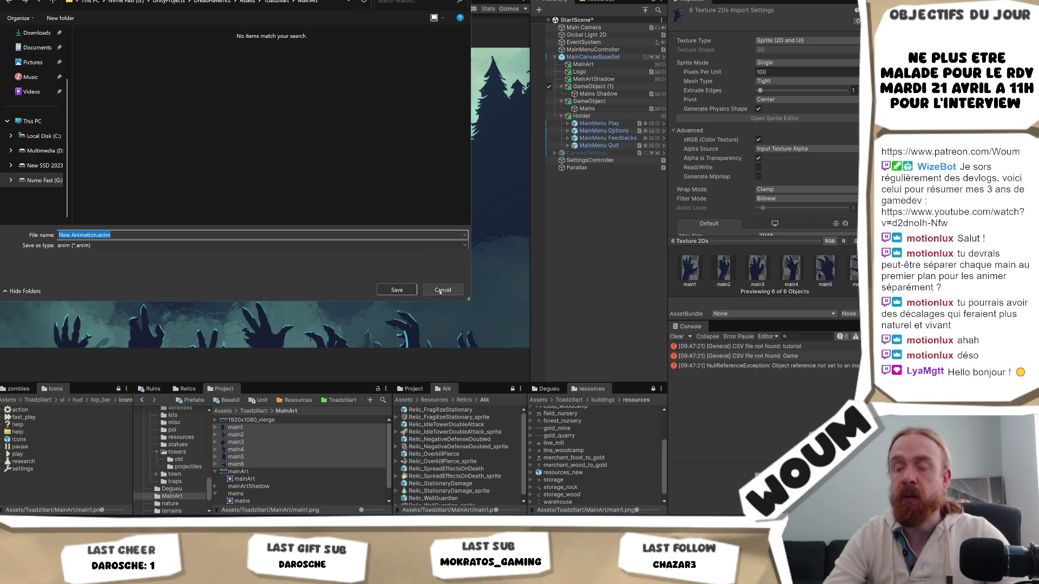
left_click(442, 289)
left_click(236, 428)
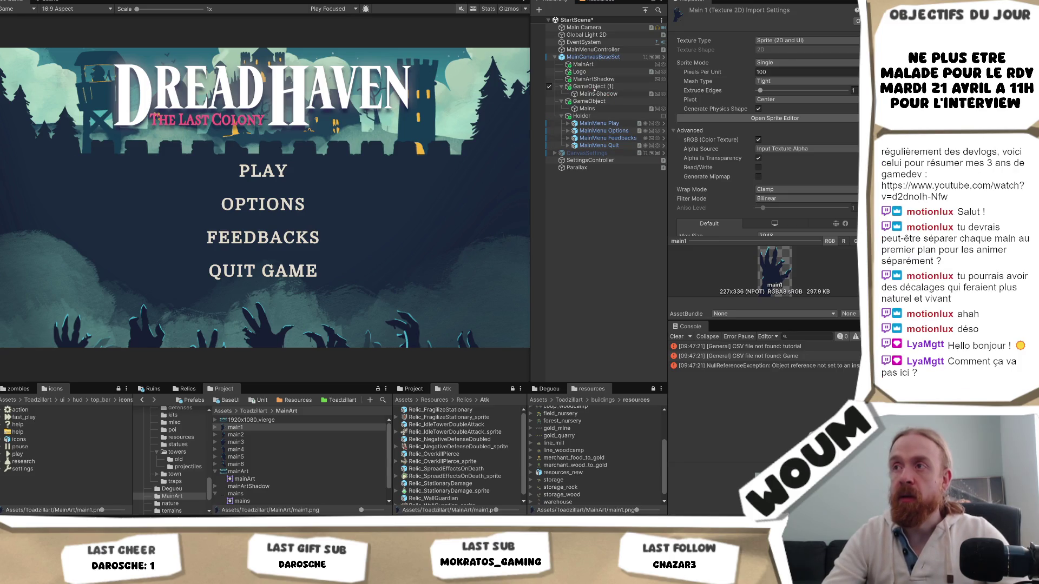
left_click_drag(596, 89, 596, 90)
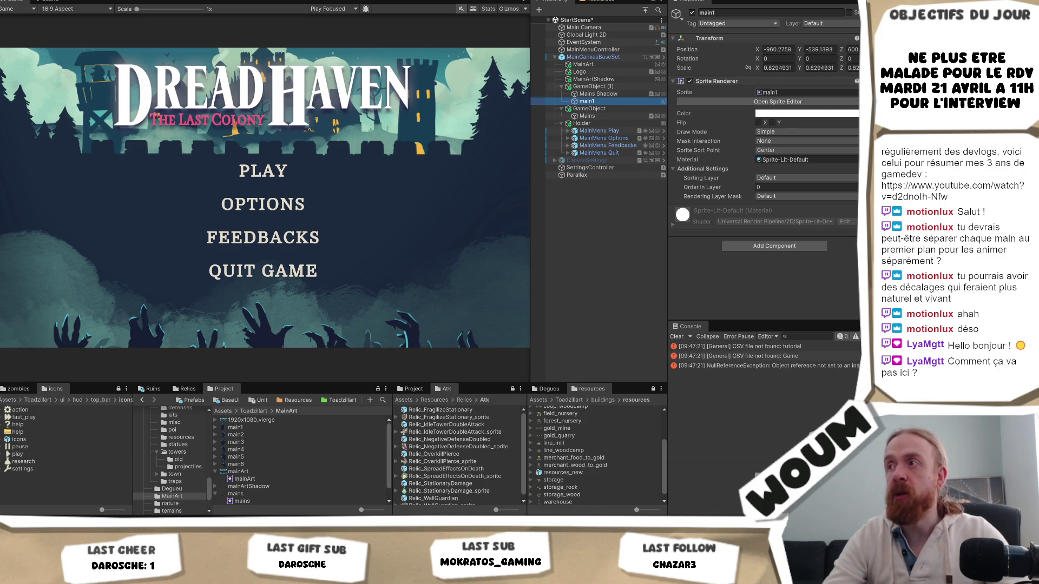
- Add a main1 object that uses the main1 hand sprite and select it in the Hierarchy
left_click(774, 93)
right_click(774, 92)
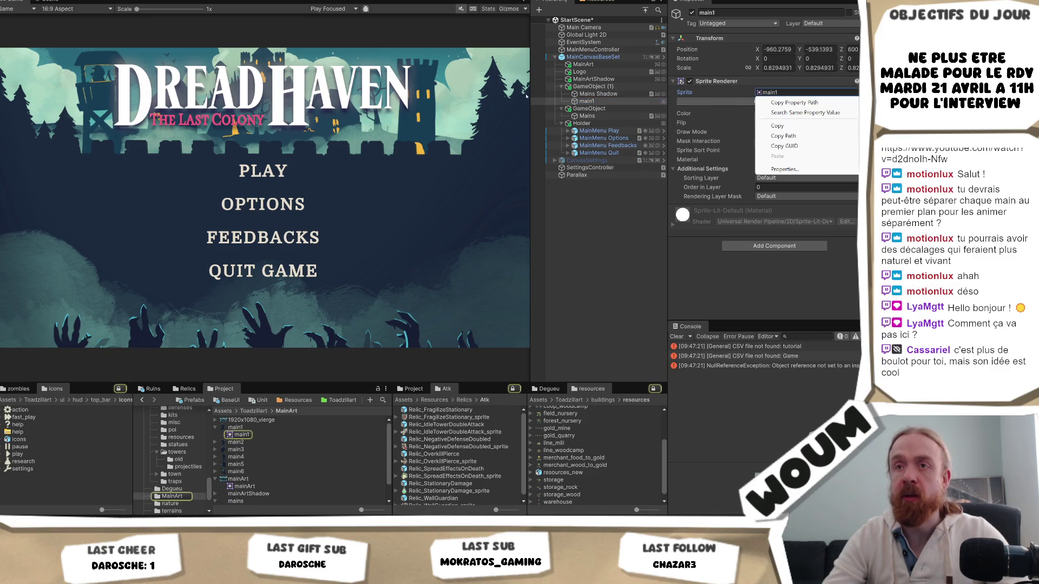
left_click(48, 2)
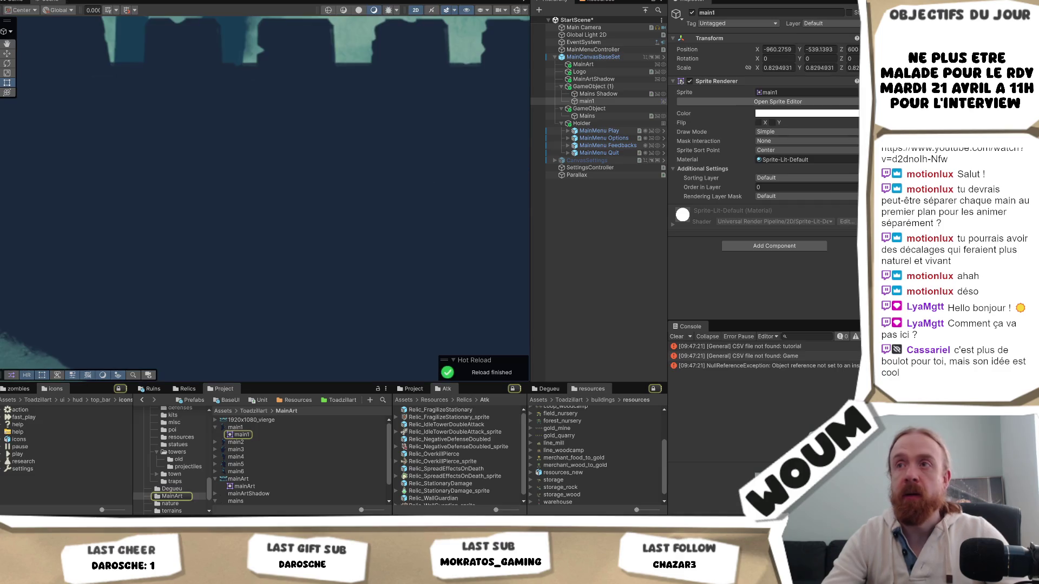
left_click(774, 93)
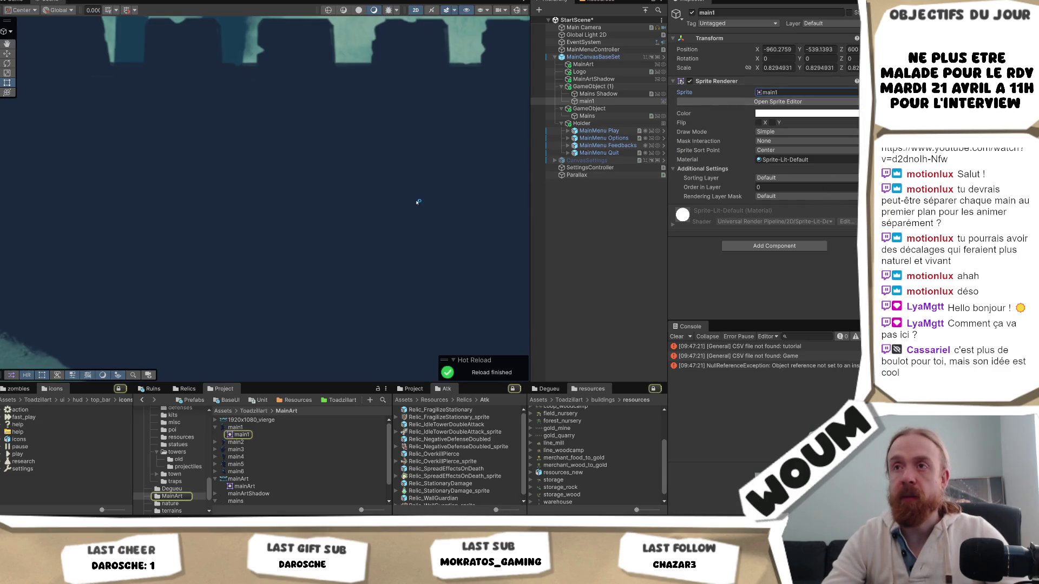
scroll(368, 204, "down", 3)
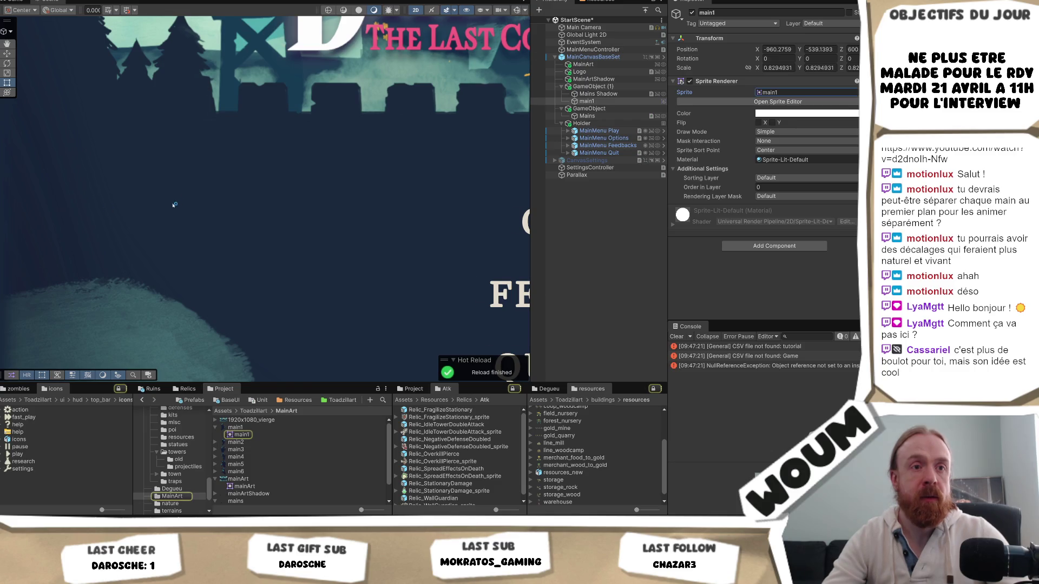
scroll(214, 198, "down", 3)
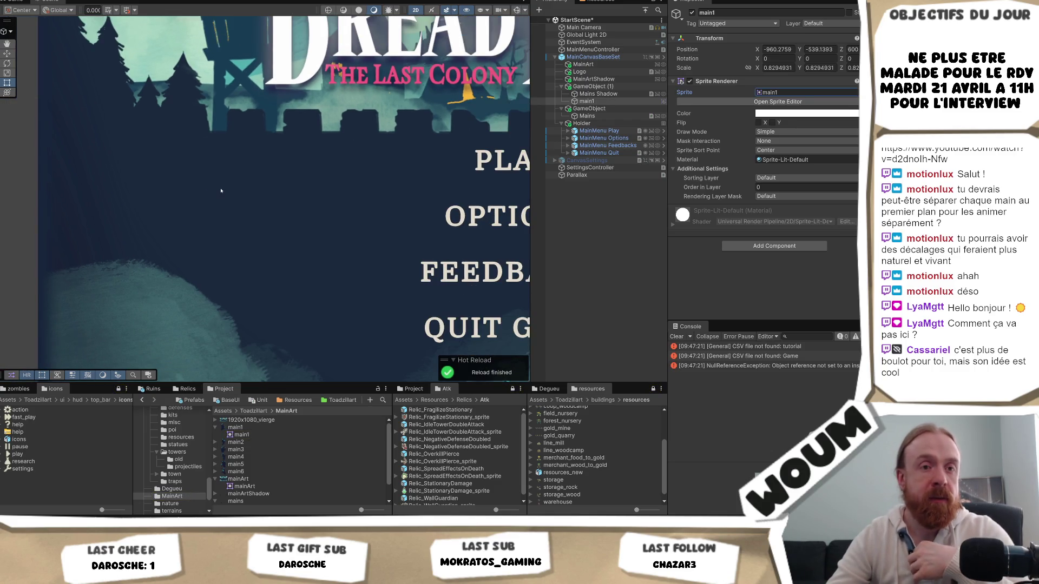
left_click(769, 93)
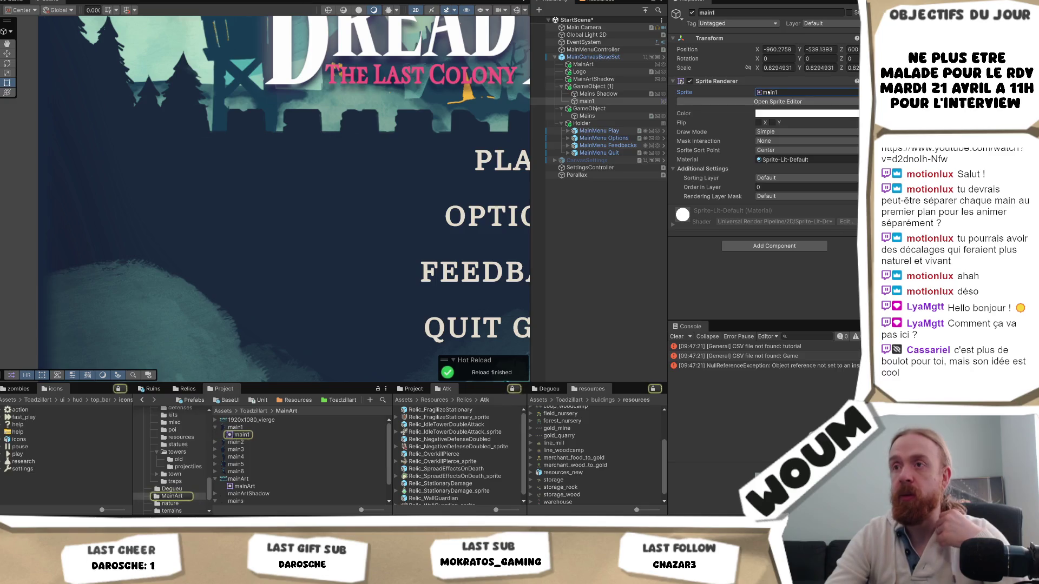
scroll(272, 160, "down", 3)
scroll(272, 160, "down", 4)
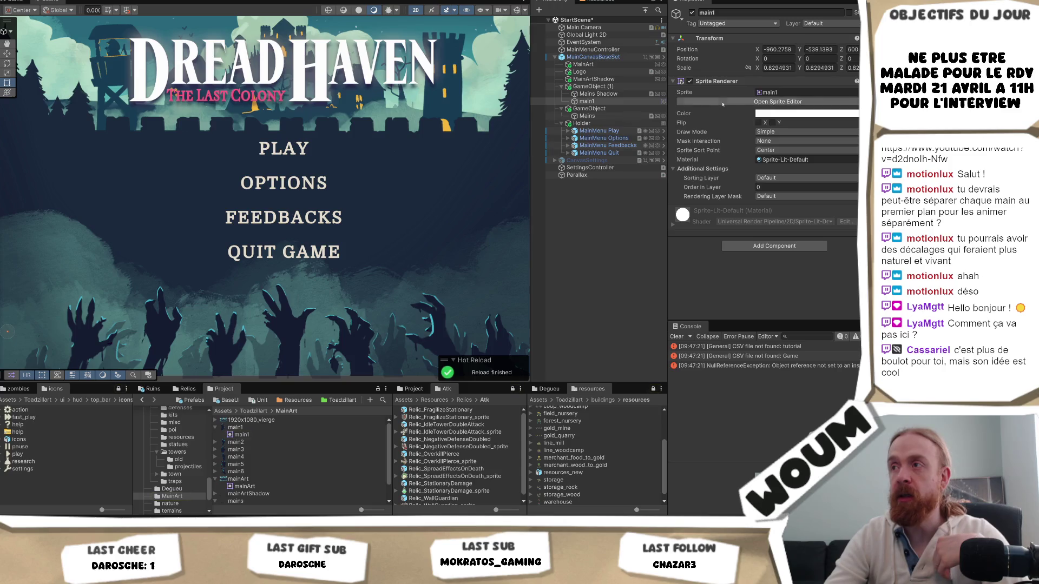
scroll(483, 257, "down", 2)
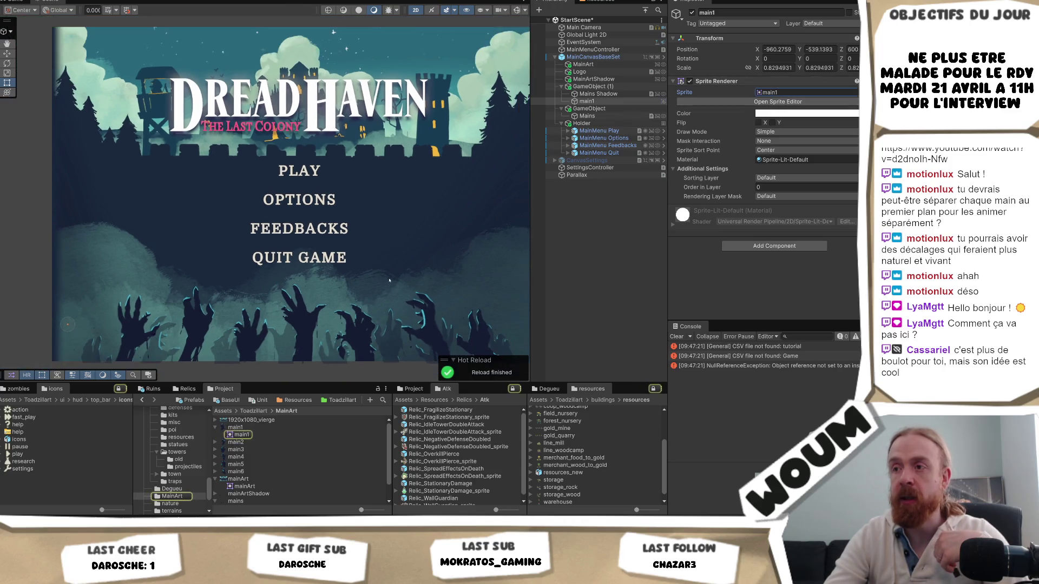
left_click(587, 101)
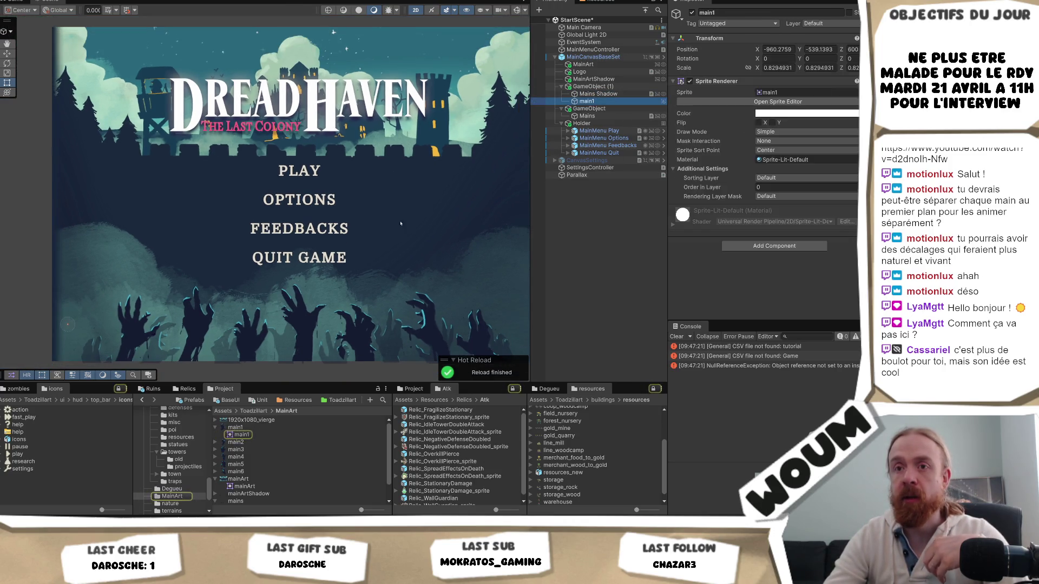
- Move main1 out of GameObject (1), place it at the lower right, and set scale X to 1
mouse_move(313, 299)
left_mouse_down()
mouse_move(288, 245)
mouse_move(262, 246)
left_mouse_up()
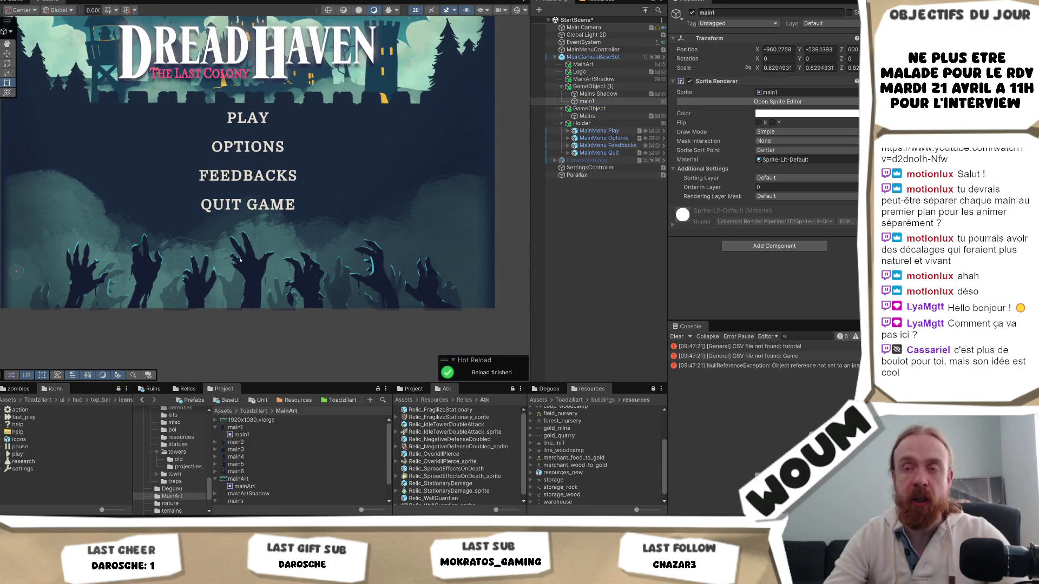
left_click_drag(98, 269, 108, 232)
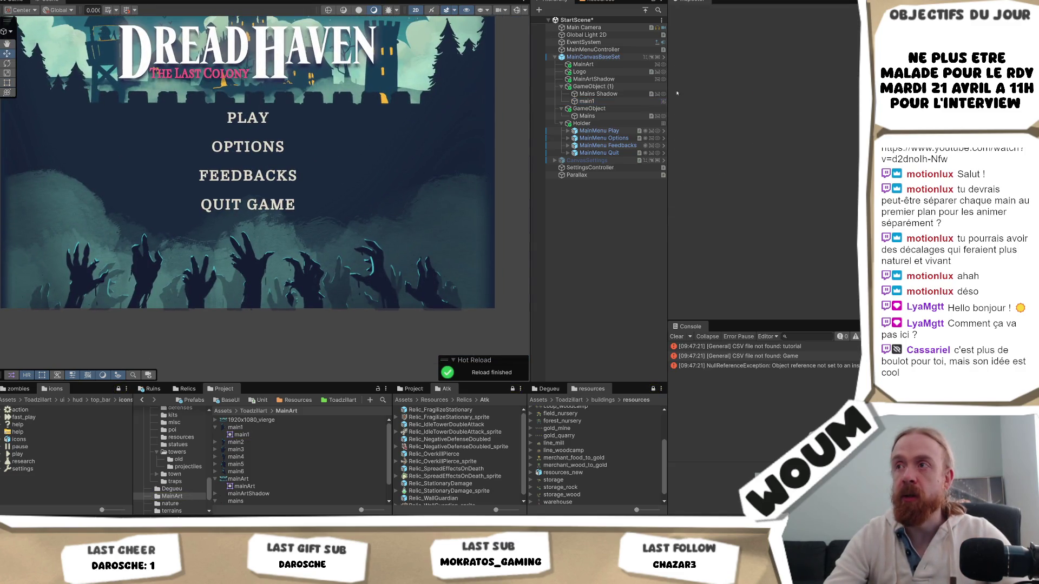
left_click(595, 102)
mouse_move(26, 262)
left_mouse_down()
mouse_move(183, 177)
mouse_move(243, 202)
mouse_move(219, 178)
mouse_move(227, 187)
left_mouse_up()
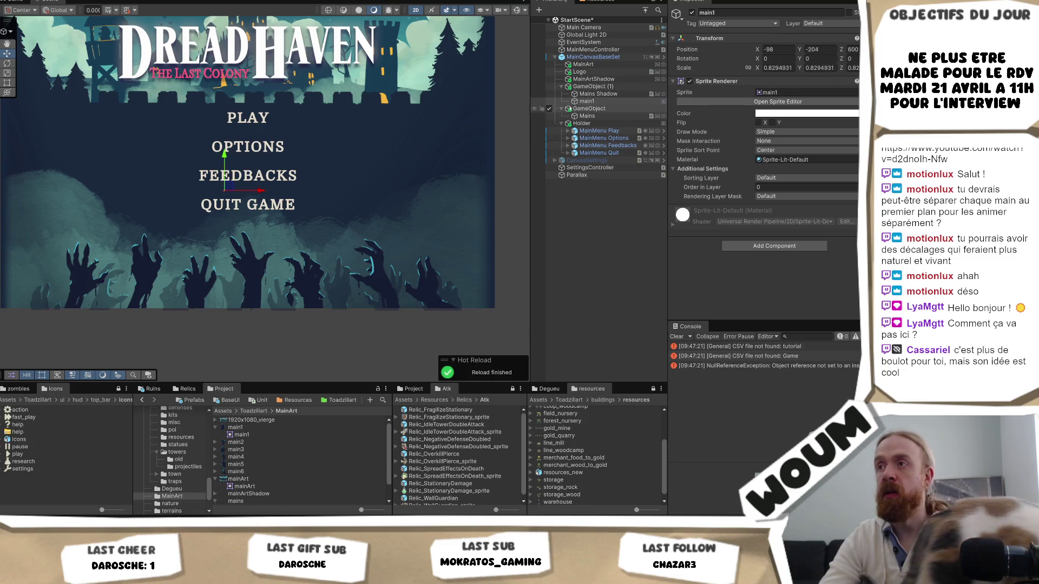
mouse_move(585, 102)
left_mouse_down()
mouse_move(593, 135)
mouse_move(593, 124)
mouse_move(563, 122)
left_mouse_up()
mouse_move(228, 189)
left_mouse_down()
mouse_move(425, 298)
mouse_move(483, 310)
mouse_move(483, 332)
left_mouse_up()
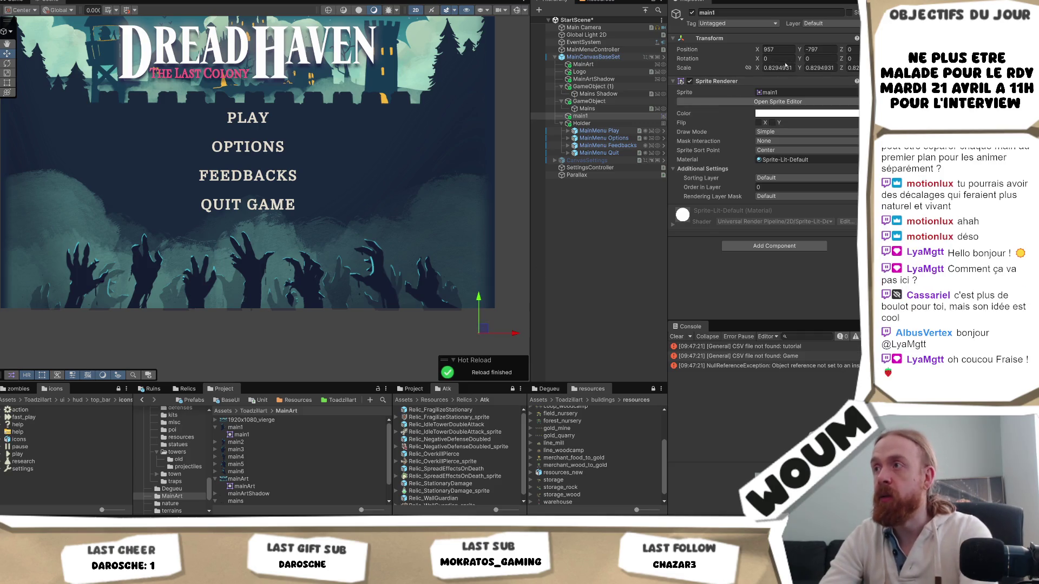
type("1")
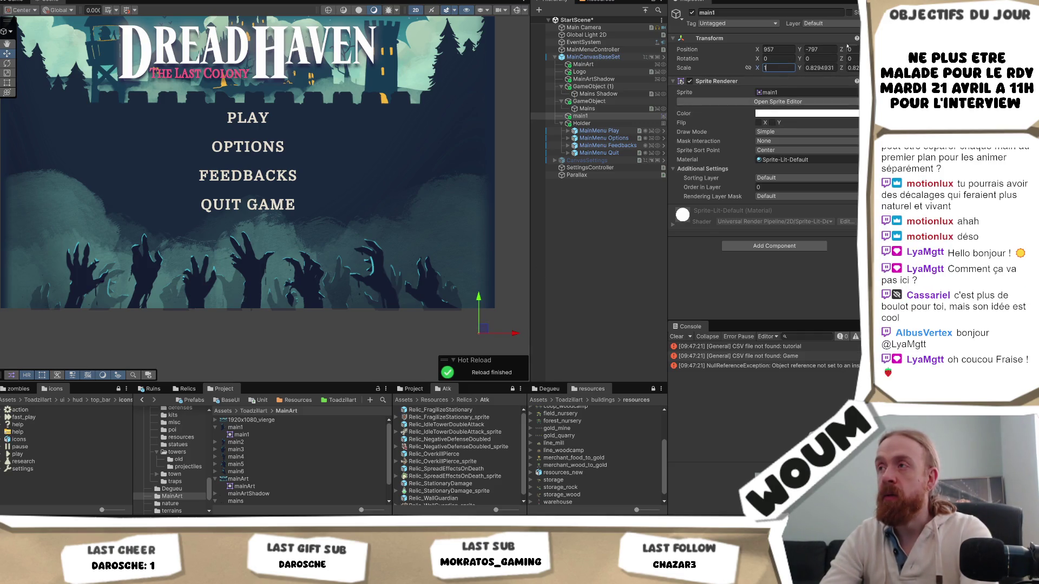
key("Tab")
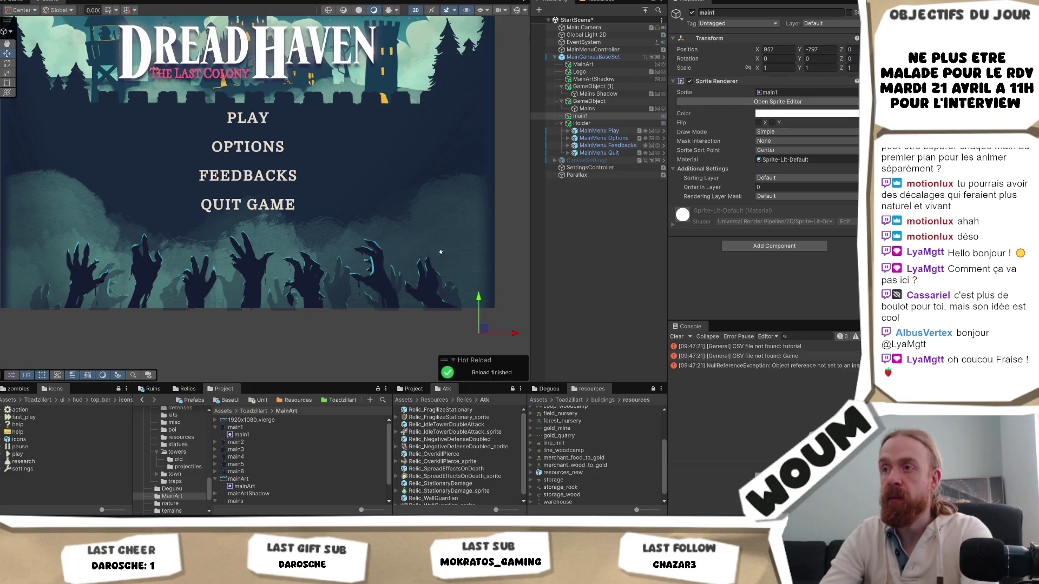
left_click_drag(447, 258, 362, 191)
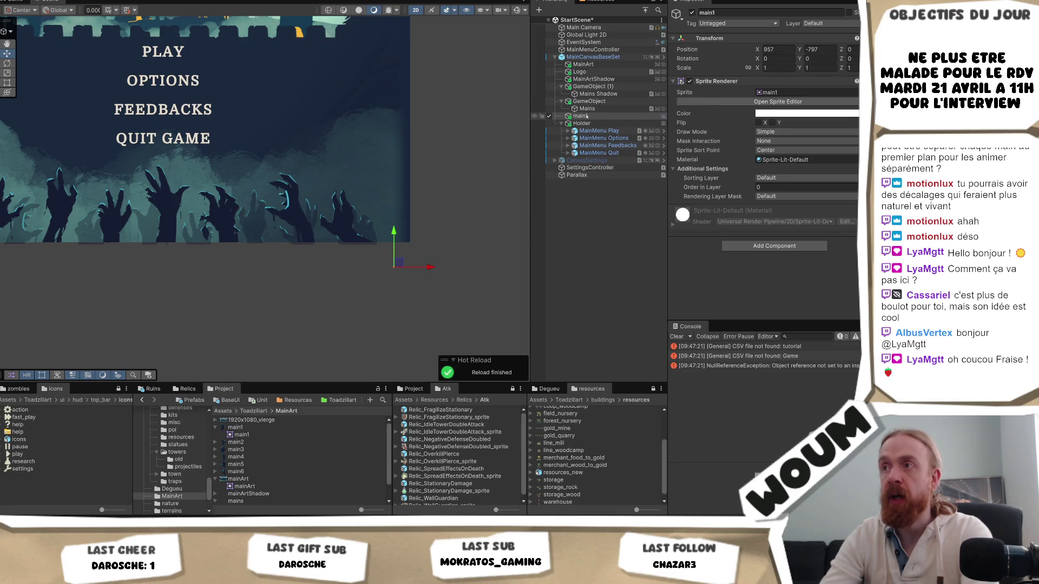
key("Delete")
- Restore the accidentally deleted Mains and delete the main1 object
key("ctrl+z")
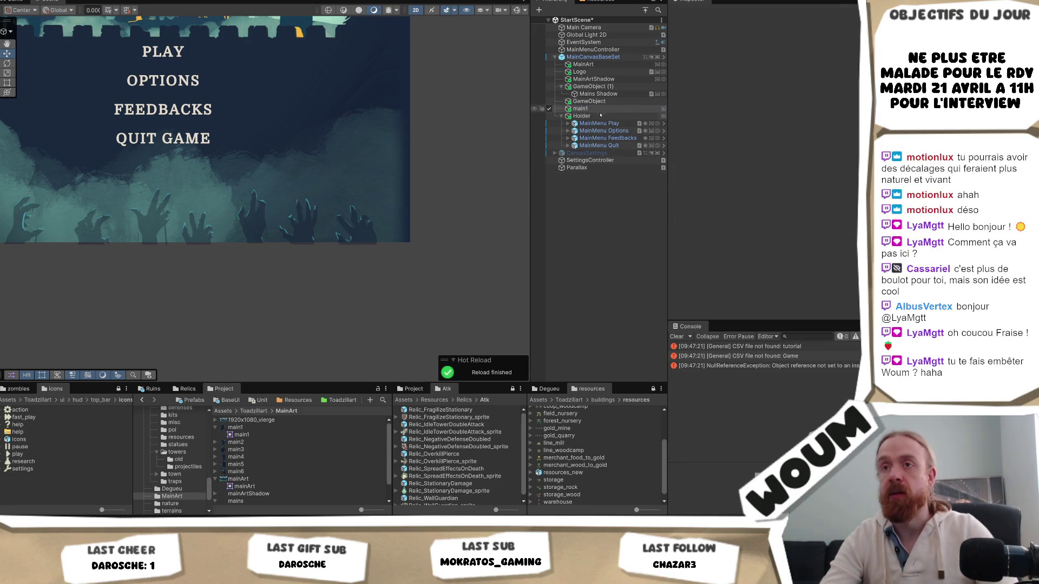
left_click(602, 116)
key("Delete")
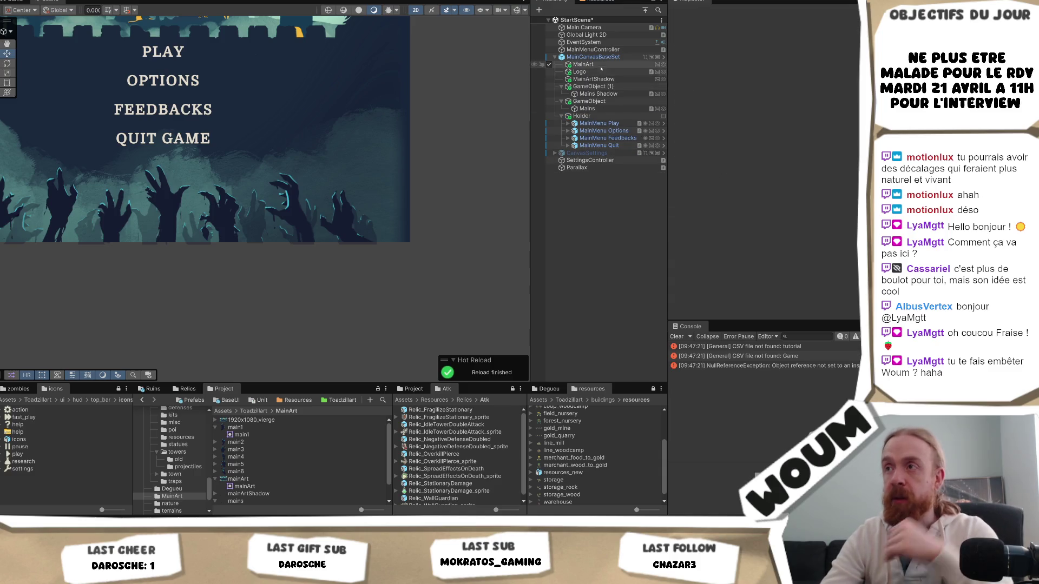
- Make ten copies of Mains Shadow, deactivate the original, and select copies (1) through (10)
left_click(598, 93)
key("ctrl+d")
key("ctrl+d")
key("ctrl+d")
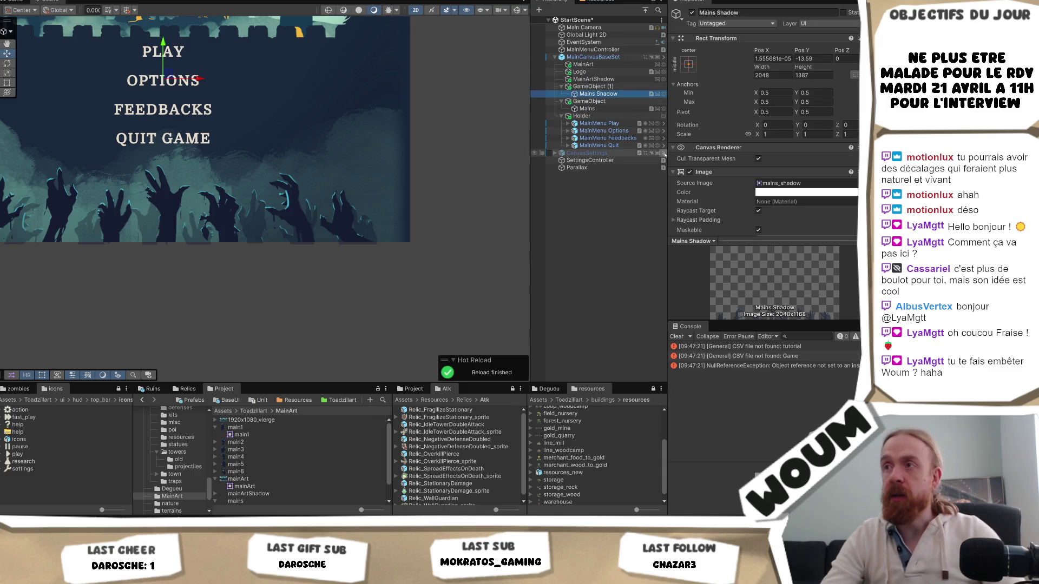
key("ctrl+d")
key("ctrl+d")
key("ctrl+d")
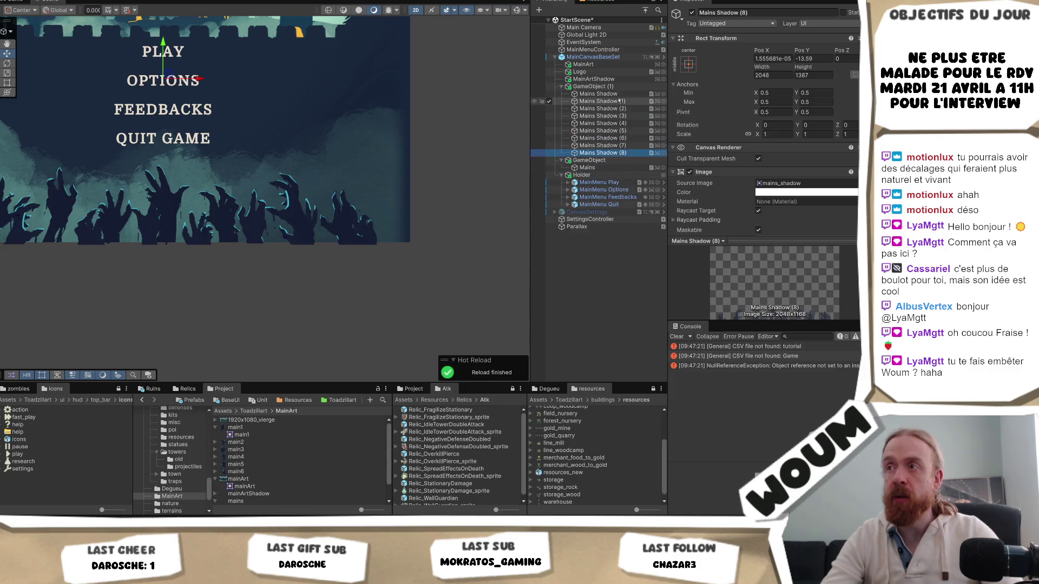
left_click(598, 93)
left_click(693, 13)
left_click(598, 101)
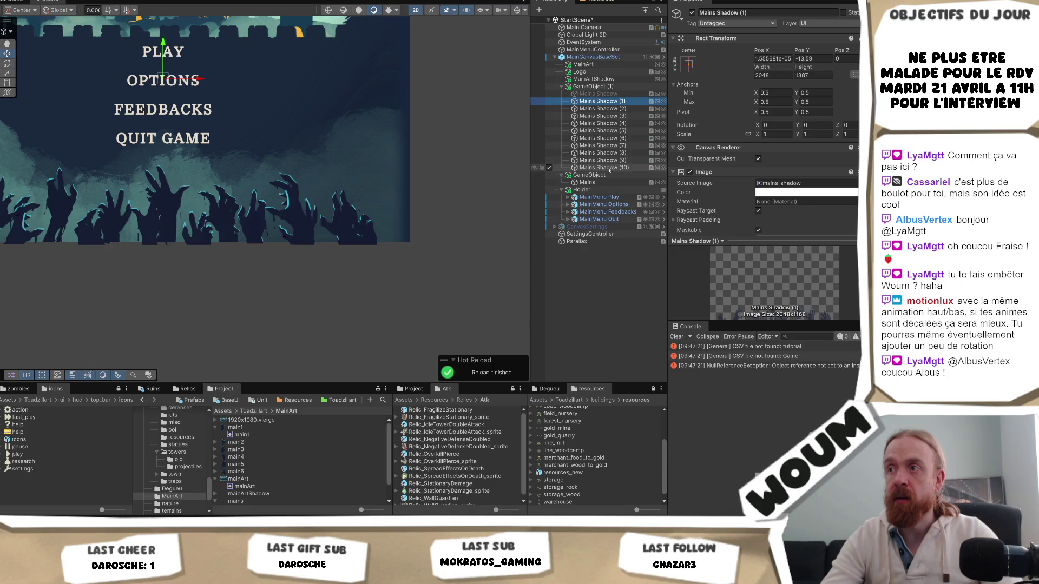
left_click(610, 168, "shift")
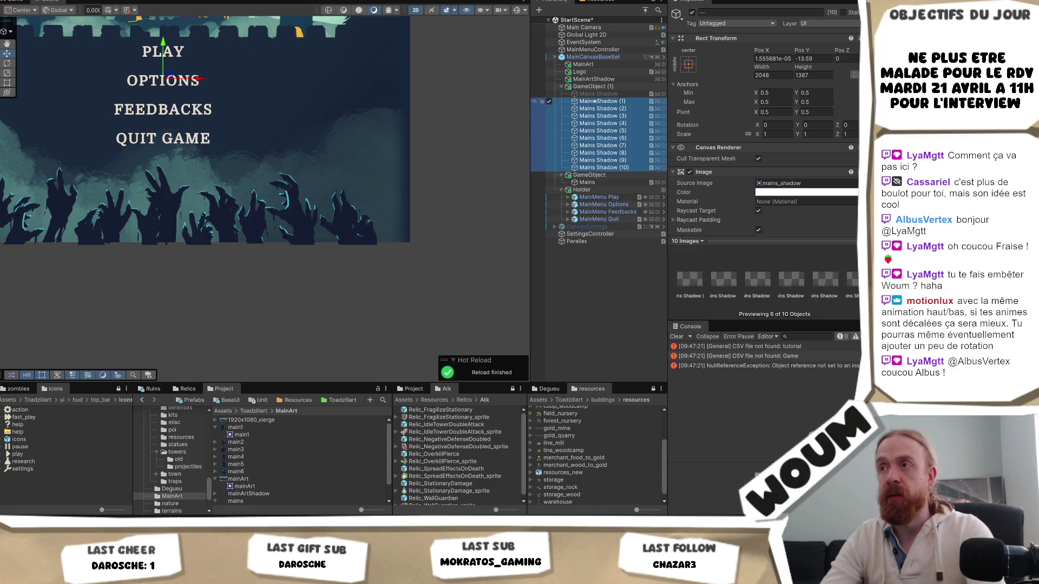
- Delete the ten shadow copies and duplicate GameObject (1) into GameObject (2)
key("Delete")
left_click(597, 88)
key("ctrl+d")
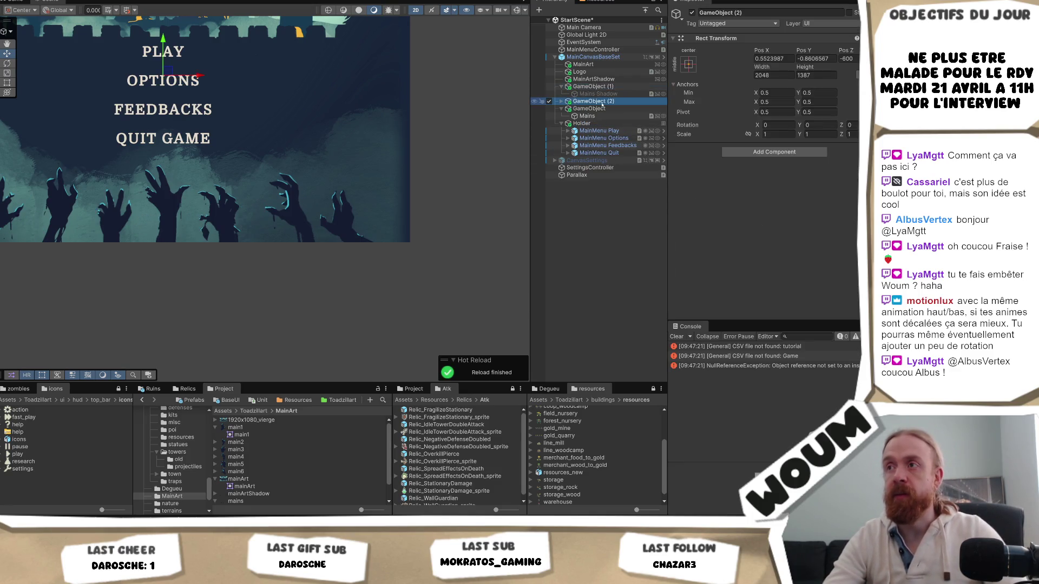
- Wrap GameObject (2) in a new empty parent named Mains
left_click(607, 102)
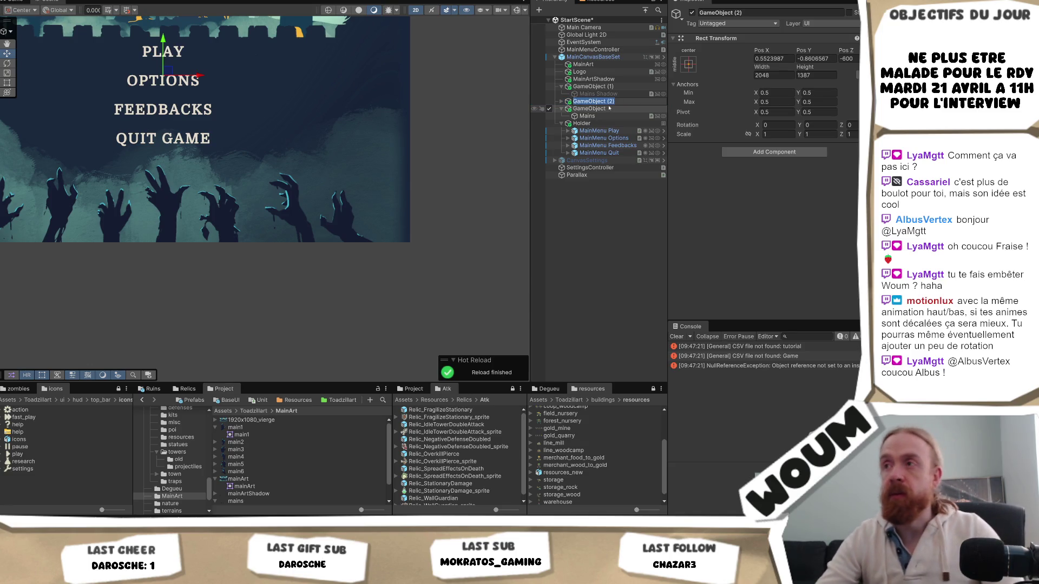
left_click(598, 94)
right_click(617, 102)
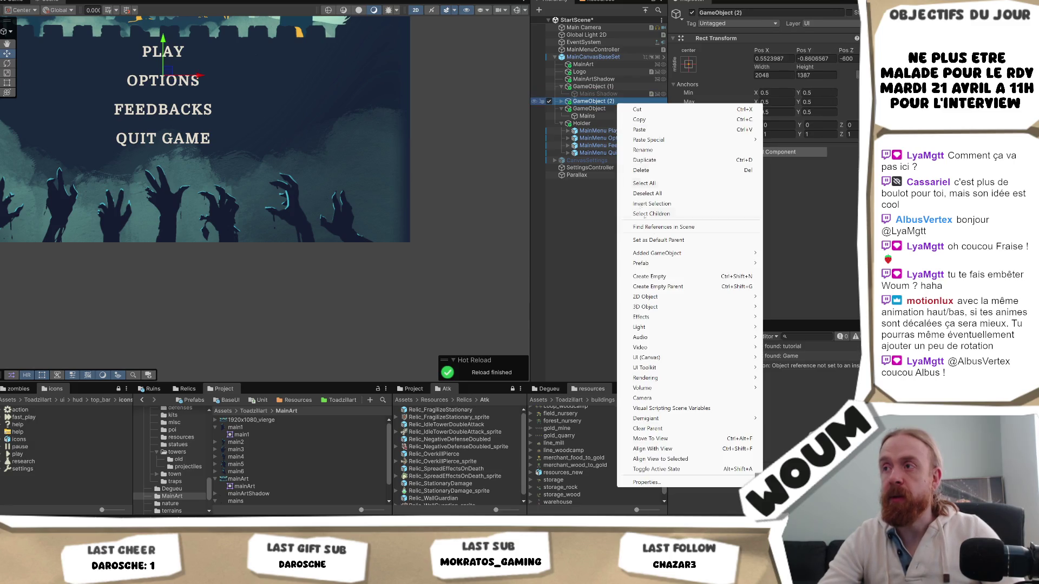
left_click(659, 287)
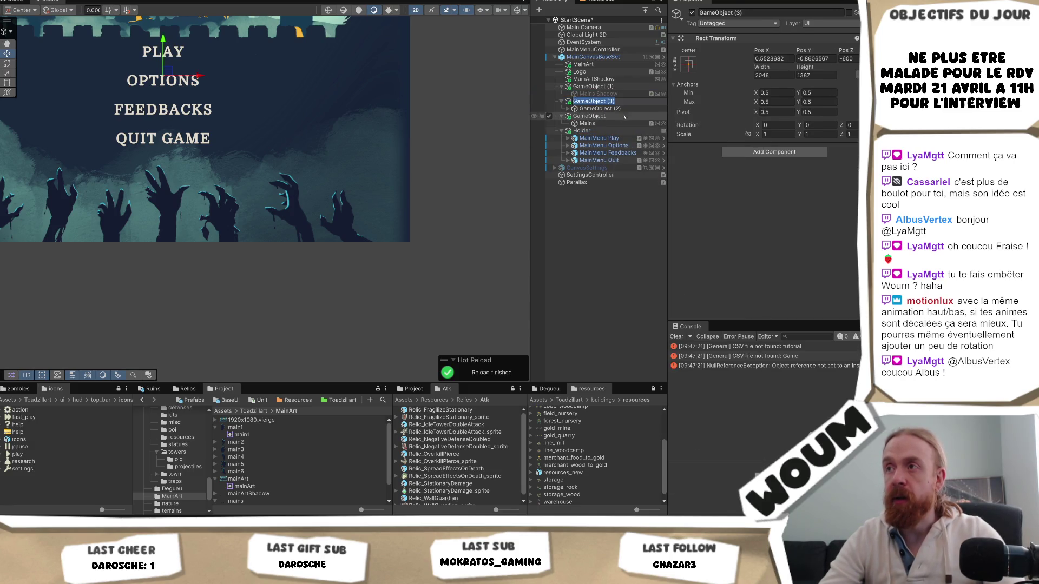
type("Mains")
key("Return")
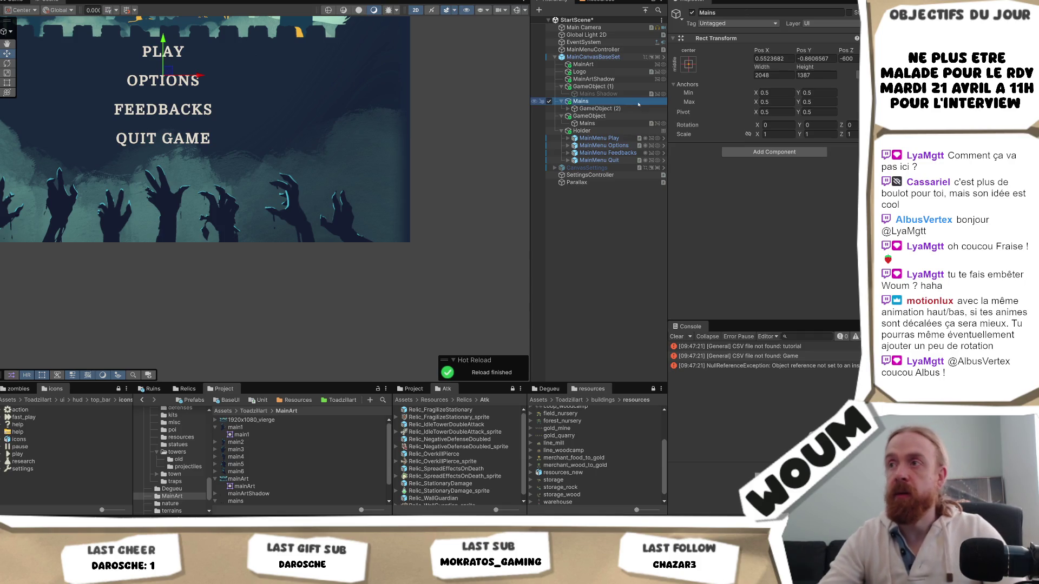
- Rename the child GameObject (2) to Main 1 and duplicate it
left_click(618, 108)
key("F2")
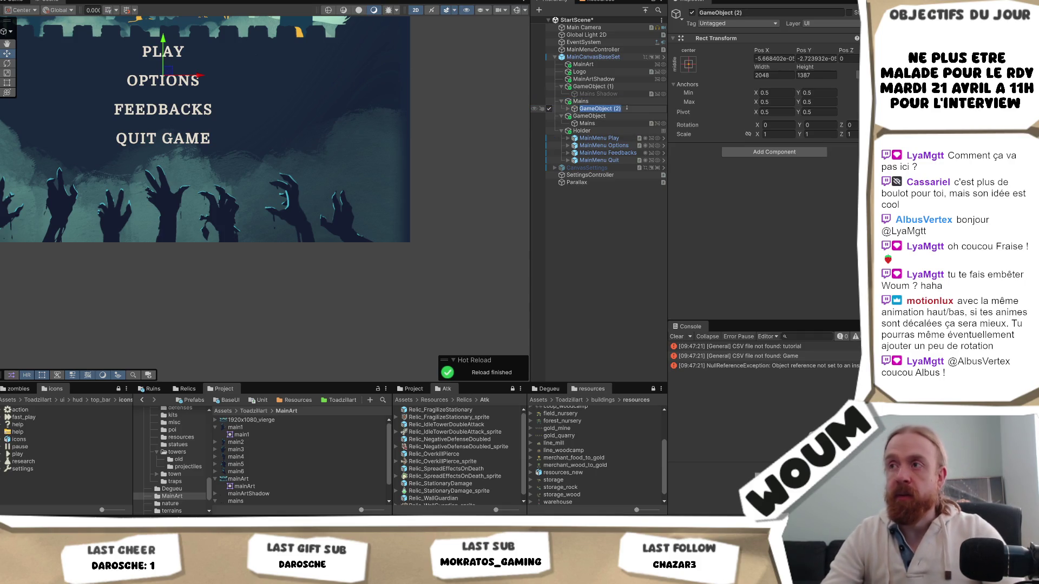
type("Main 1")
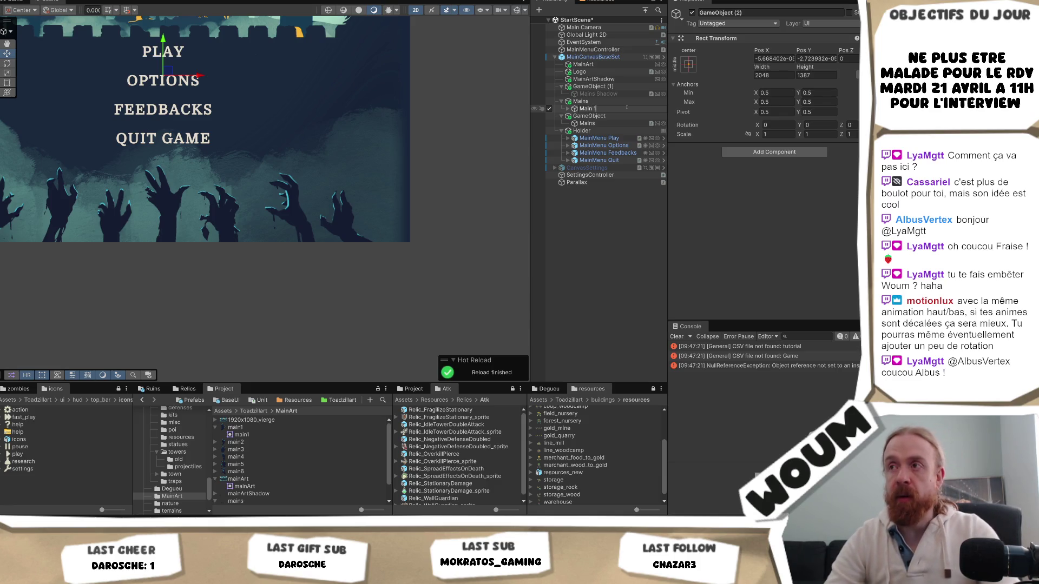
key("Return")
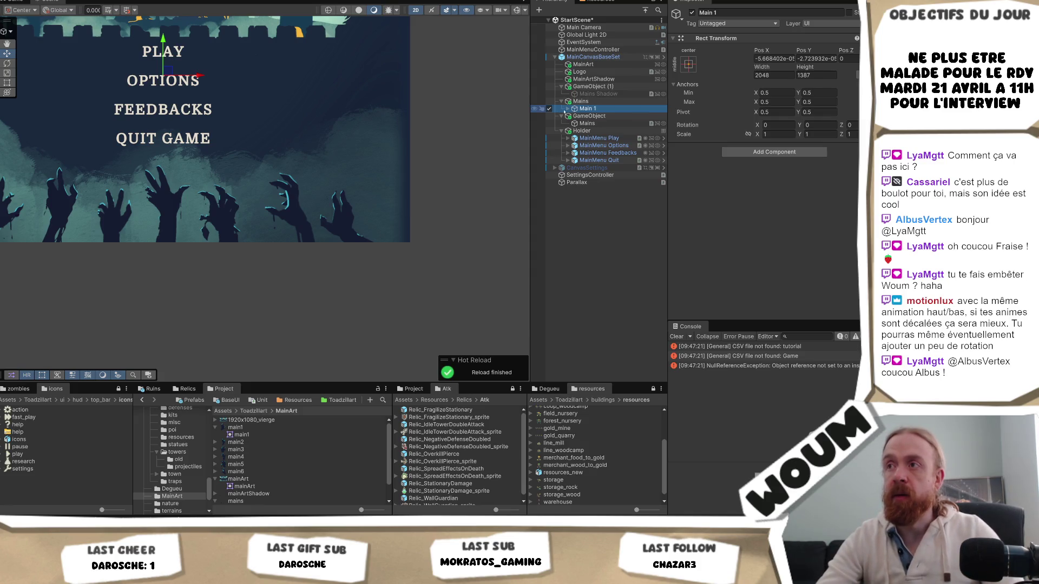
left_click(567, 109)
key("ctrl+d")
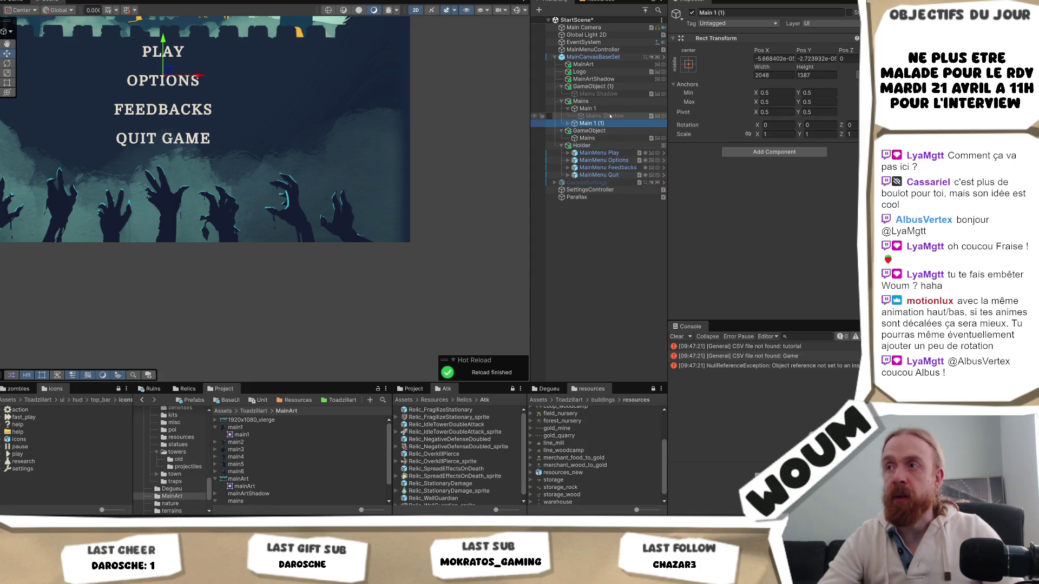
- Undo the Main 1 copy and reactivate the Mains Shadow inside Main 1
left_click(605, 116)
key("ctrl+z")
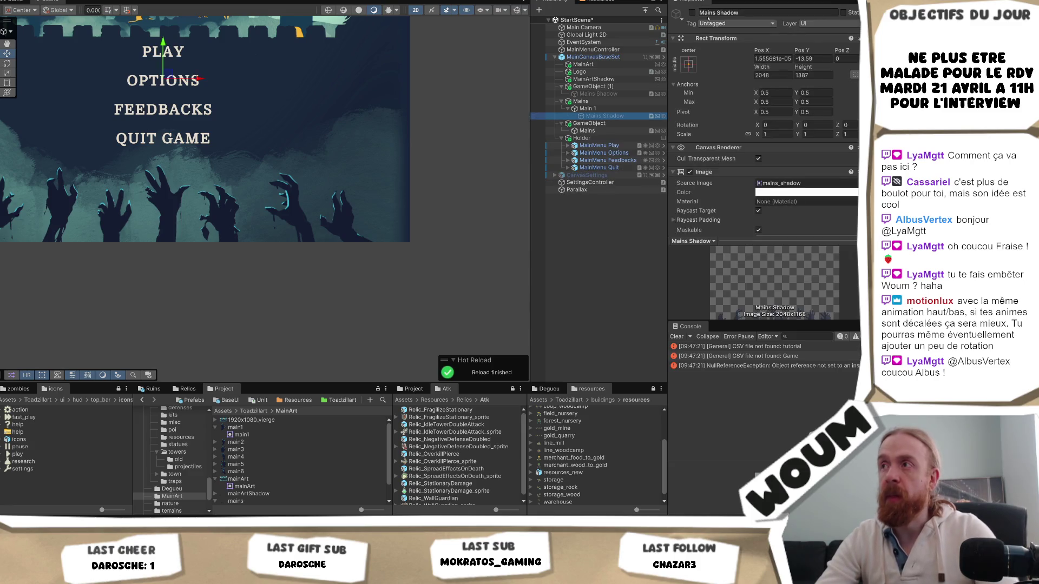
left_click(692, 13)
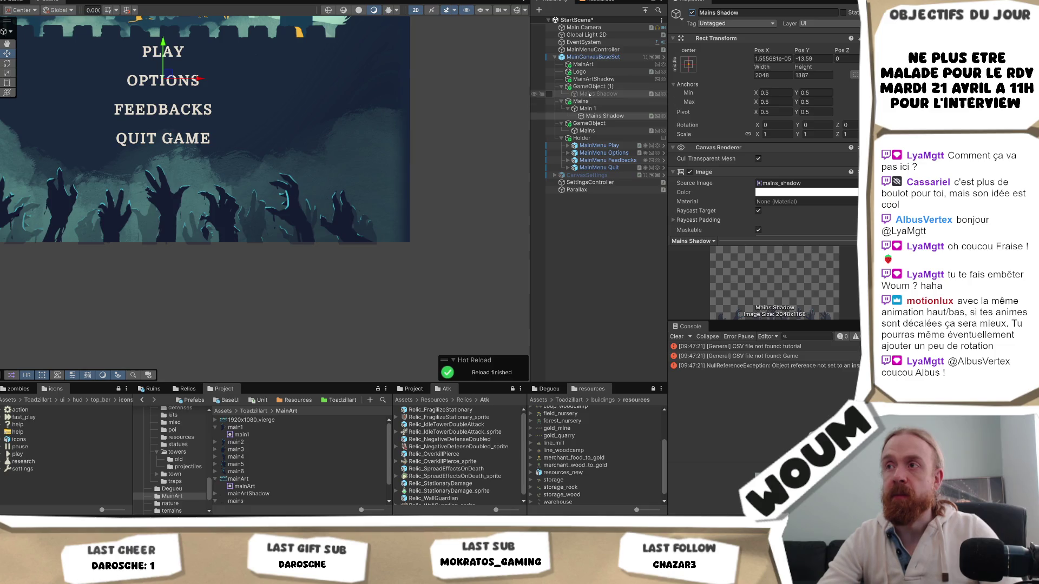
left_click(617, 123)
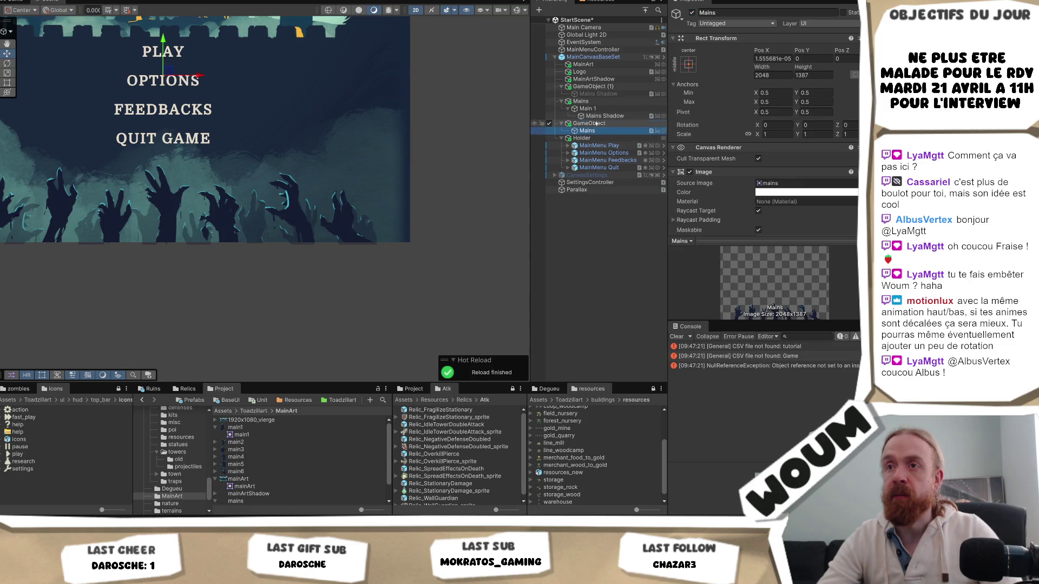
left_click(617, 115)
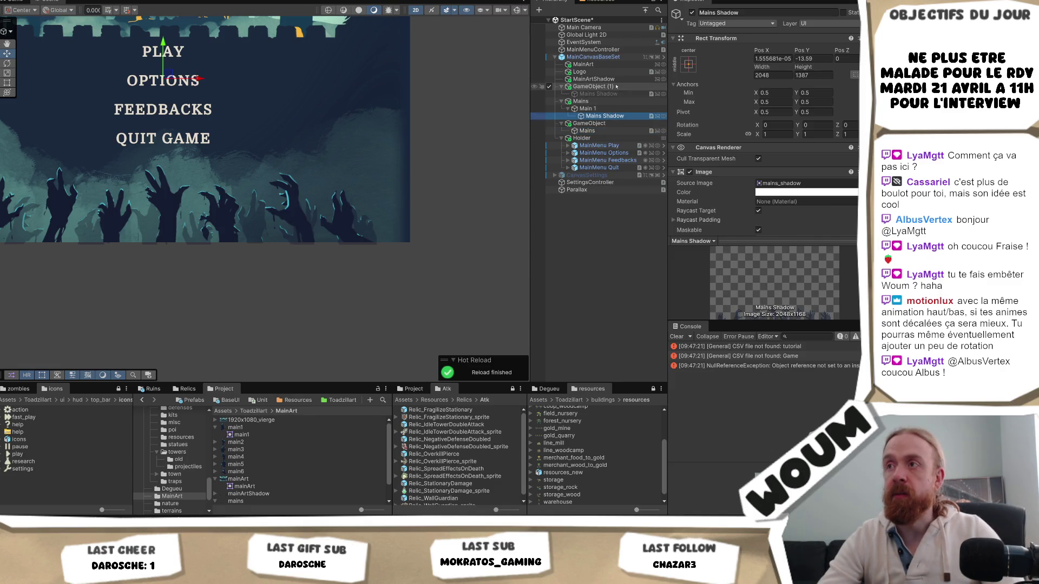
left_click(600, 86)
left_click(617, 116)
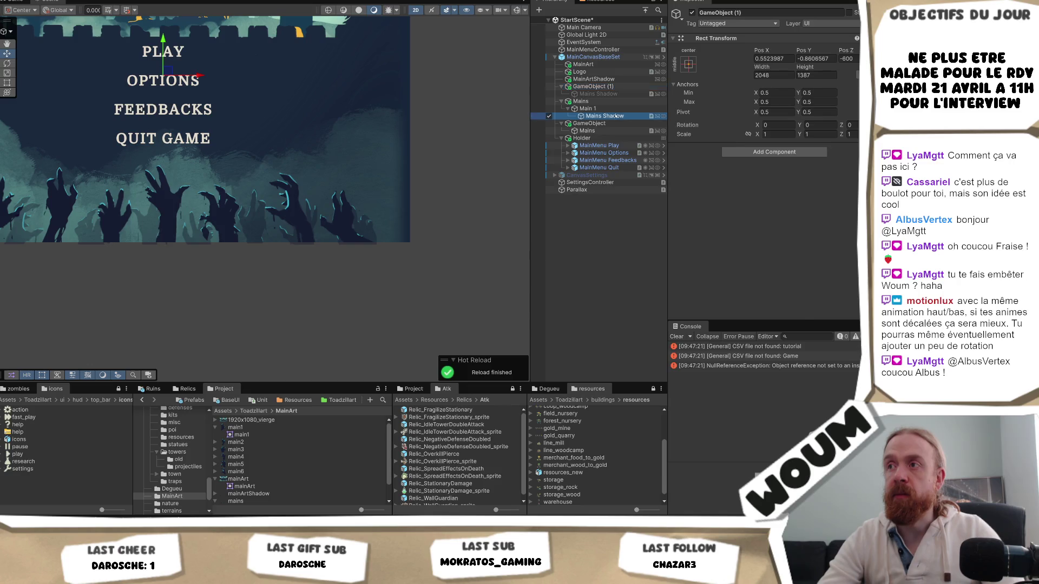
- Make five copies of Main 1 and select all their shadow children
left_click(617, 110)
key("ctrl+d")
key("ctrl+d")
key("ctrl+d")
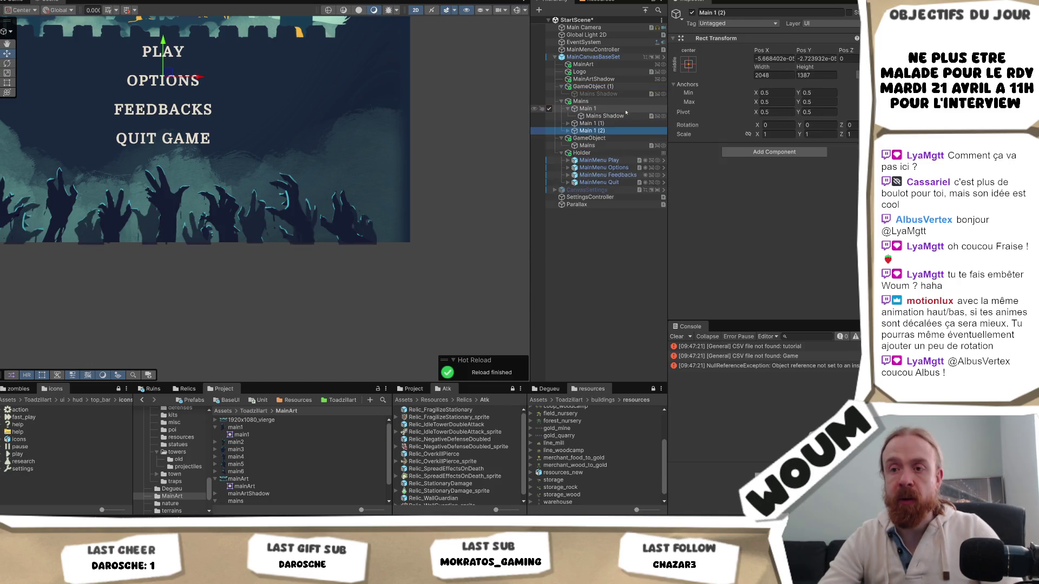
key("ctrl+d")
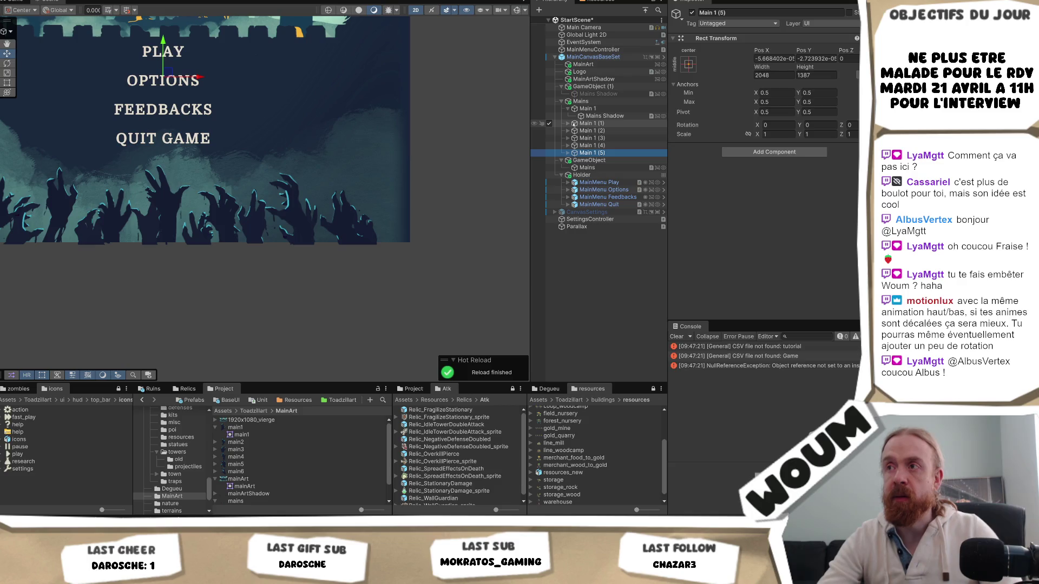
left_click(567, 124)
left_click(567, 138)
left_click(568, 145)
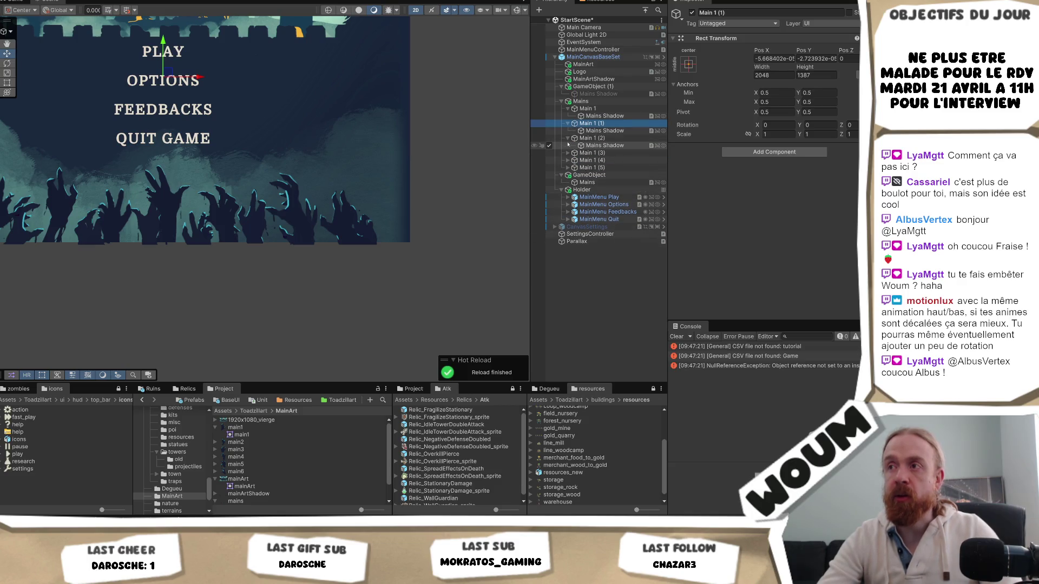
left_click(569, 153)
left_click(568, 168)
left_click(568, 182)
left_click(604, 190, "ctrl")
left_click(604, 175, "ctrl")
left_click(605, 160, "ctrl")
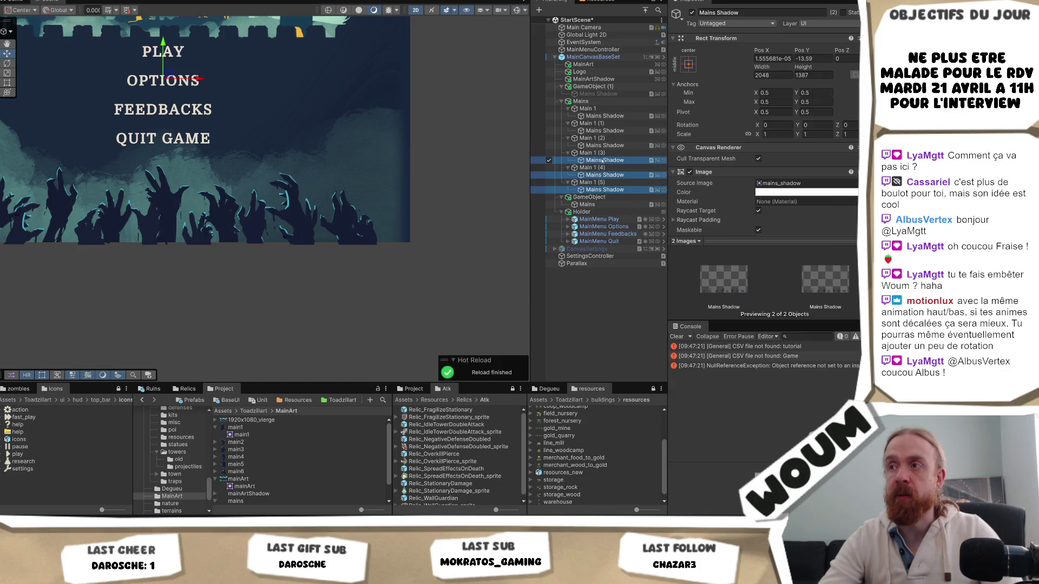
left_click(605, 130, "ctrl")
left_click(604, 116, "ctrl")
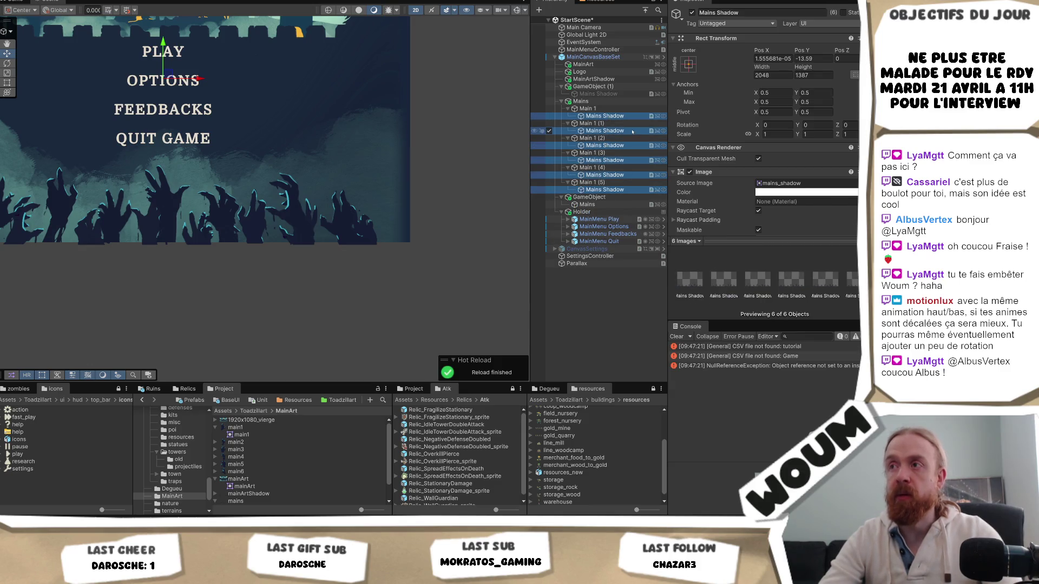
- Delete the copies Main 1 (1) through Main 1 (5)
left_click(591, 123)
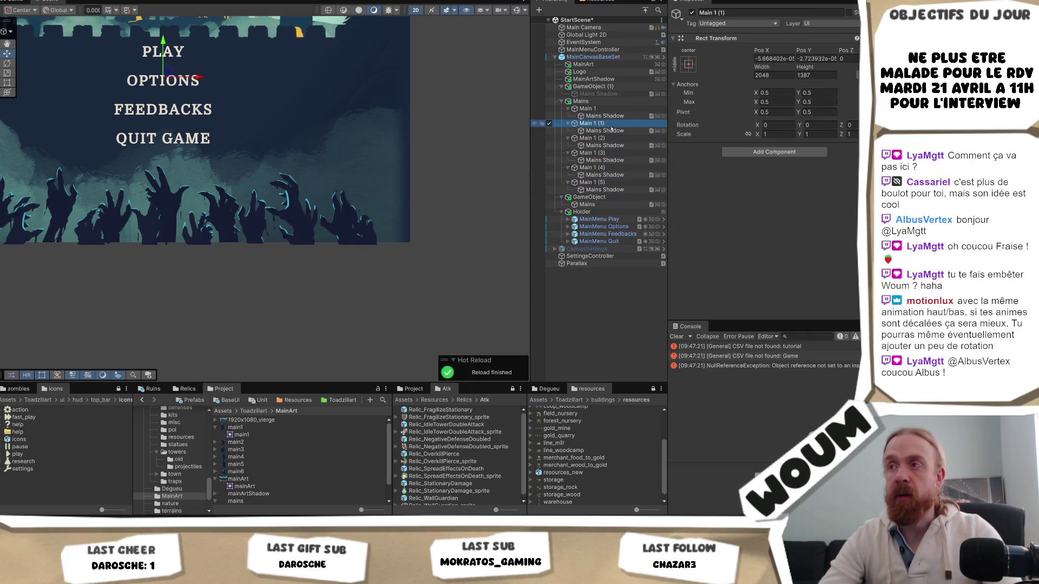
left_click(595, 182, "shift")
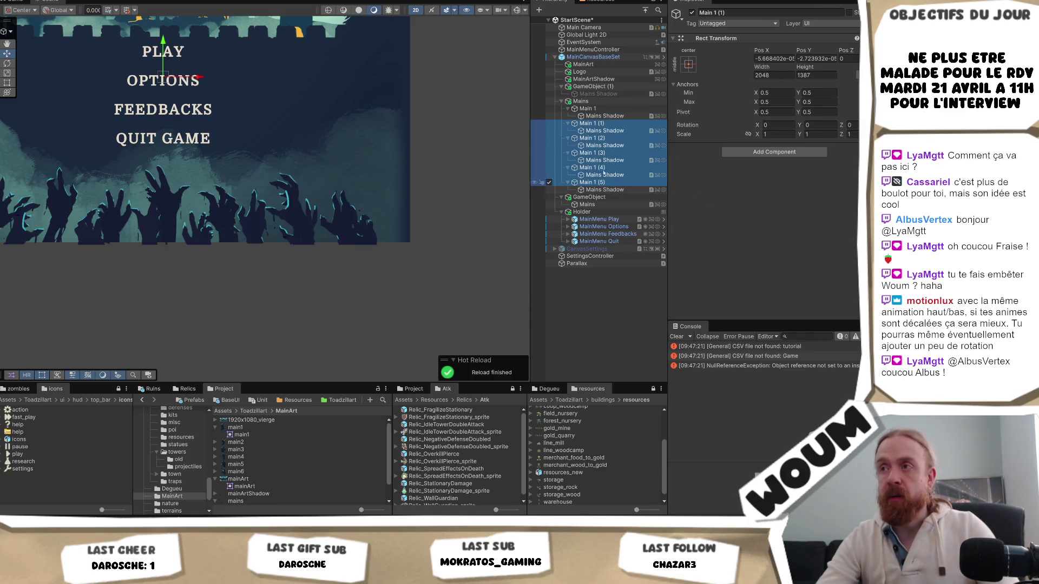
key("Delete")
- Rename the Mains Shadow child inside Main 1 to Main
left_click(605, 115)
key("F2")
type("Main")
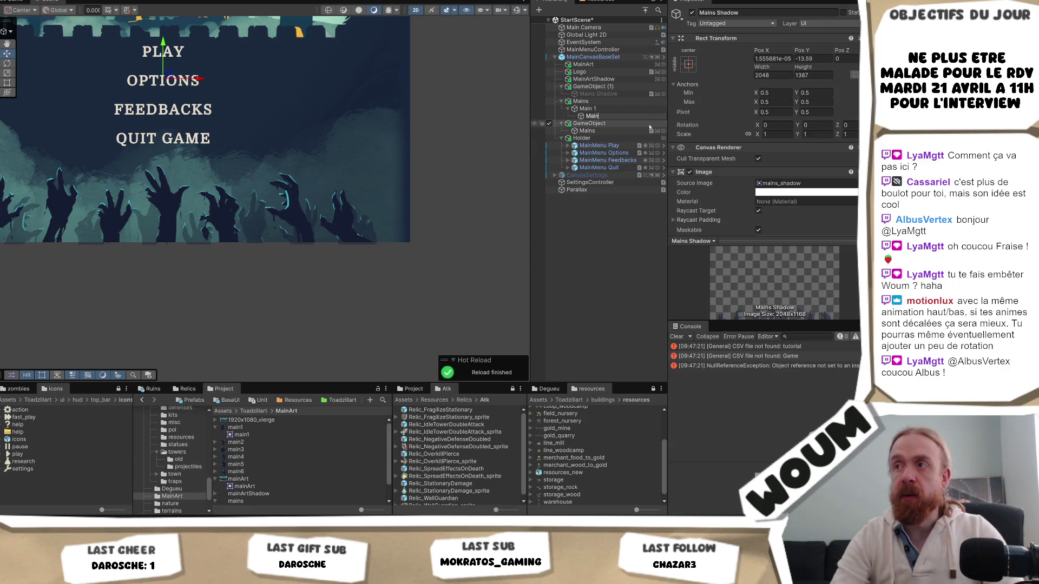
key("Return")
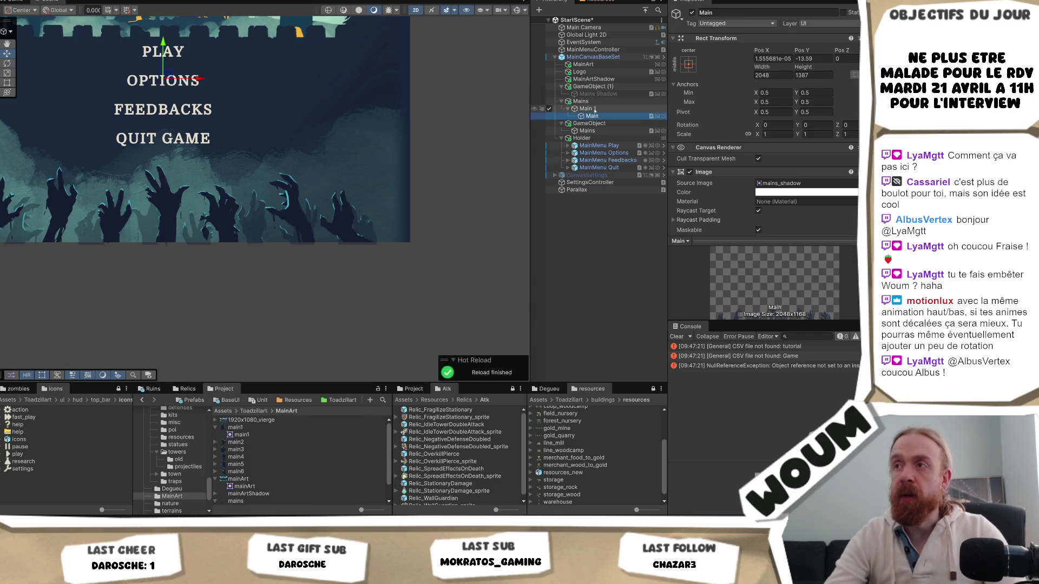
- Rename the parent to Main (1) and duplicate it into Main (2) through Main (6)
left_click(621, 108)
key("ctrl+d")
key("ctrl+d")
key("ctrl+d")
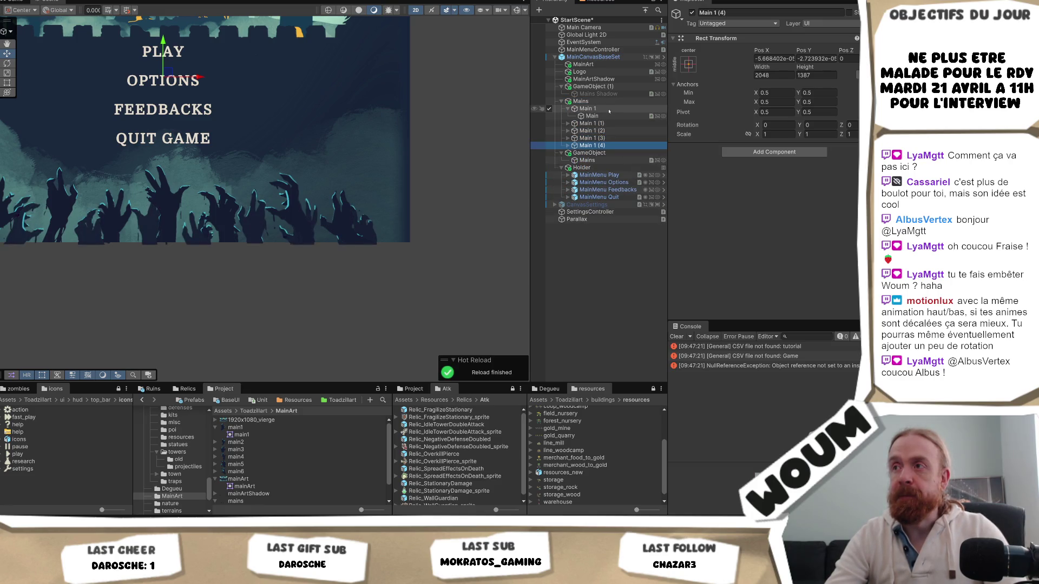
key("shift+Up")
key("shift+Up")
key("shift+Up")
key("Delete")
left_click(608, 110)
left_click(610, 109)
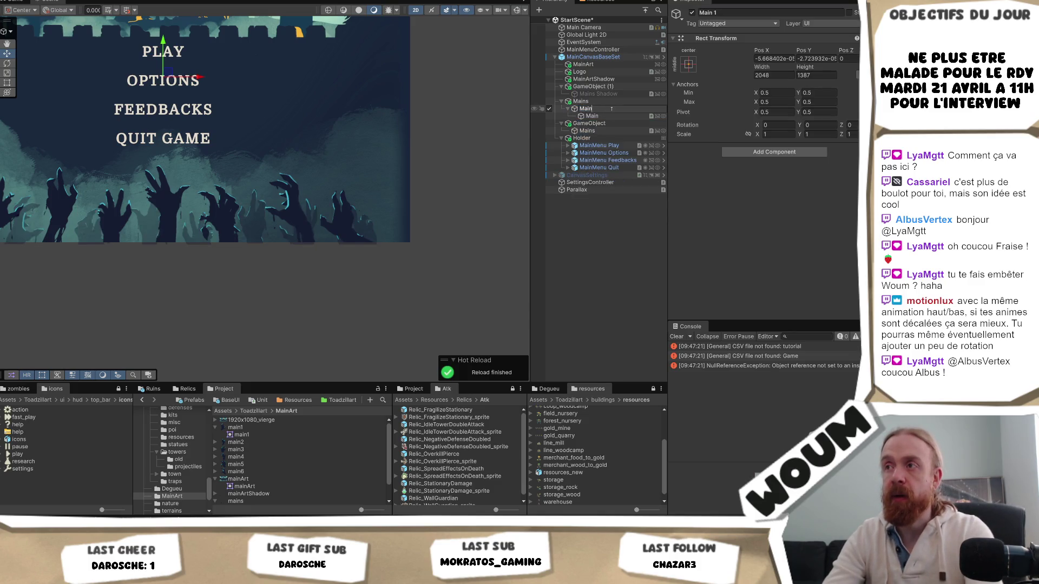
key("Return")
key("ctrl+z")
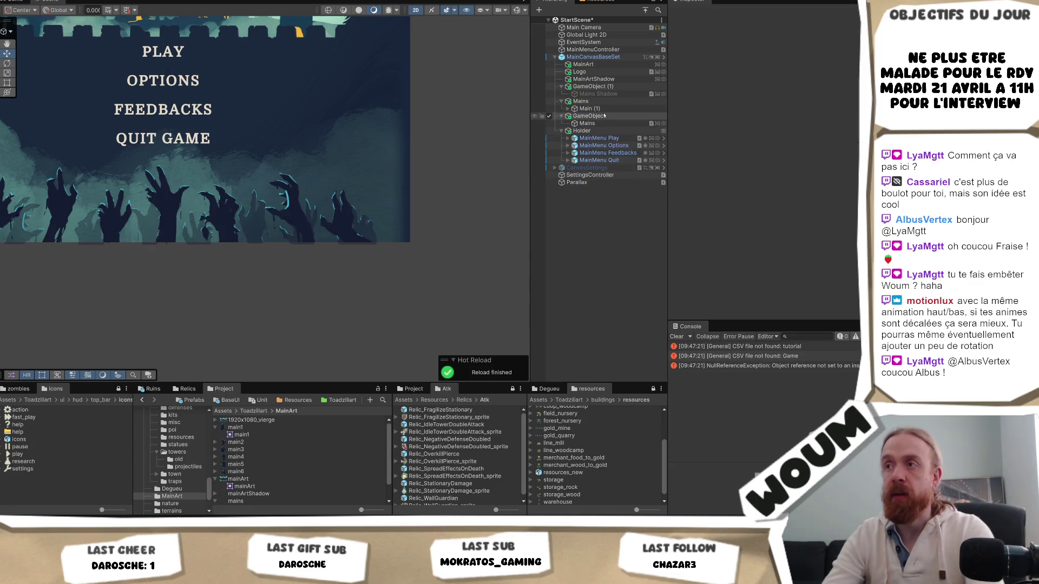
key("ctrl+d")
key("ctrl+d")
key("ctrl+d")
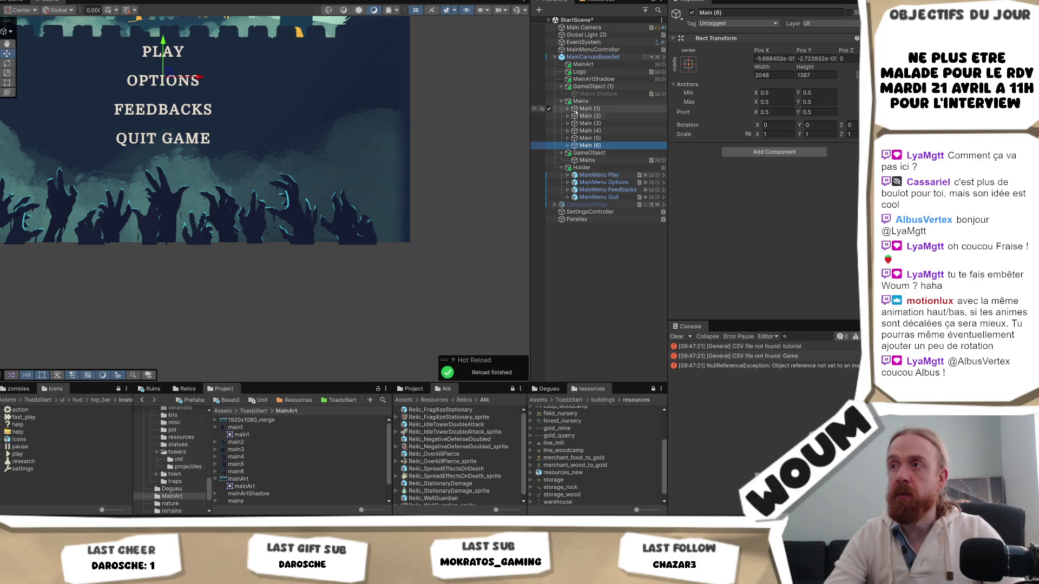
left_click(568, 109)
left_click(591, 116)
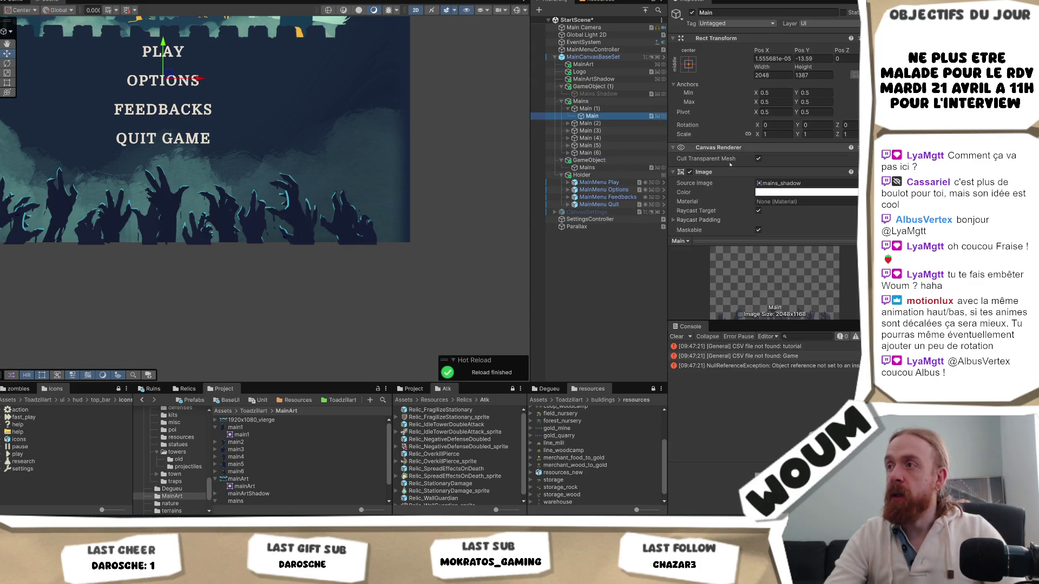
- Give the first hand the main1 sprite, size 227×336, anchored bottom-left
left_click_drag(247, 426, 796, 192)
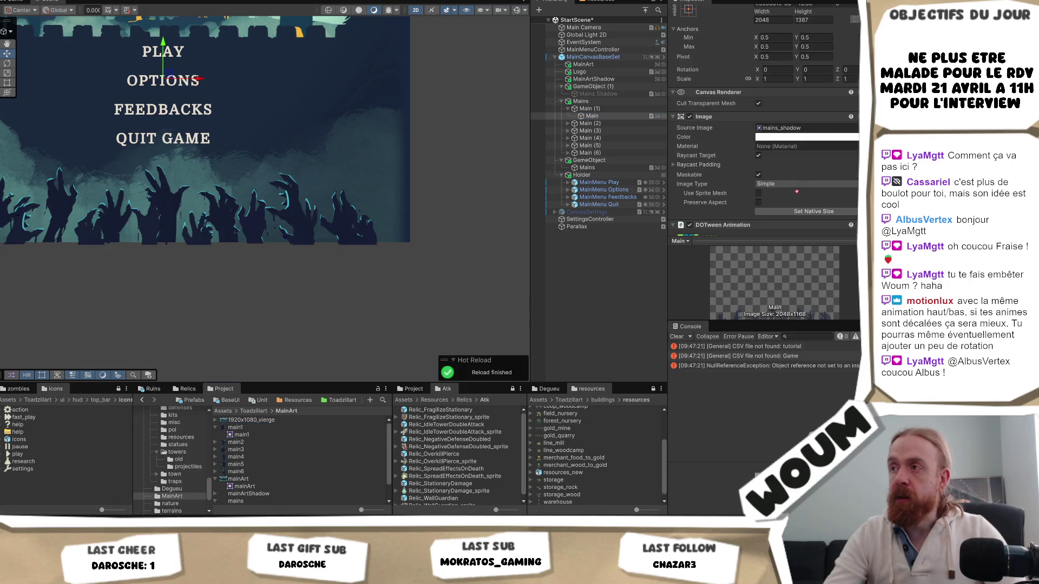
left_click_drag(811, 134, 807, 130)
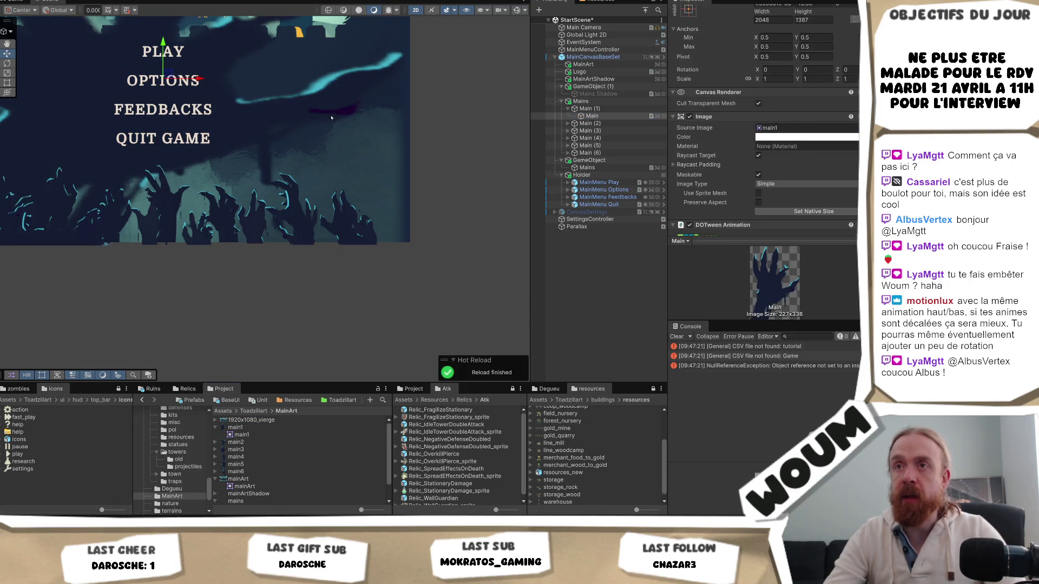
scroll(331, 117, "up", 3)
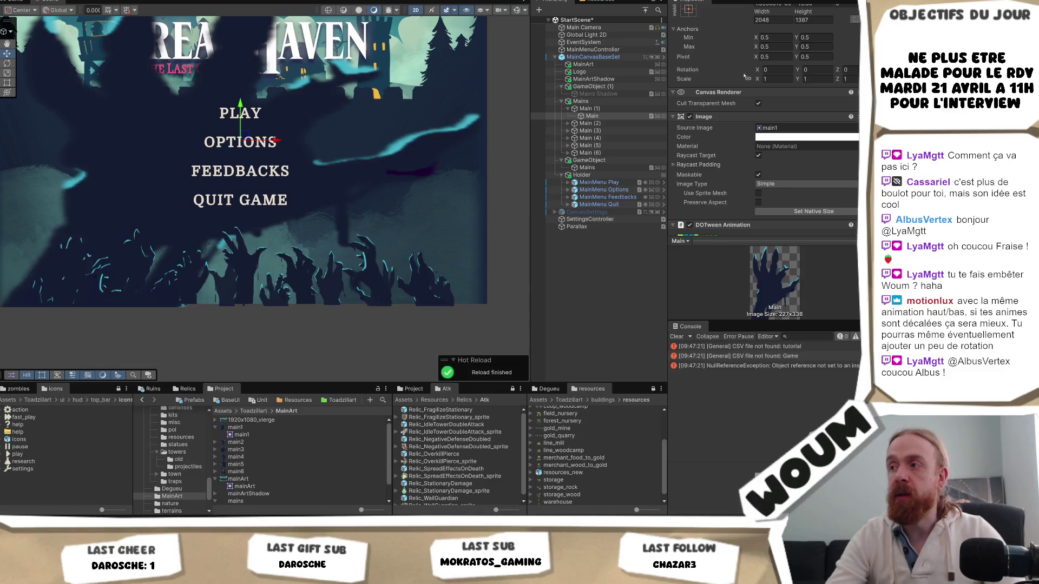
scroll(777, 60, "up", 1)
left_click(773, 45)
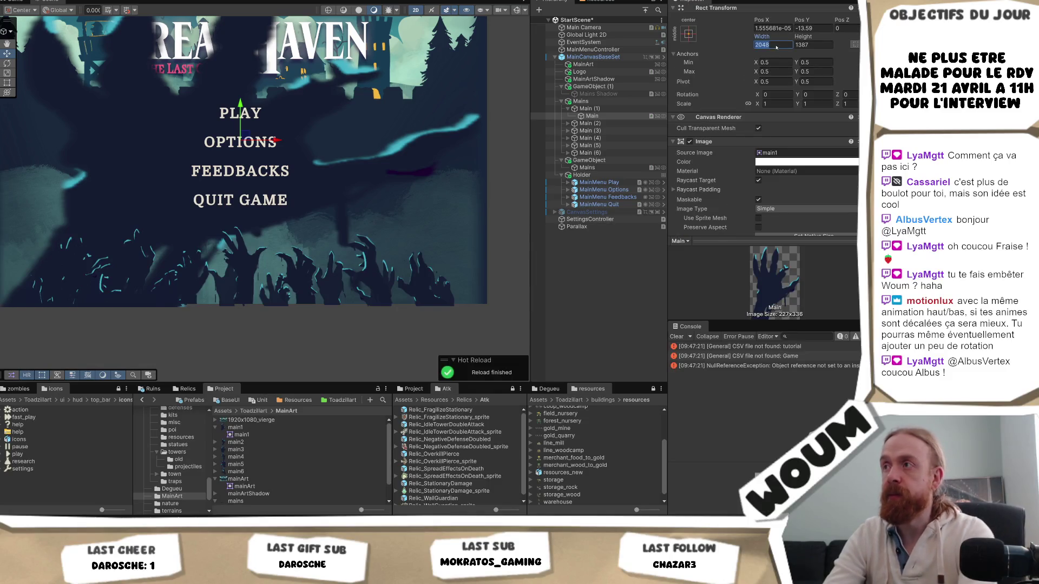
type("227")
left_click(812, 45)
type("336")
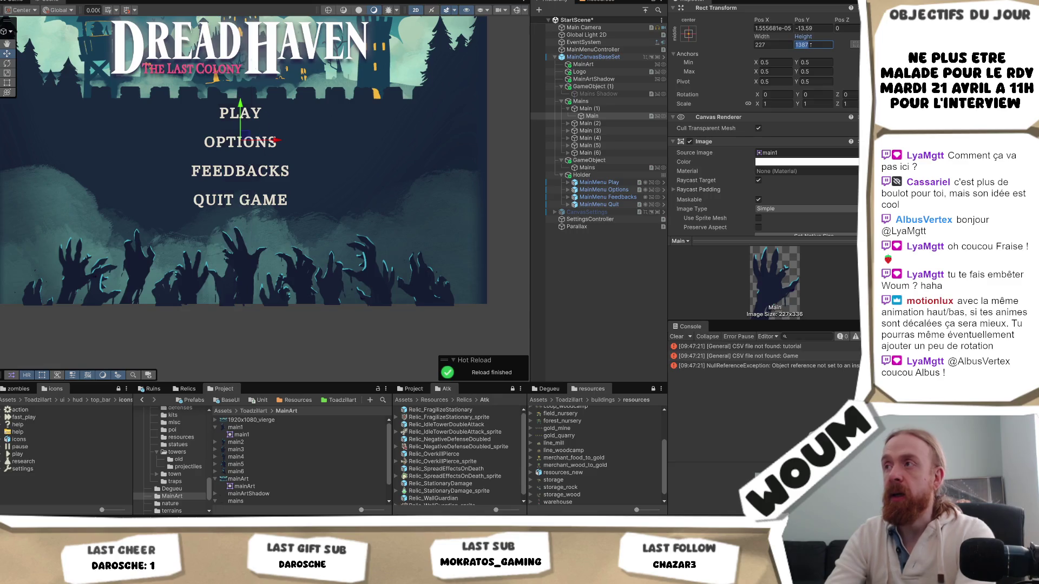
left_click(688, 33)
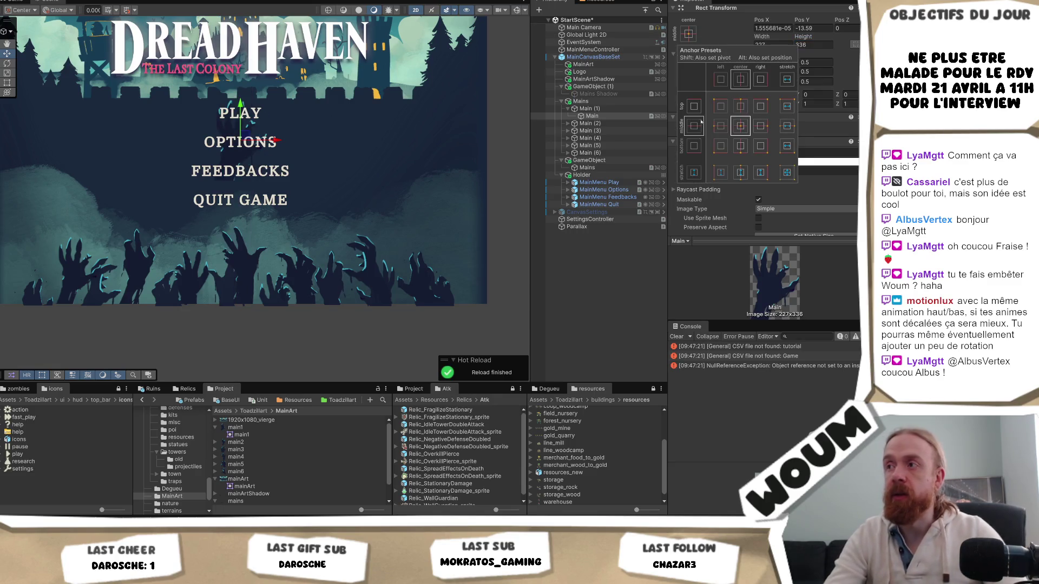
left_click(720, 147, "alt")
- Give the hand inside Main (2) the main2 sprite and width 1376
mouse_move(200, 206)
left_mouse_down()
mouse_move(296, 185)
mouse_move(272, 216)
left_mouse_up()
left_click(590, 124)
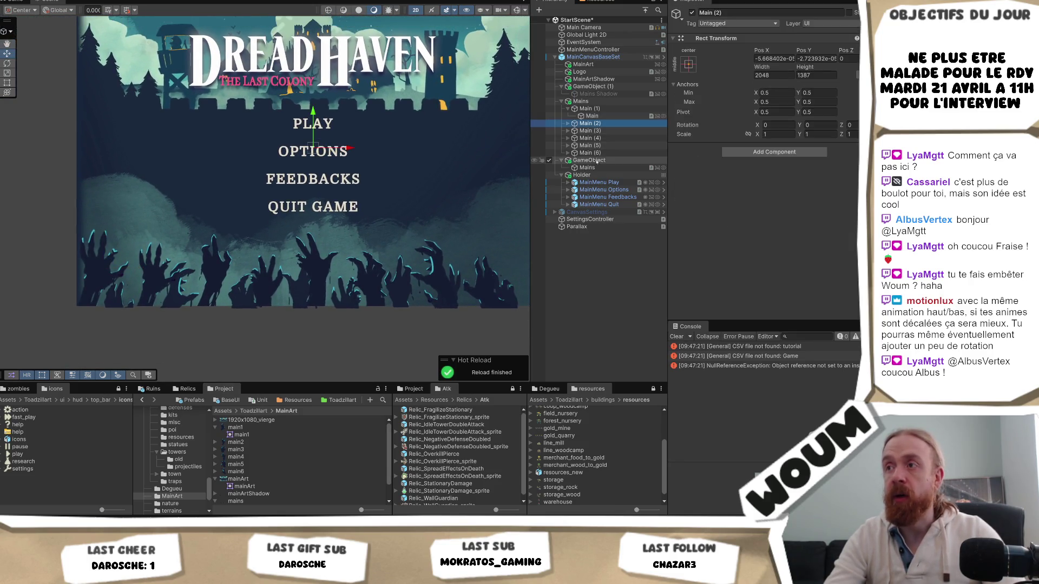
left_click(589, 153, "shift")
key("Delete")
key("ctrl+z")
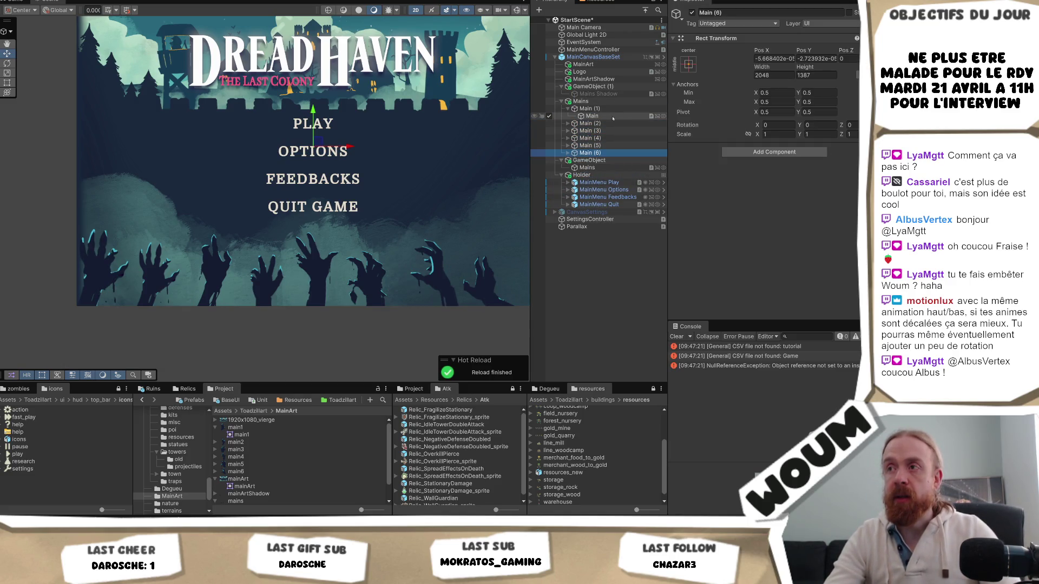
left_click(590, 123)
key("Right")
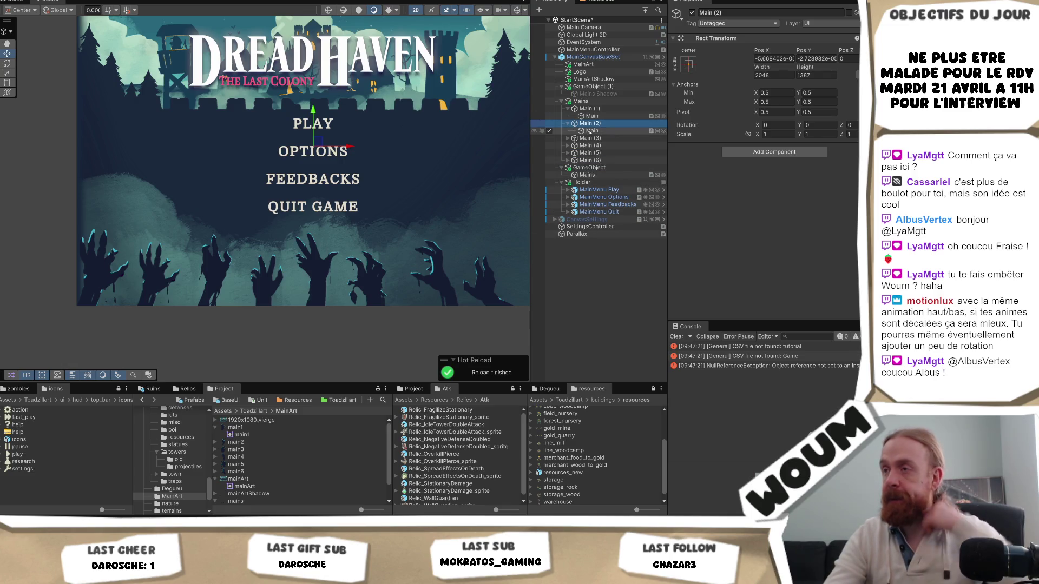
left_click(590, 131)
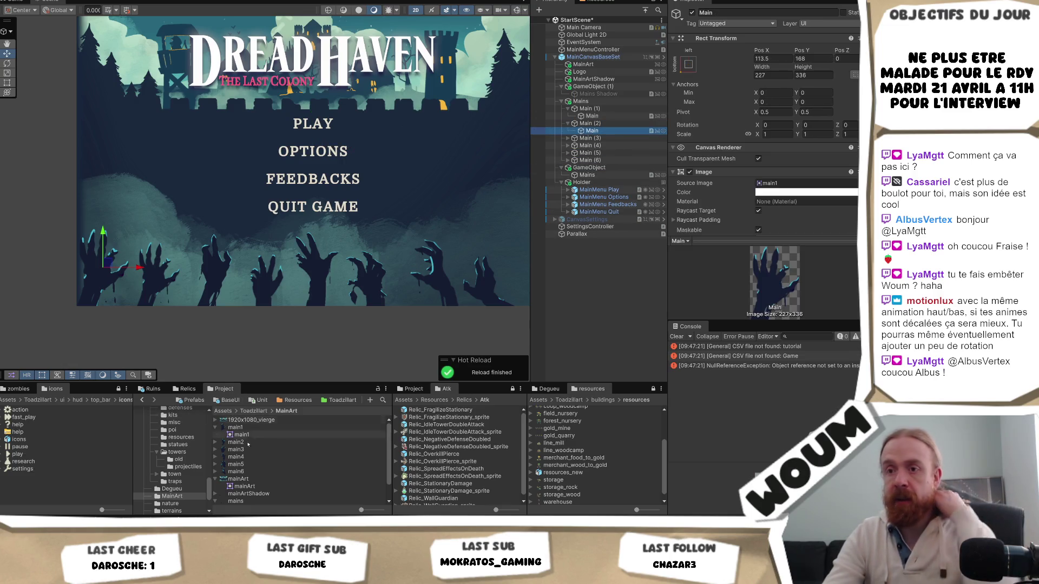
left_click_drag(796, 177, 793, 183)
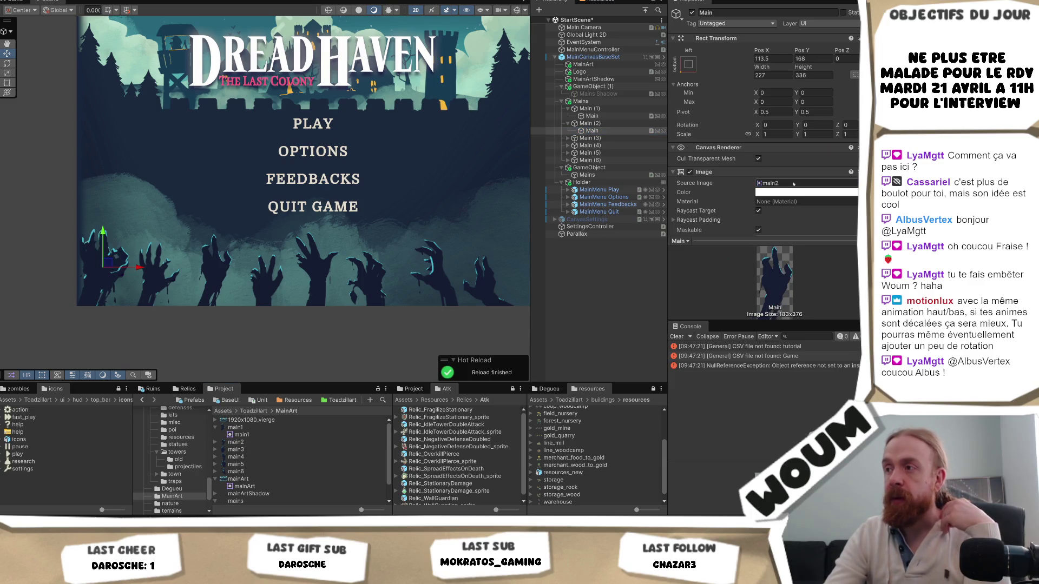
left_click(778, 75)
type("18")
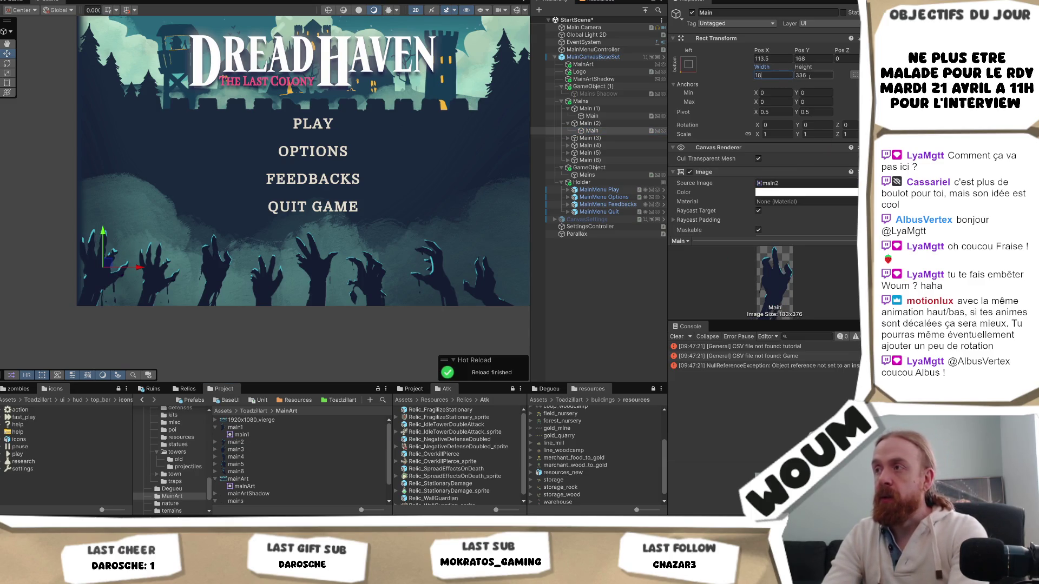
type("376")
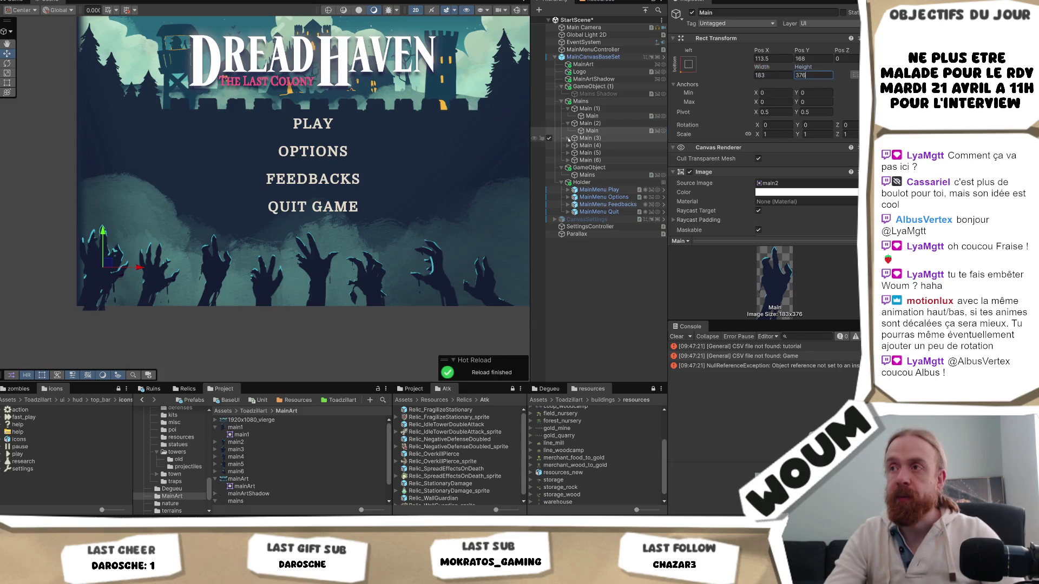
- Give the third hand the main3 sprite with width 197 and height 2
left_click(569, 139)
left_click(589, 145)
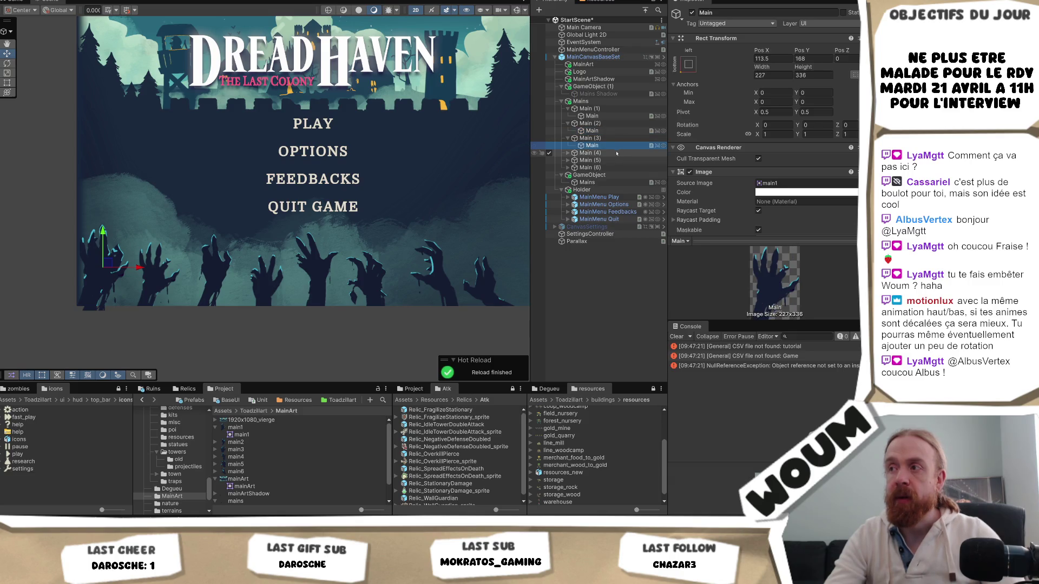
mouse_move(236, 449)
left_mouse_down()
mouse_move(812, 194)
mouse_move(777, 184)
left_mouse_up()
left_click(777, 184)
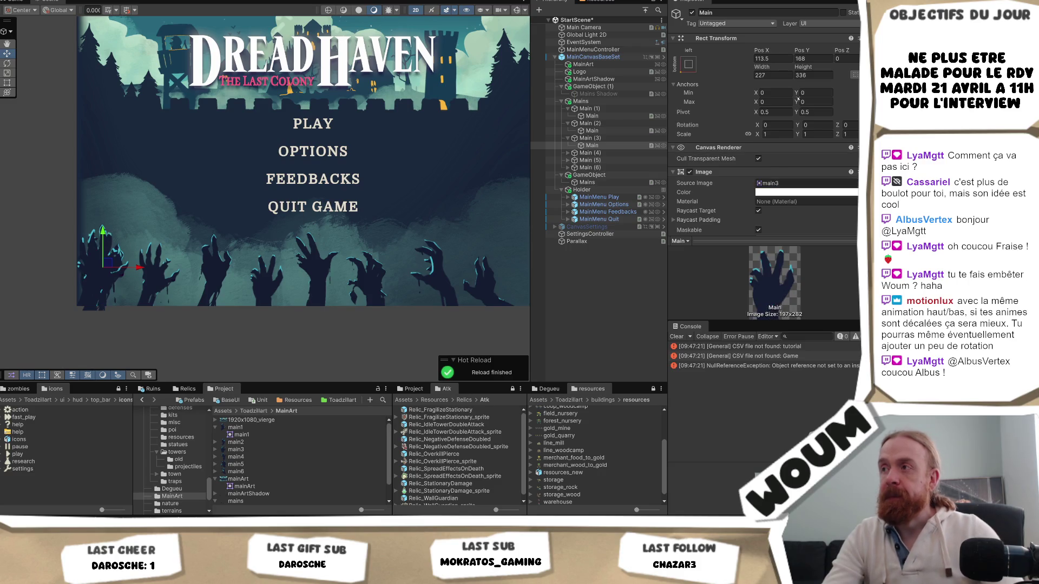
type("197")
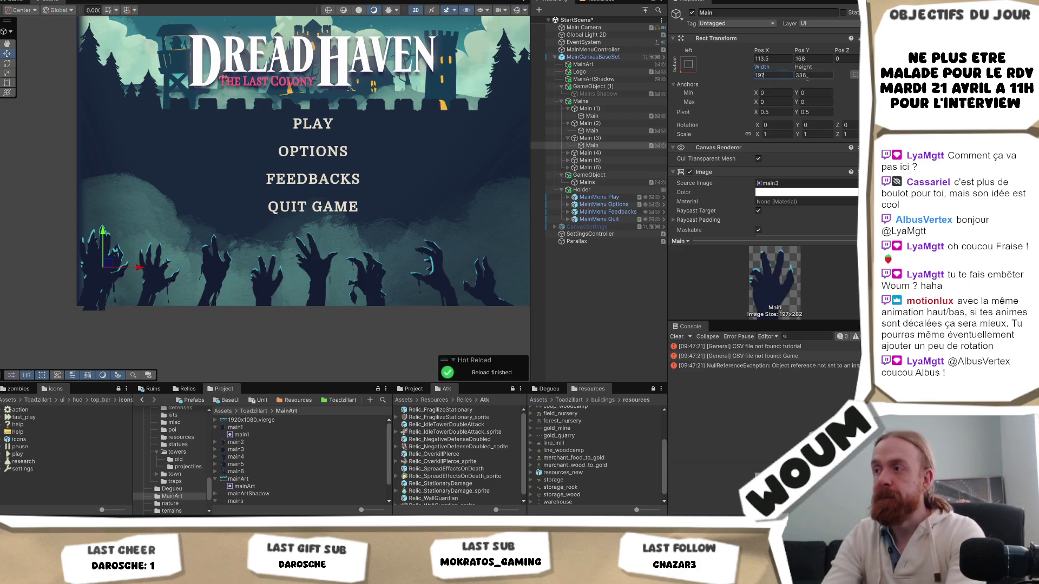
left_click(813, 75)
type("282")
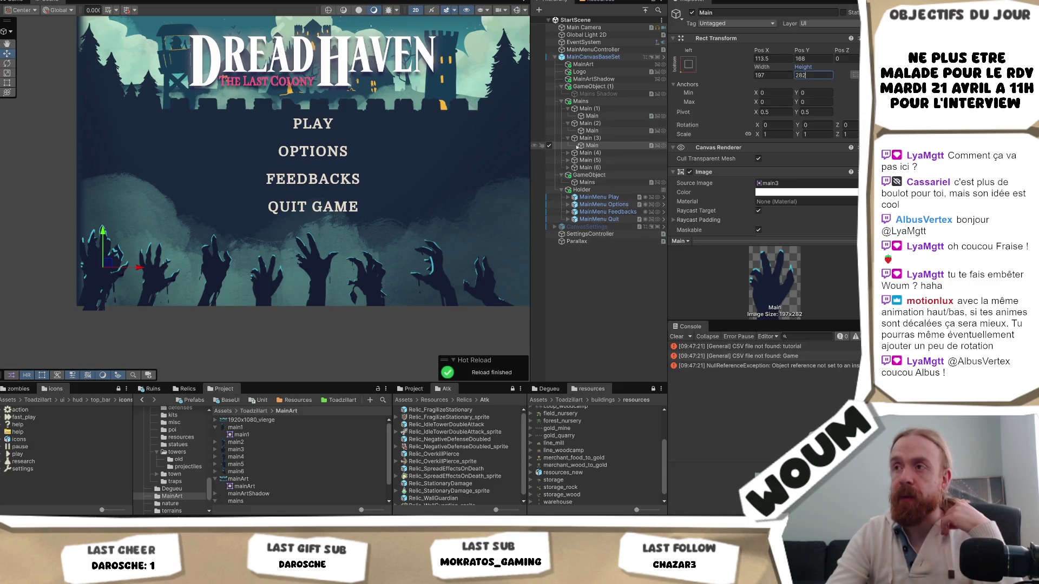
- Give the fourth hand the main4 sprite sized 271×384
left_click(569, 153)
left_click(601, 161)
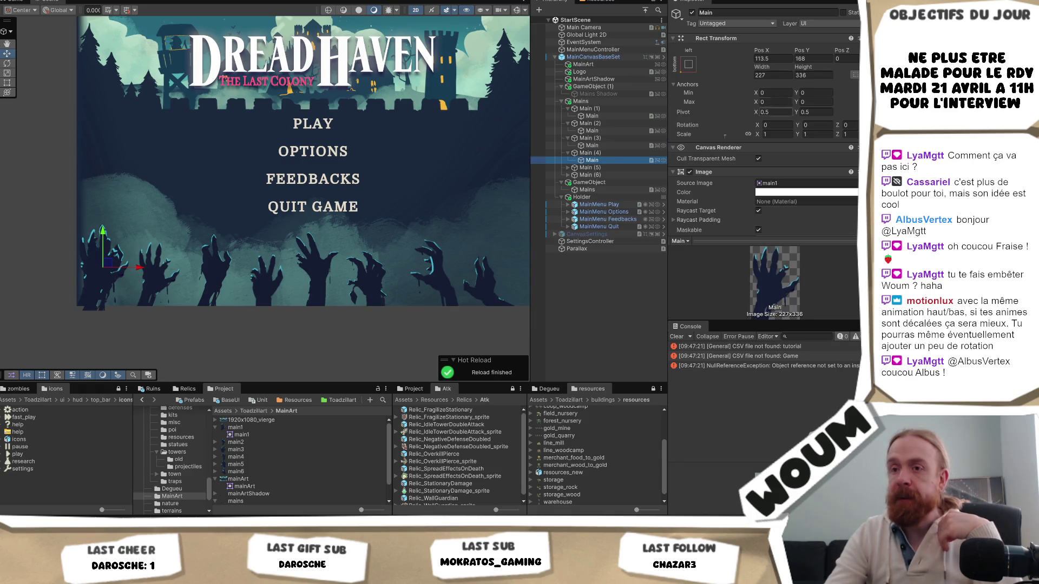
left_click(787, 105)
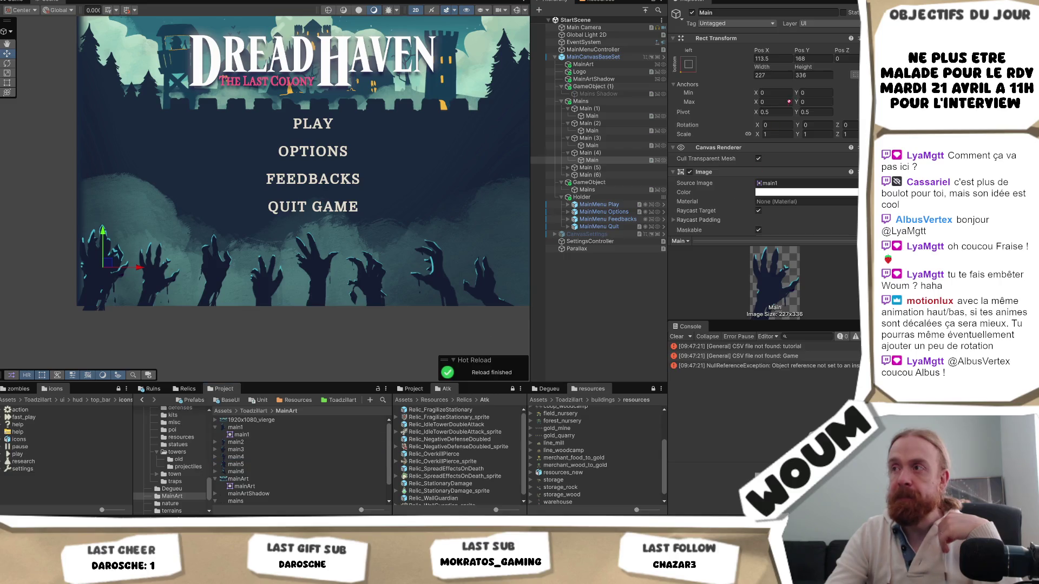
left_click_drag(761, 186, 768, 184)
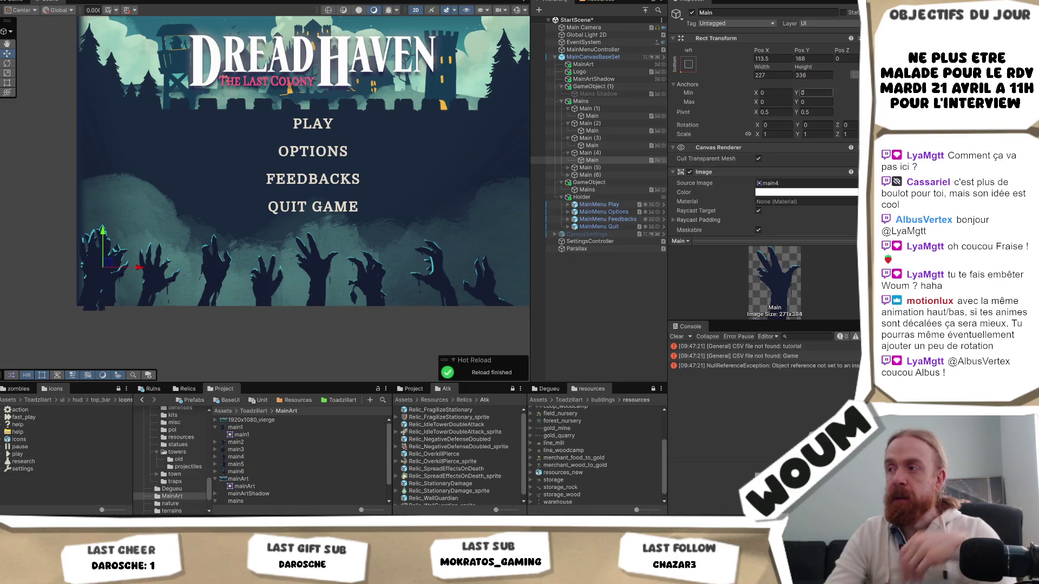
left_click(778, 75)
type("271")
left_click(812, 76)
type("384")
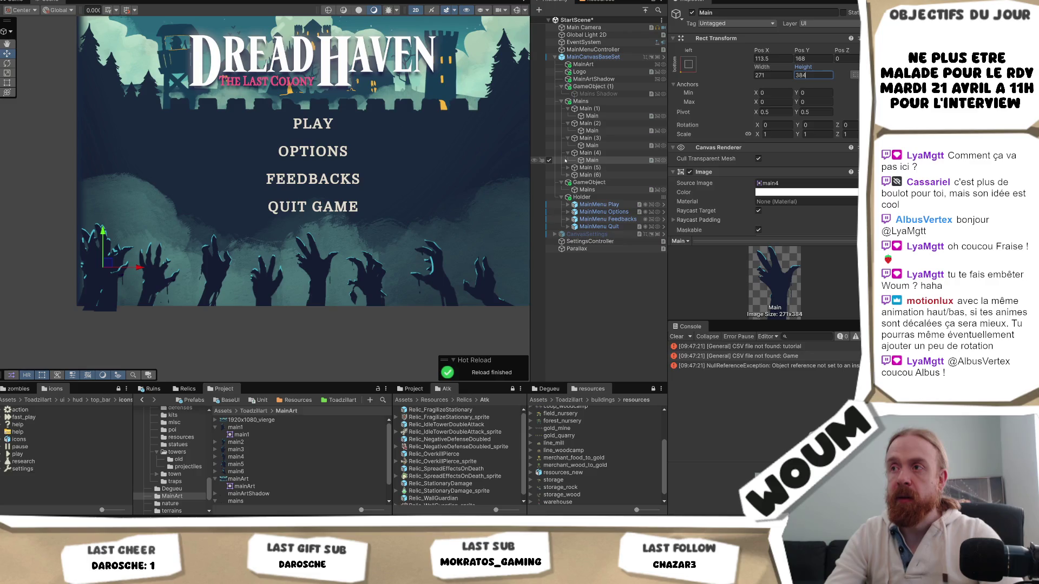
- Give the fifth hand the main5 sprite sized 214×289
left_click(568, 167)
left_click(592, 175)
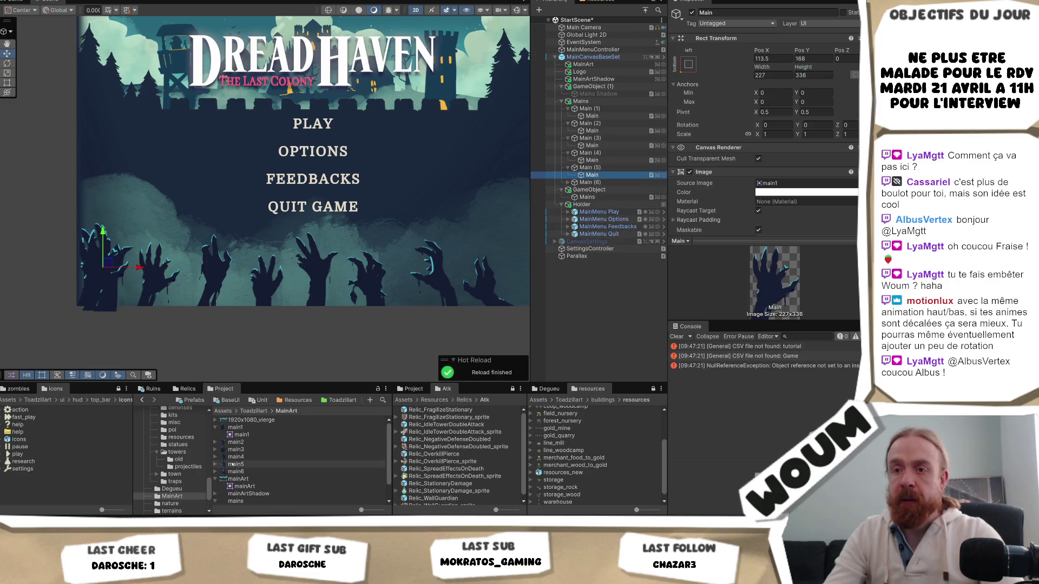
scroll(787, 193, "down", 5)
scroll(787, 192, "up", 1)
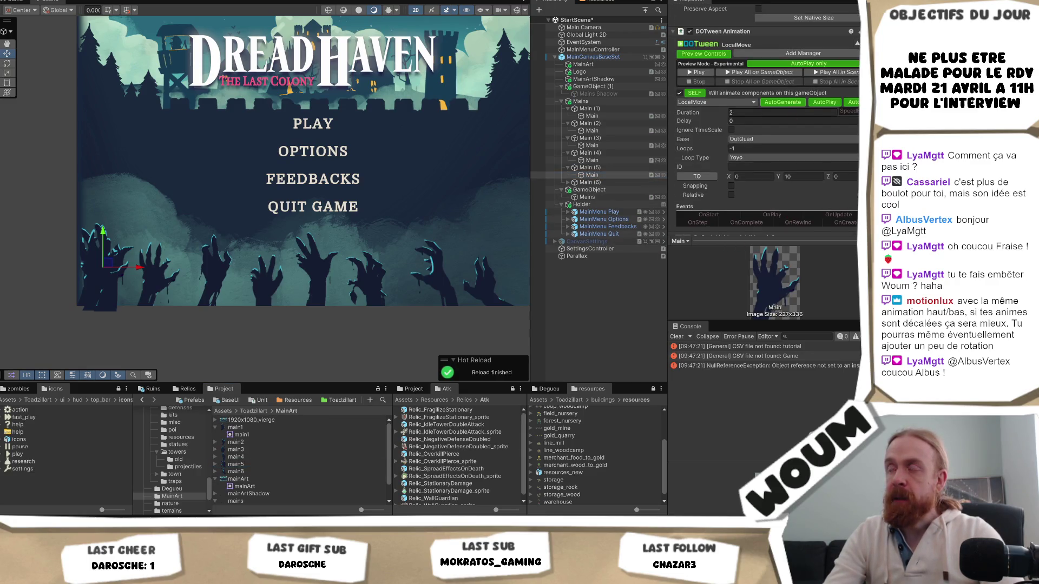
scroll(787, 192, "up", 8)
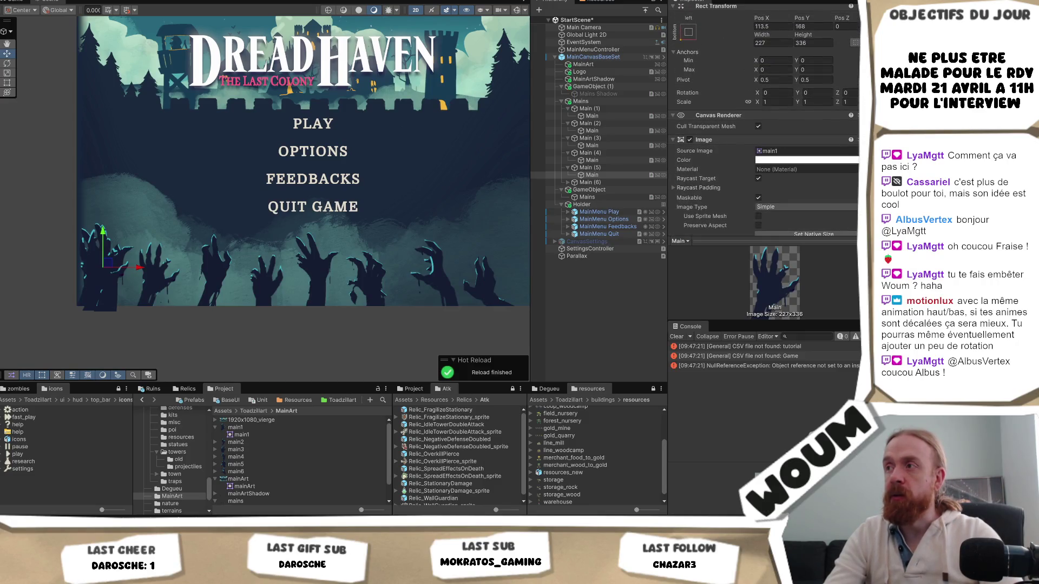
left_click_drag(255, 463, 798, 151)
type("214")
left_click(812, 43)
type("28")
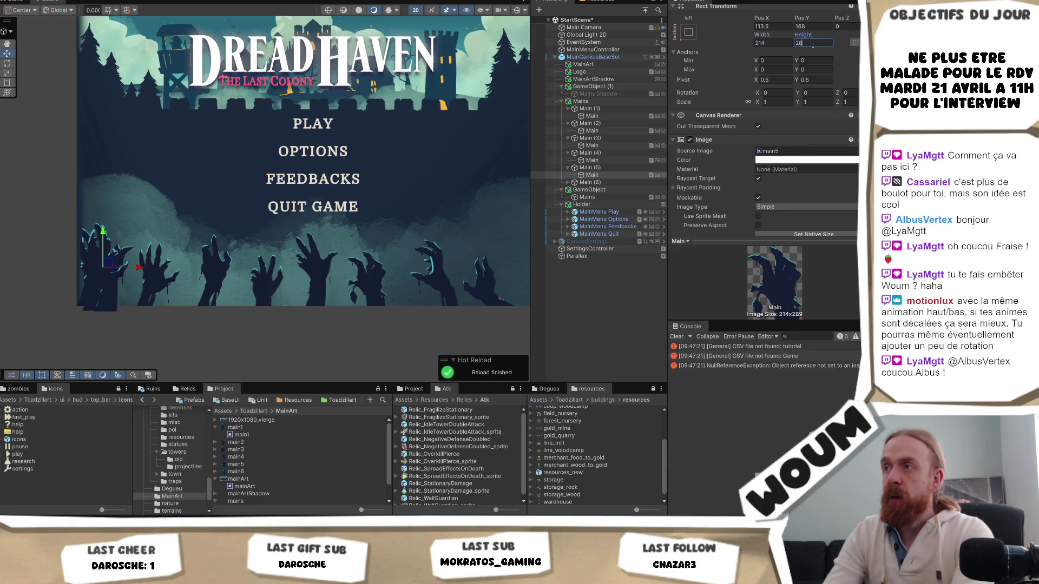
type("9")
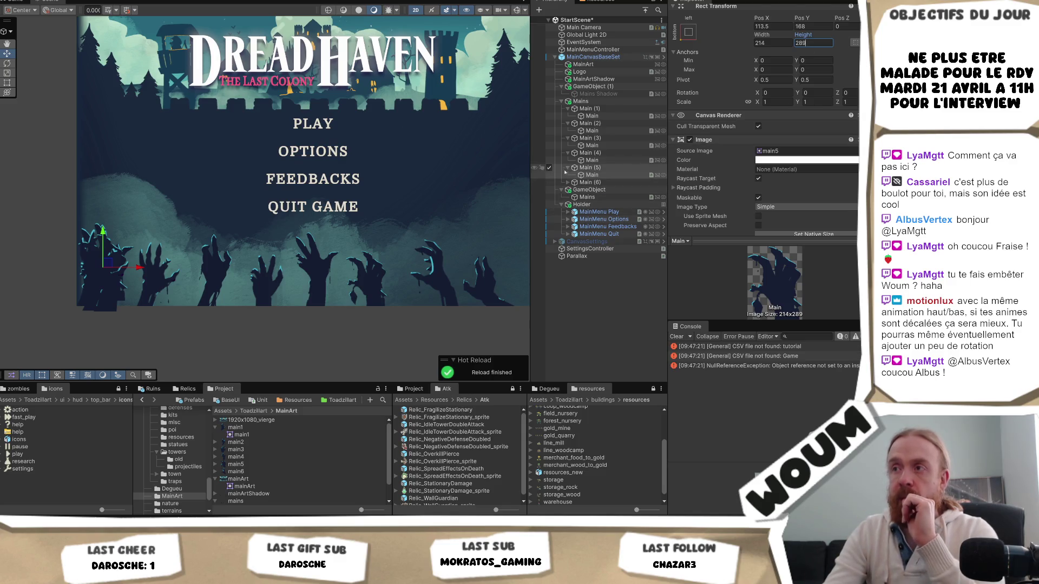
- Set the sixth hand under Main (6) to width 256 and height 347
left_click(568, 182)
left_click(588, 190)
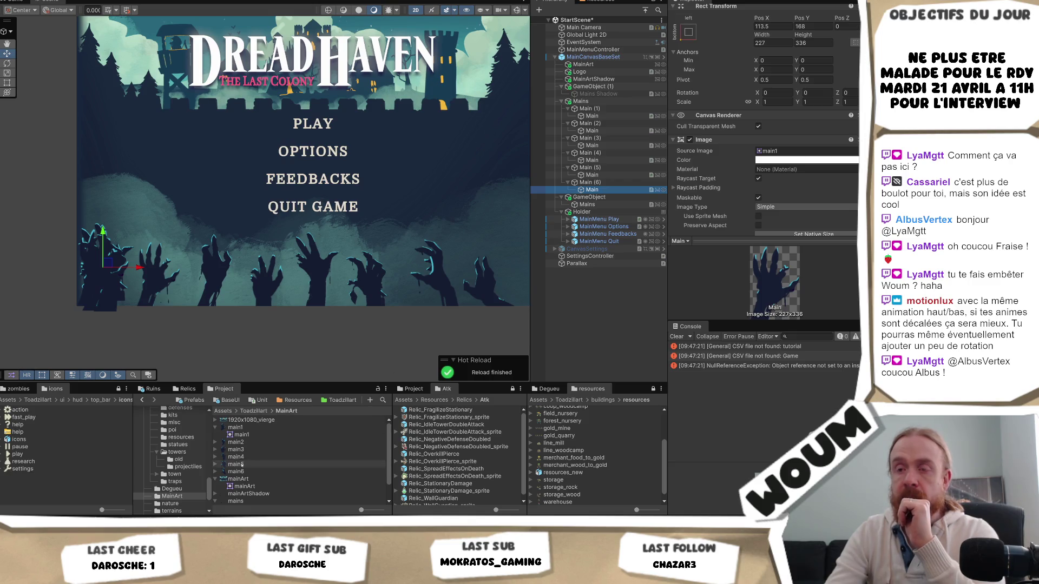
scroll(763, 162, "down", 5)
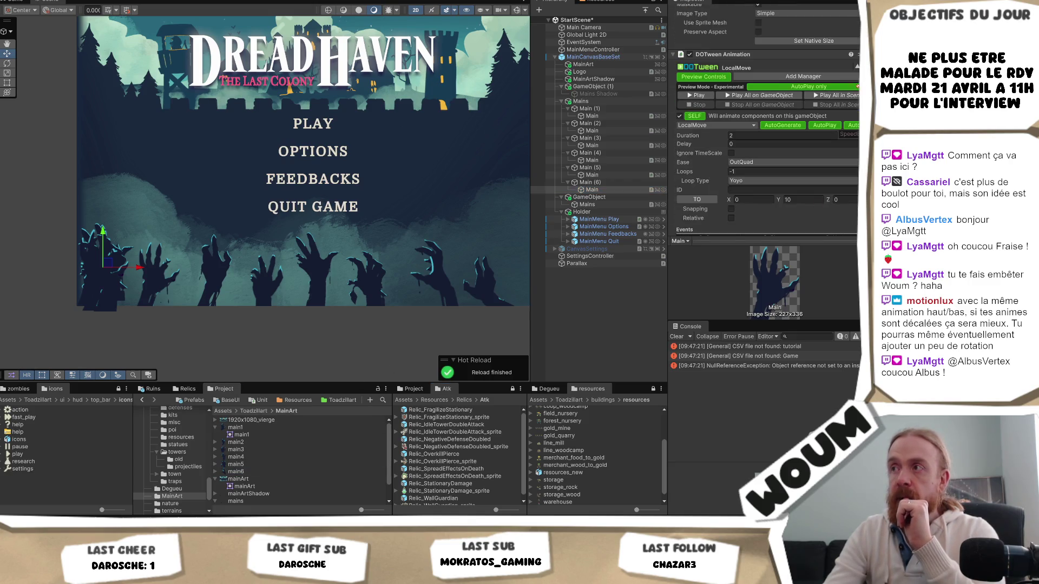
scroll(854, 133, "up", 2)
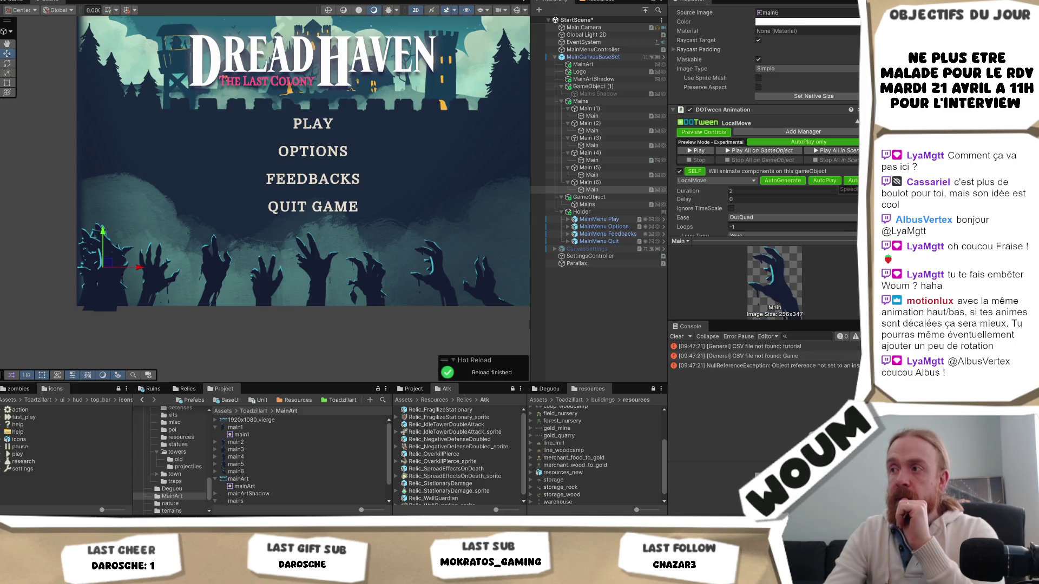
scroll(854, 134, "up", 3)
scroll(854, 133, "up", 3)
left_click(778, 53)
type("25")
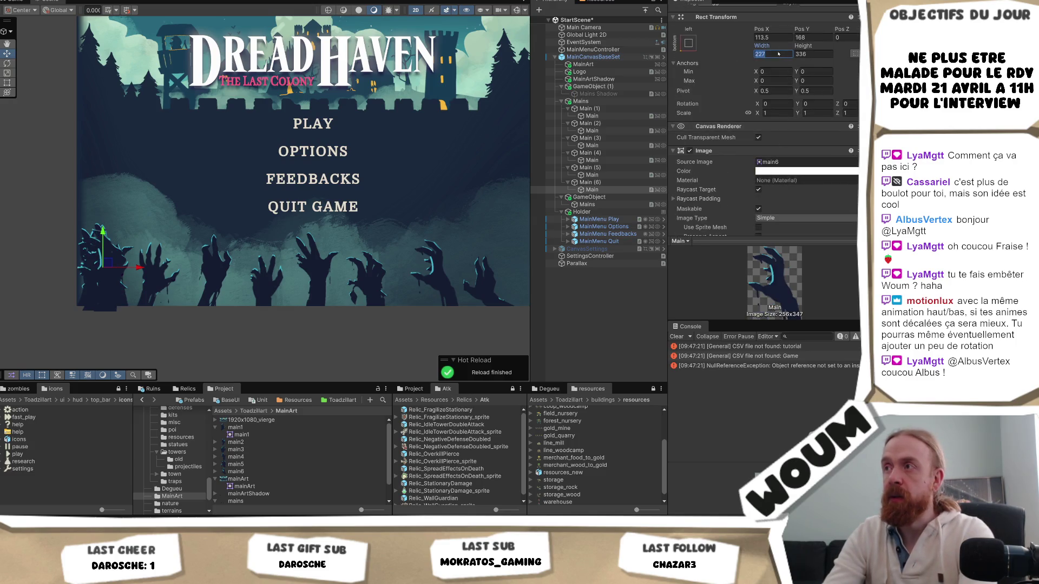
type("6")
left_click(819, 52)
type("3")
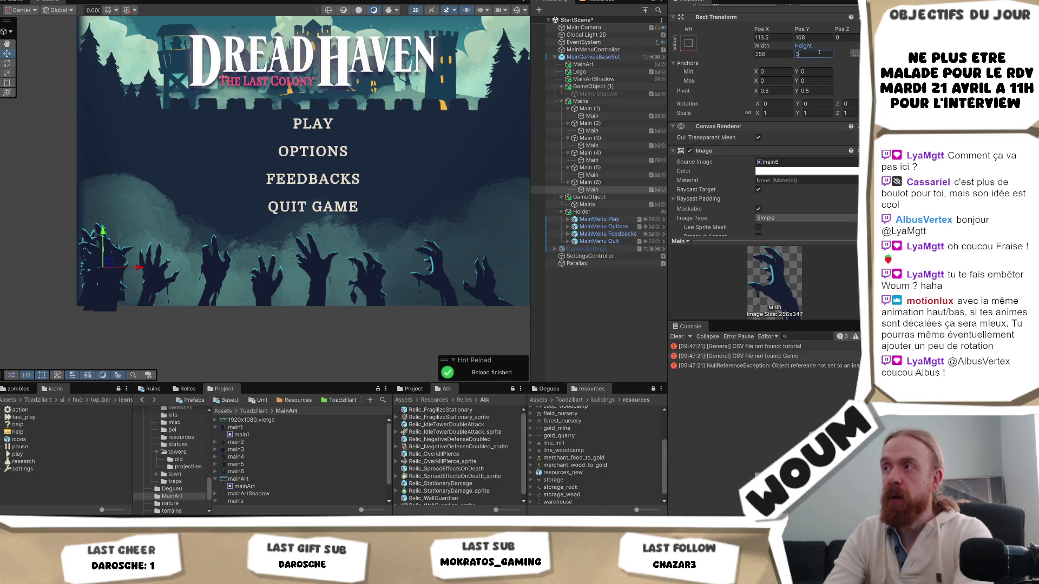
type("47")
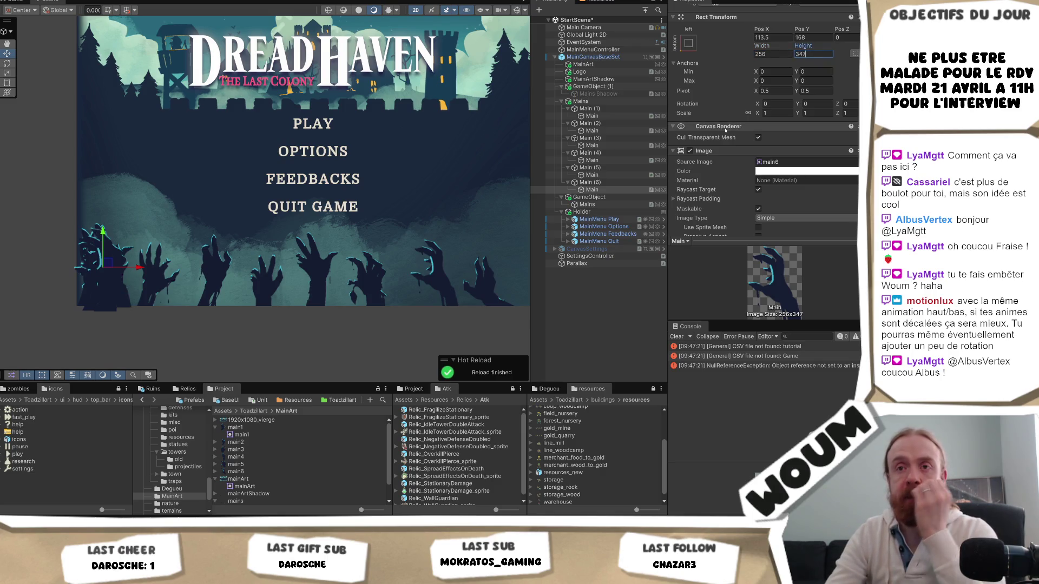
- Multi-select the hands under Main (1)–(5) to view their anchor presets, then keep only the first hand
left_click(611, 174, "ctrl")
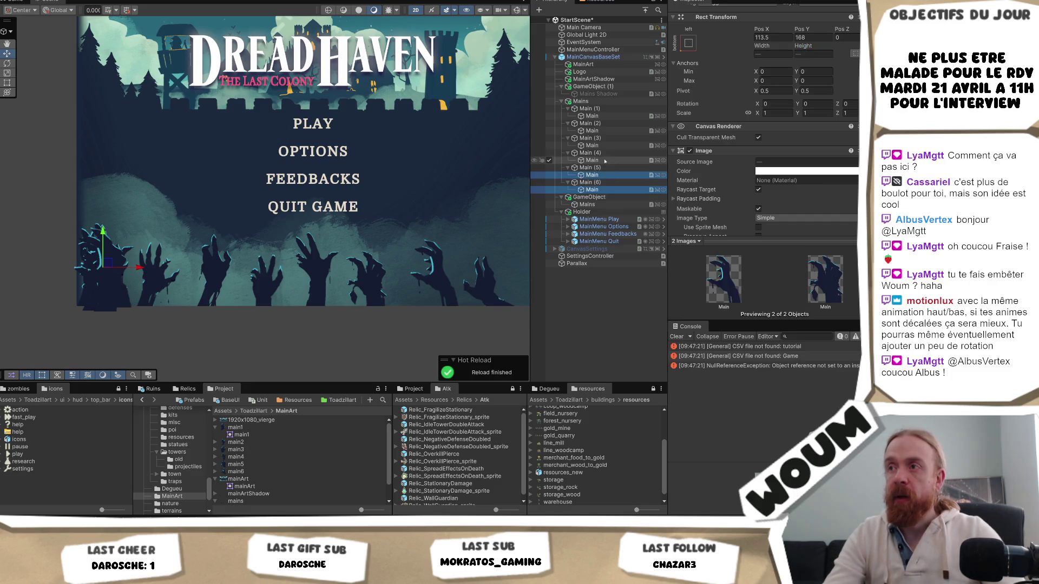
left_click(612, 160, "ctrl")
left_click(612, 145, "ctrl")
left_click(611, 130, "ctrl")
left_click(612, 116, "ctrl")
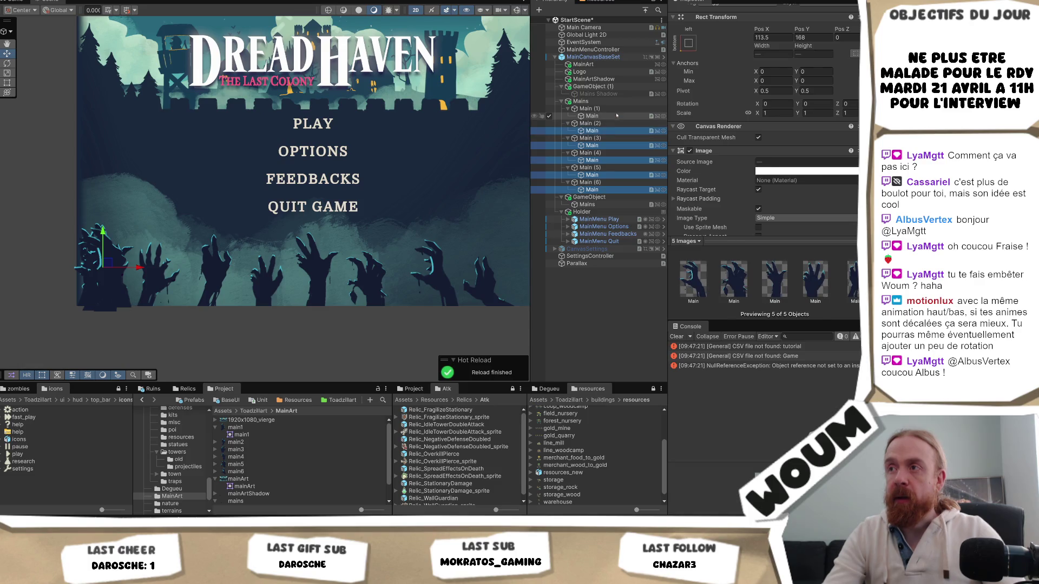
left_click(689, 43)
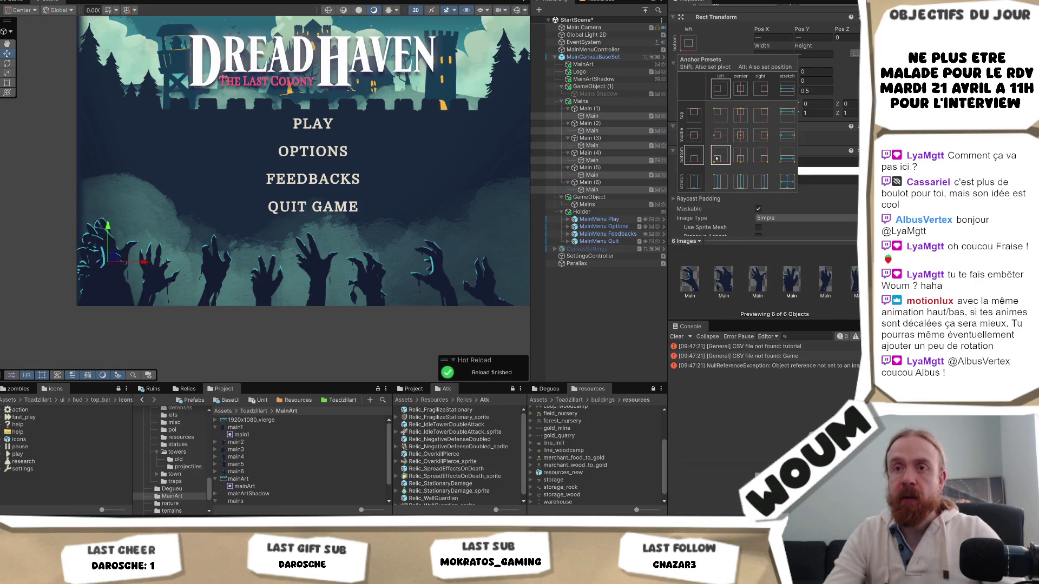
left_click(595, 115)
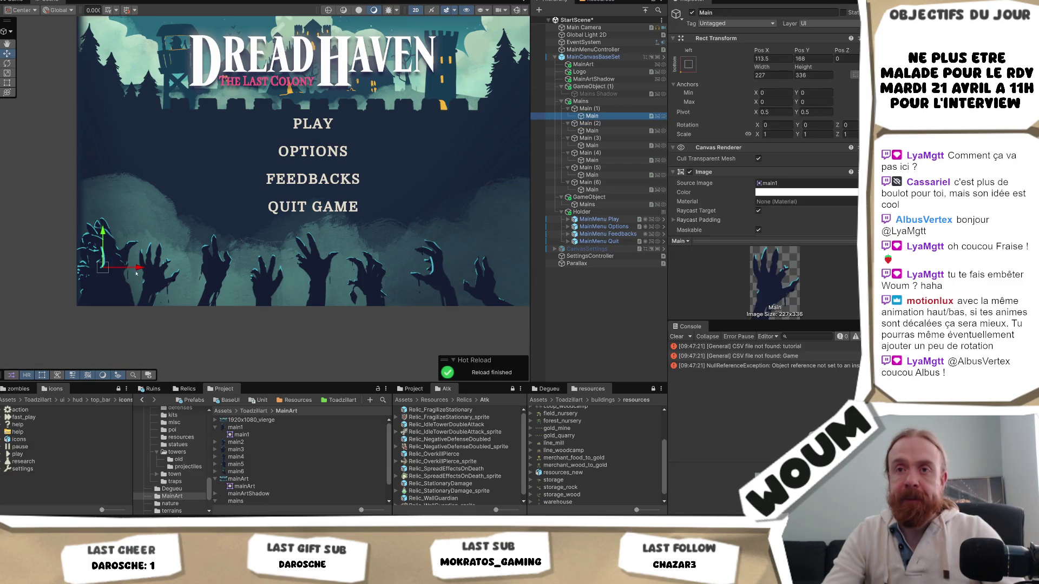
- Move the first hand right to X 362, undoing a trial move of the Main (2) hand
mouse_move(136, 268)
left_mouse_down()
mouse_move(276, 268)
mouse_move(196, 268)
left_mouse_up()
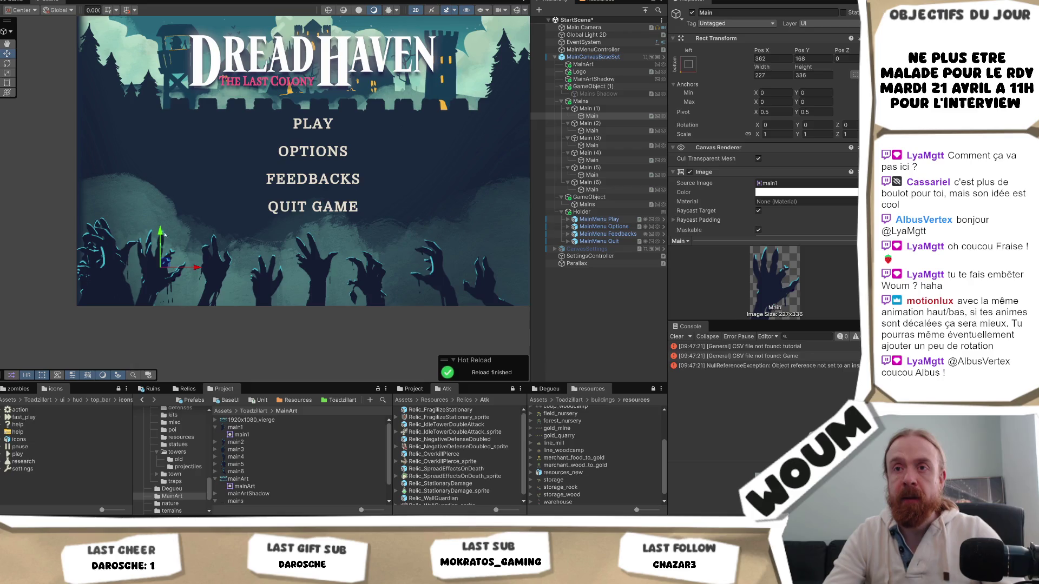
left_click_drag(158, 234, 156, 237)
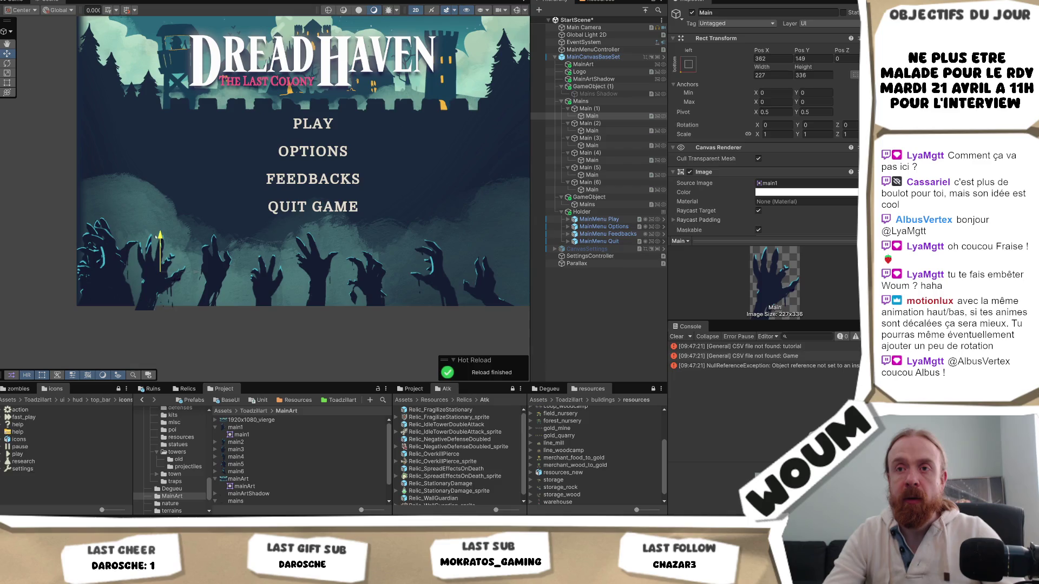
left_click(617, 132)
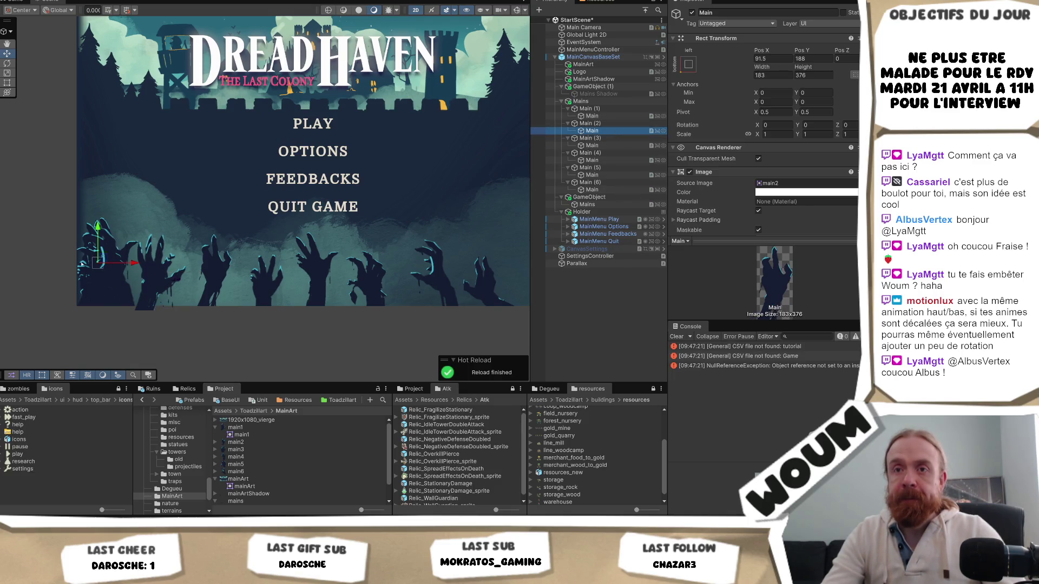
left_click_drag(96, 263, 210, 268)
key("ctrl+z")
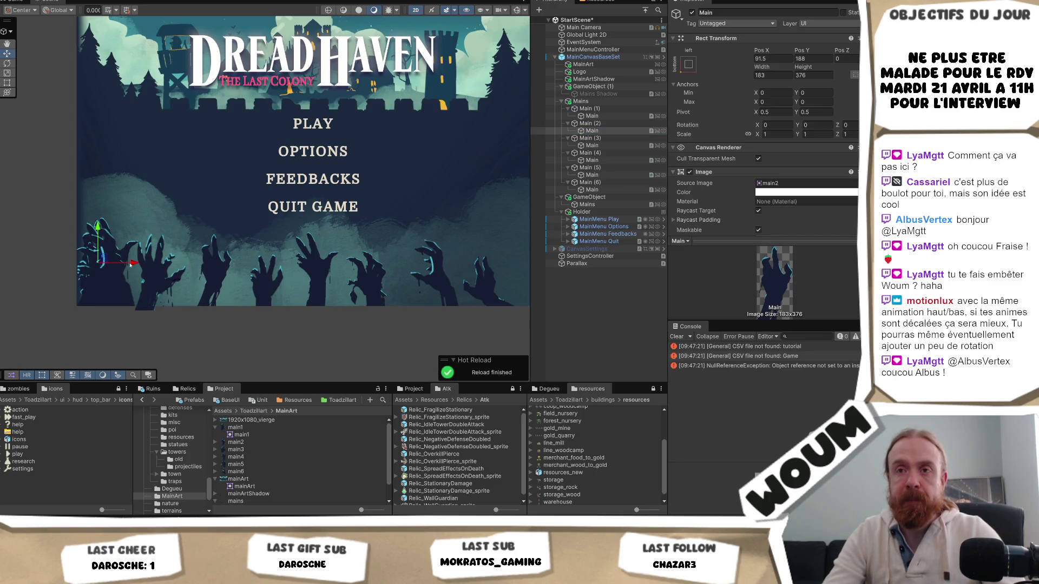
left_click(131, 265)
- Switch the move handles to pivot mode and select all six hand objects
key("z")
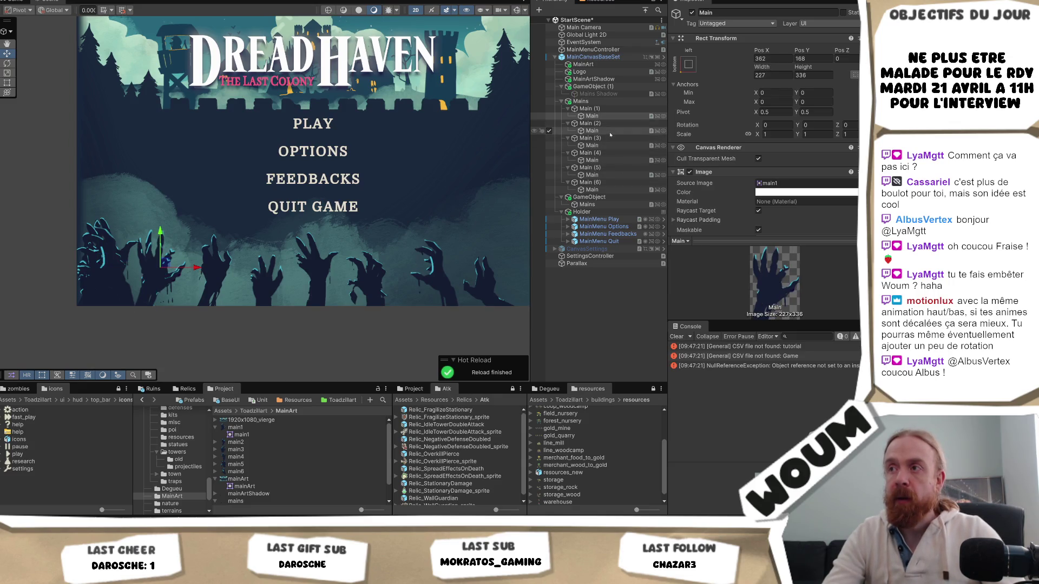
left_click(606, 131, "ctrl")
left_click(601, 146, "ctrl")
left_click(601, 160, "ctrl")
left_click(601, 175, "ctrl")
left_click(595, 190, "ctrl")
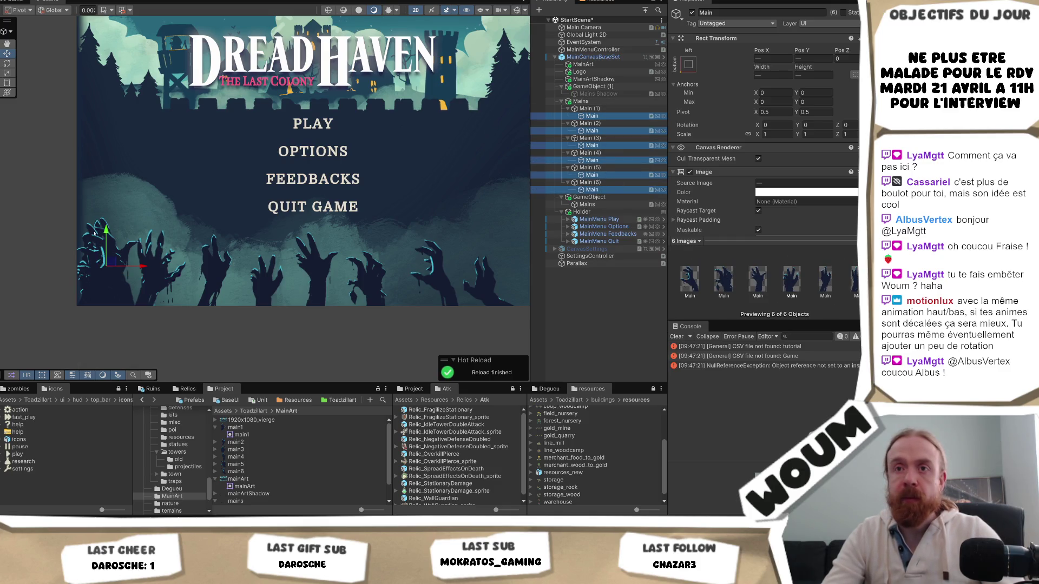
- Lower all six hands together, then move the second hand to X 592 and the third to X 832
left_click_drag(106, 230, 107, 232)
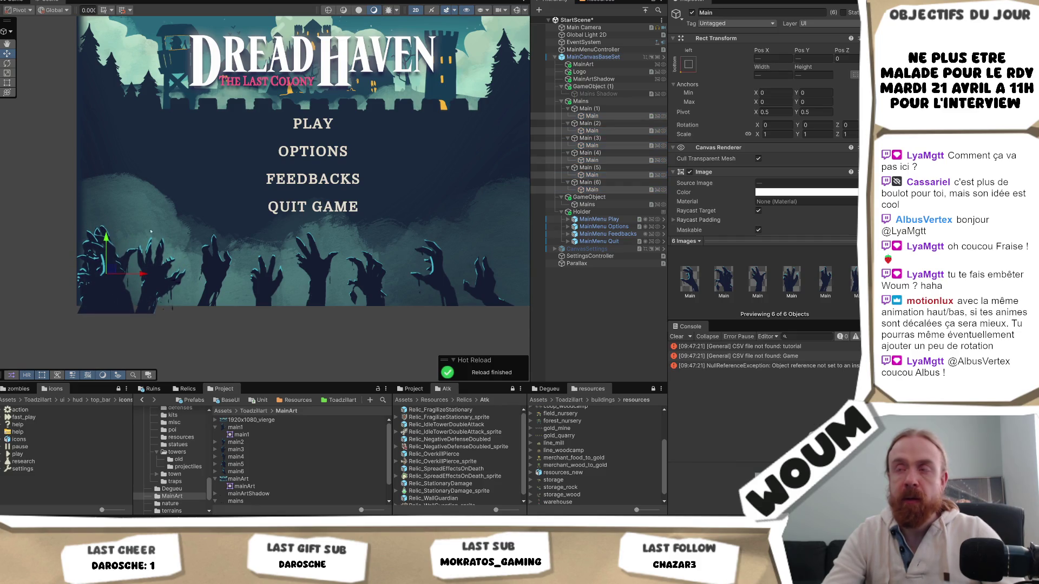
left_click(595, 117)
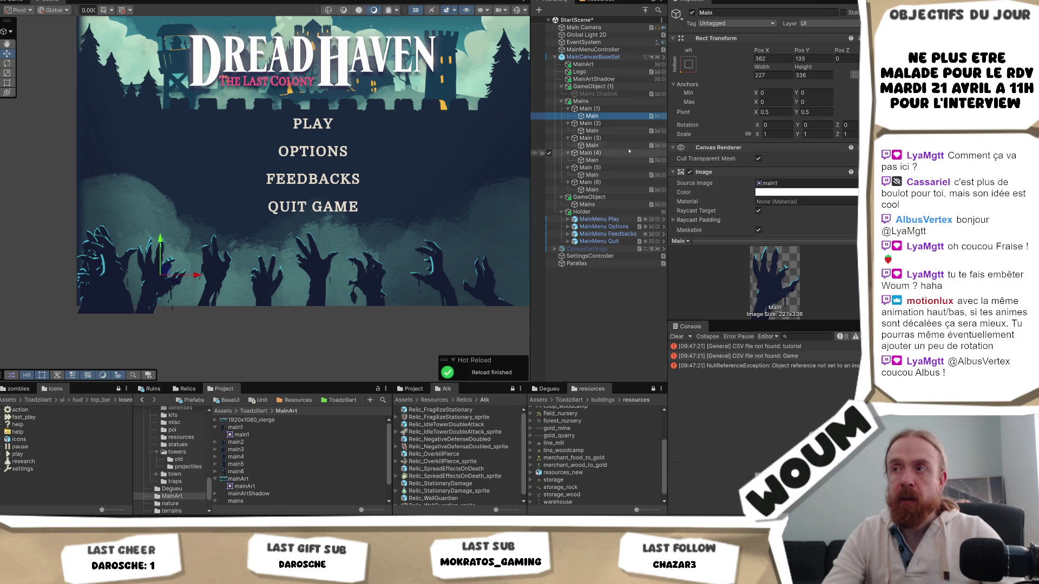
left_click(593, 130)
left_click_drag(125, 272, 247, 273)
left_click(140, 288)
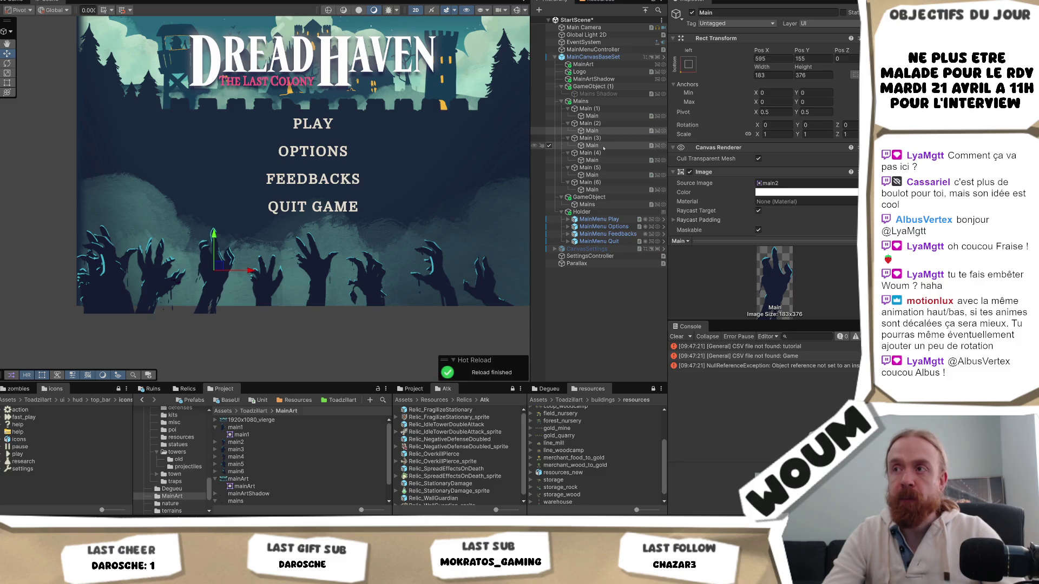
mouse_move(135, 282)
left_mouse_down()
mouse_move(324, 283)
mouse_move(305, 283)
left_mouse_up()
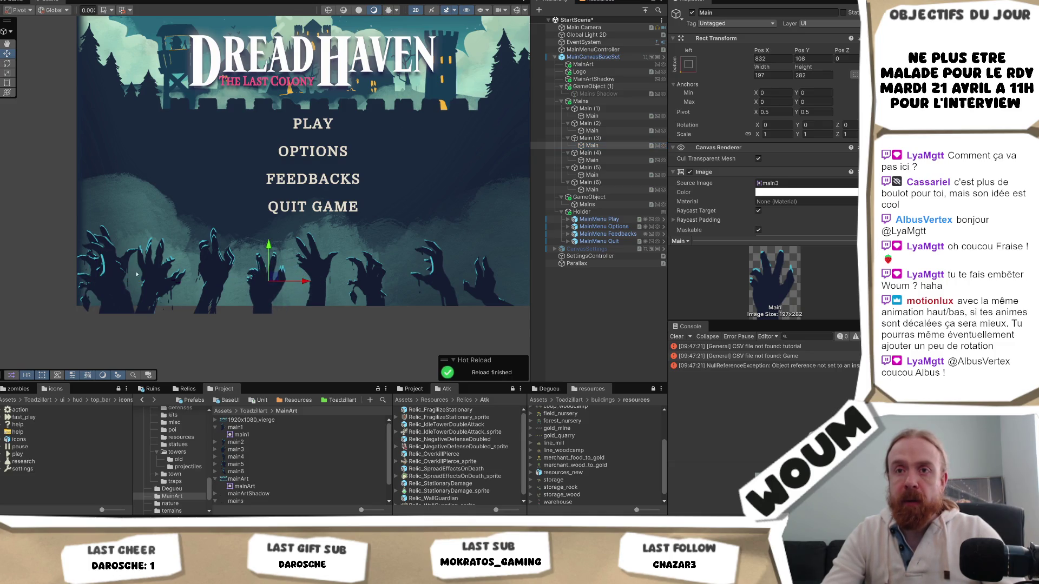
- Move the fourth hand to X 1022, the fifth to 1251, and the sixth to 1566
left_click(601, 161)
left_click_drag(153, 272, 362, 271)
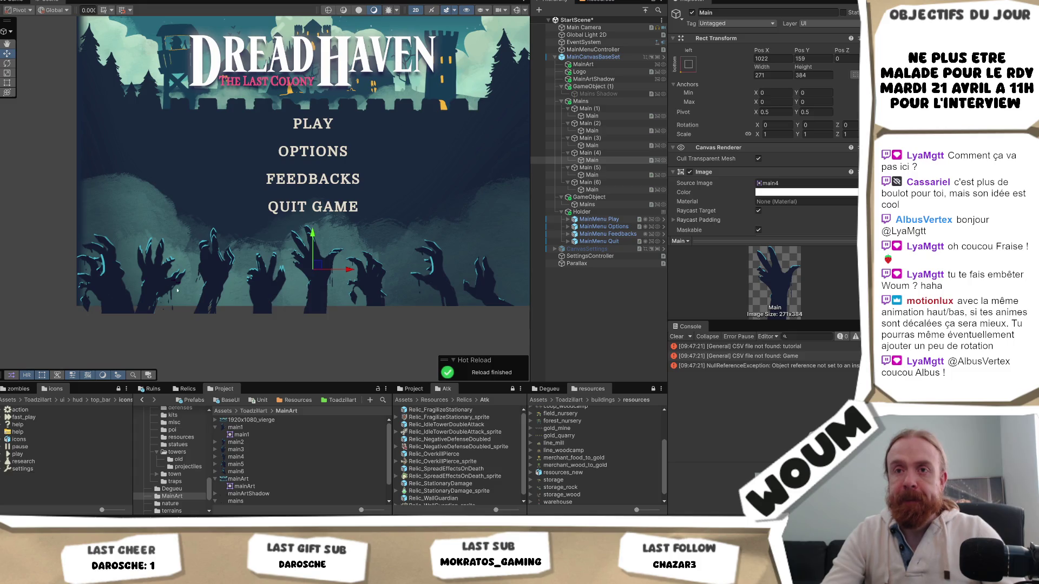
left_click(617, 174)
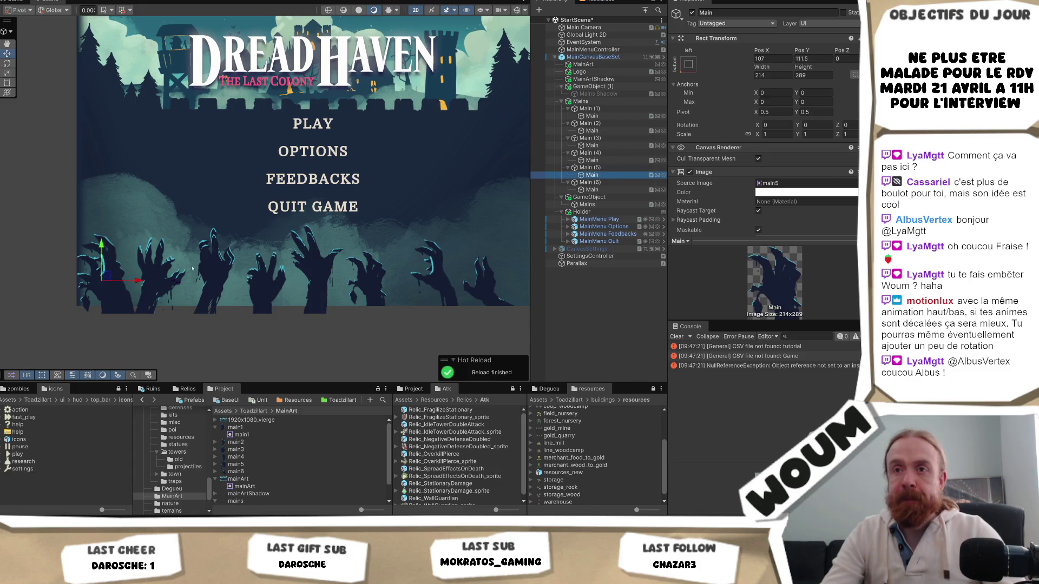
left_click_drag(135, 281, 399, 281)
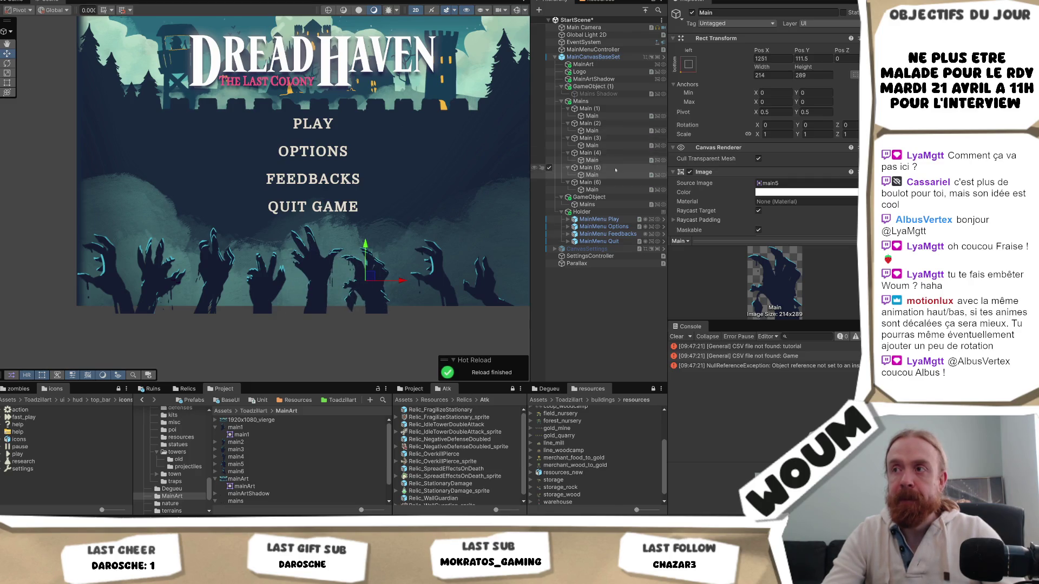
left_click(613, 190)
left_click_drag(212, 267, 176, 271)
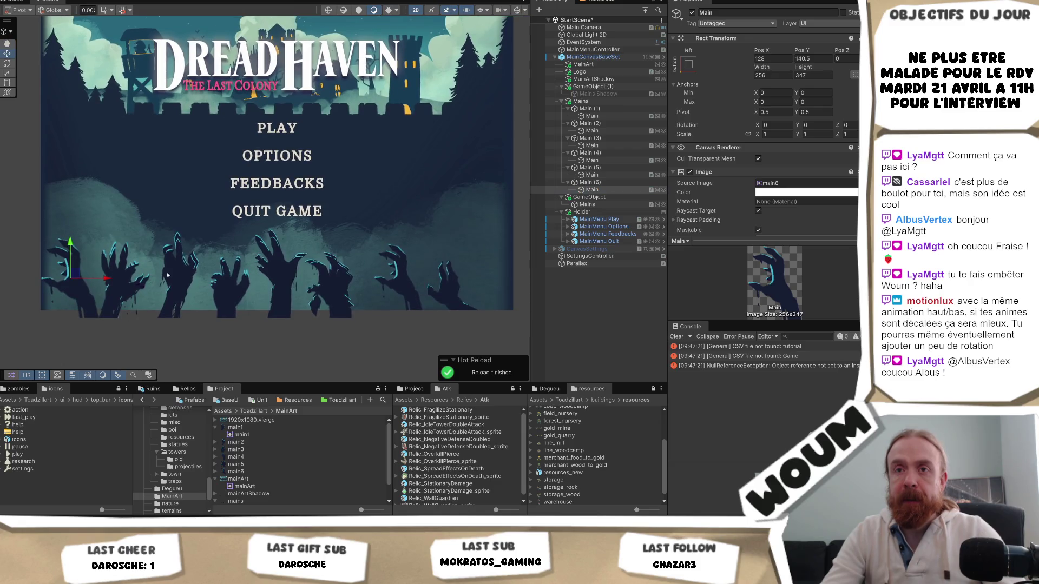
left_click_drag(108, 281, 439, 278)
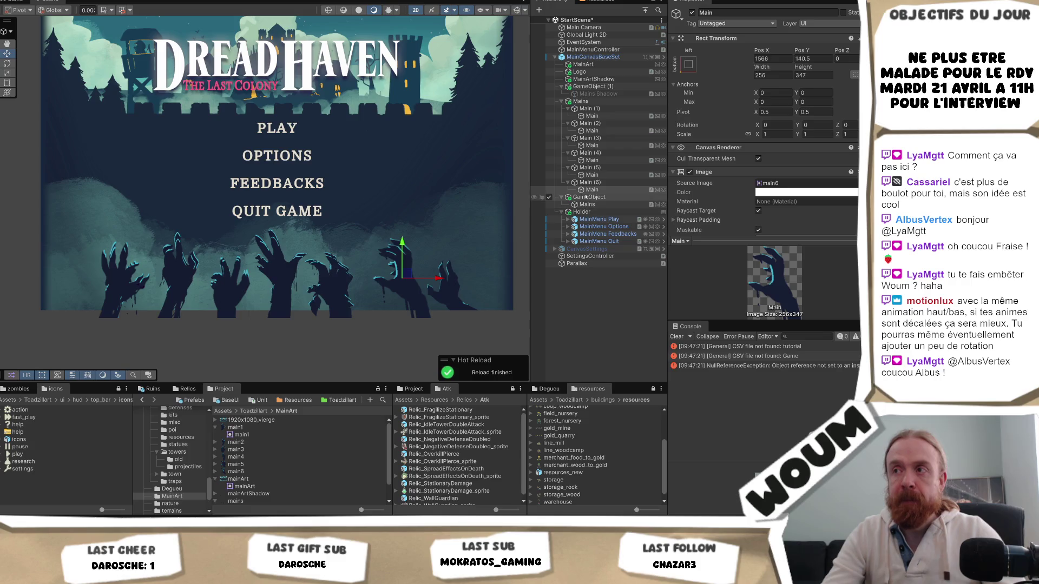
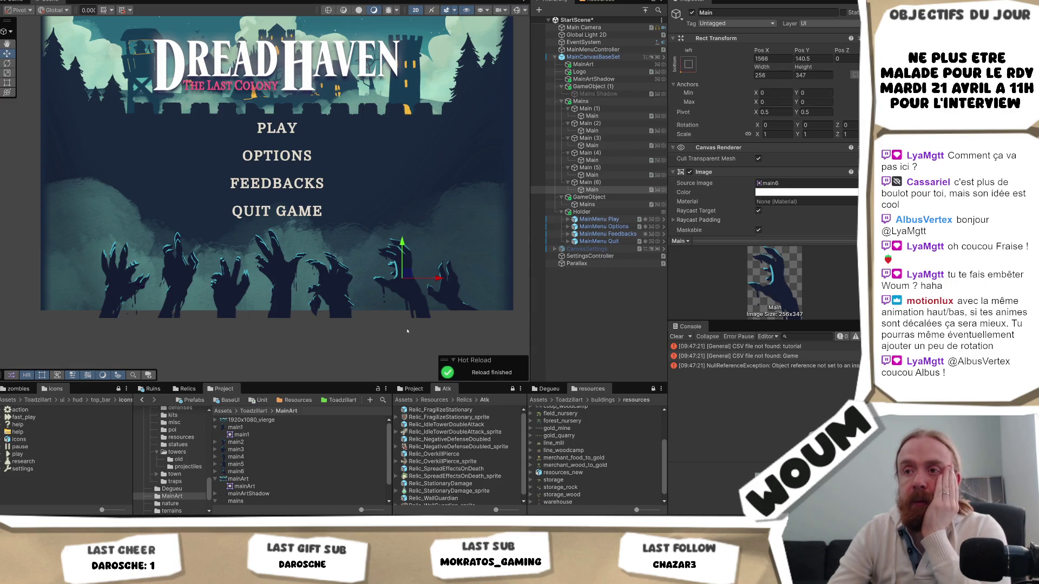
- Select the hand image inside Main (1) and move it further left
left_click(590, 109)
right_click(600, 111)
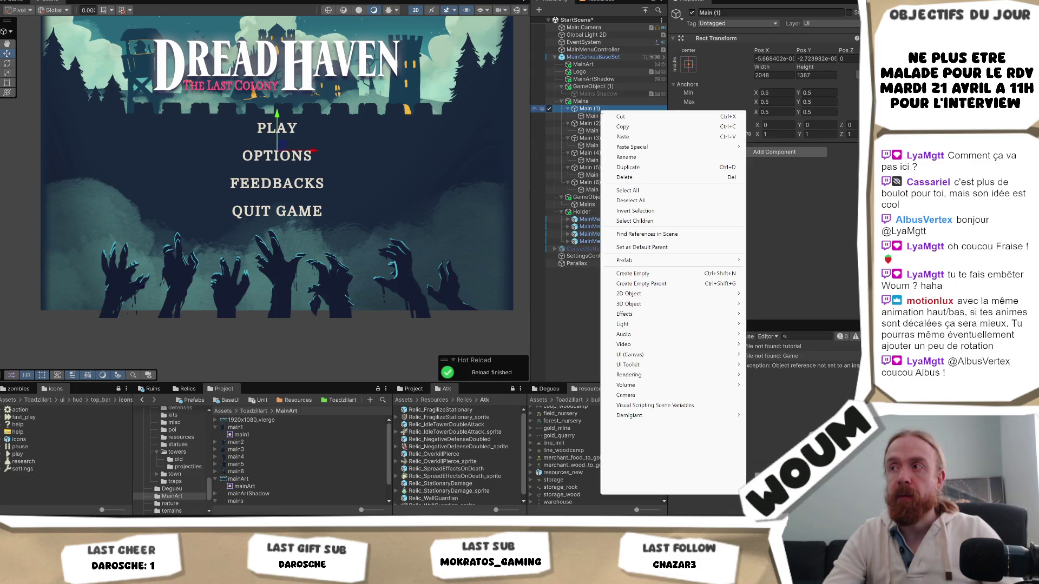
left_click(590, 115)
left_click(590, 114)
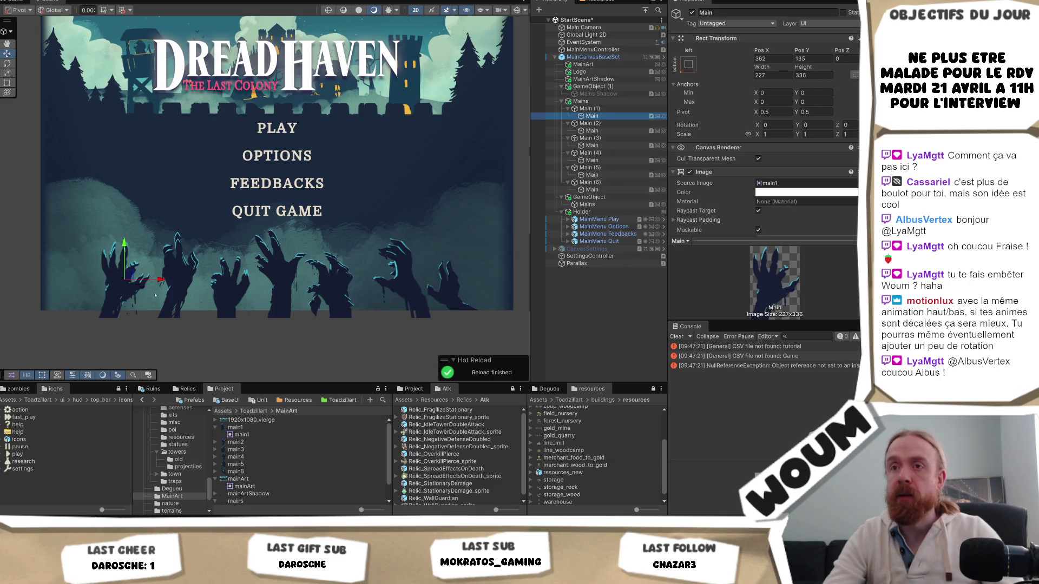
left_click_drag(160, 282, 144, 280)
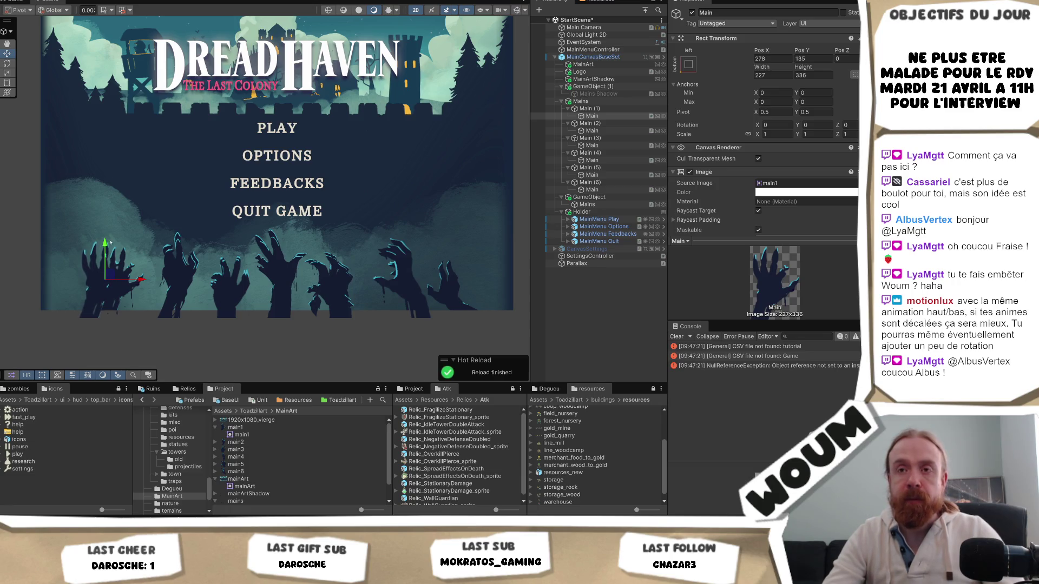
- Tilt the hand to about -9.6 degrees and settle it at position 165, 142
key("r")
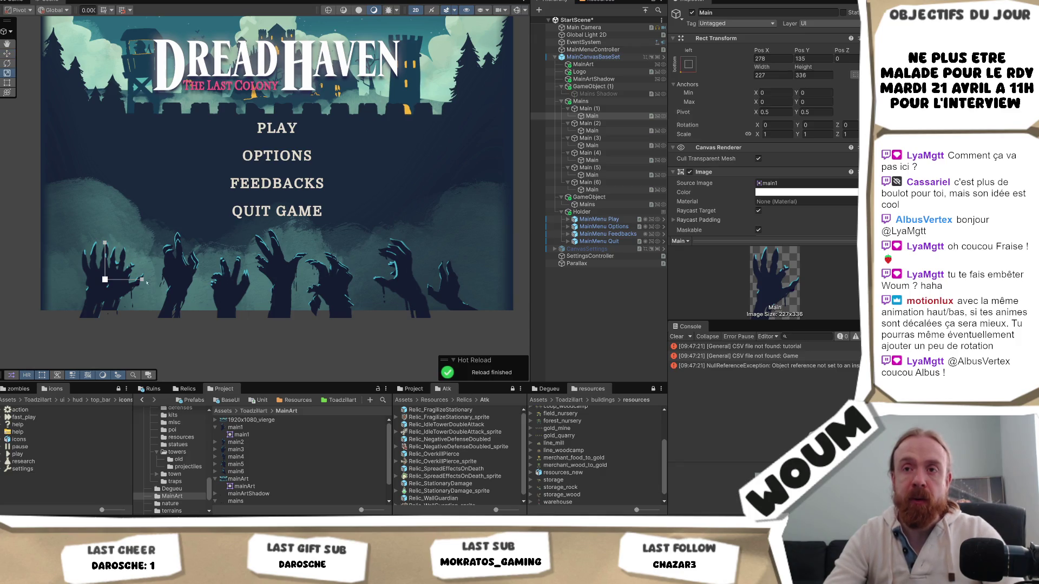
key("t")
key("y")
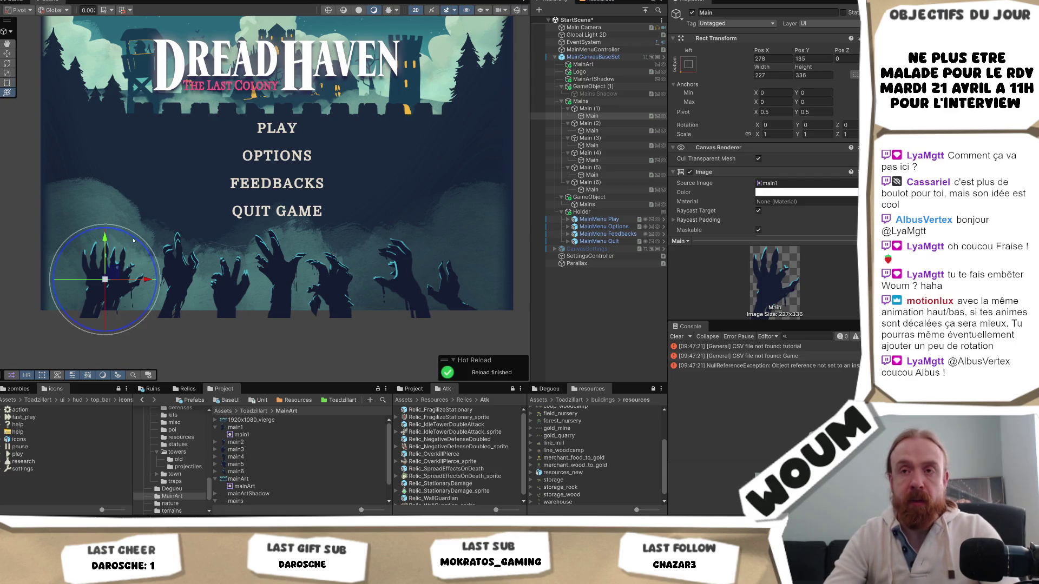
mouse_move(143, 242)
left_mouse_down()
mouse_move(119, 283)
mouse_move(67, 284)
mouse_move(77, 278)
left_mouse_up()
left_click_drag(77, 277, 119, 252)
key("e")
key("y")
left_click_drag(78, 279, 81, 274)
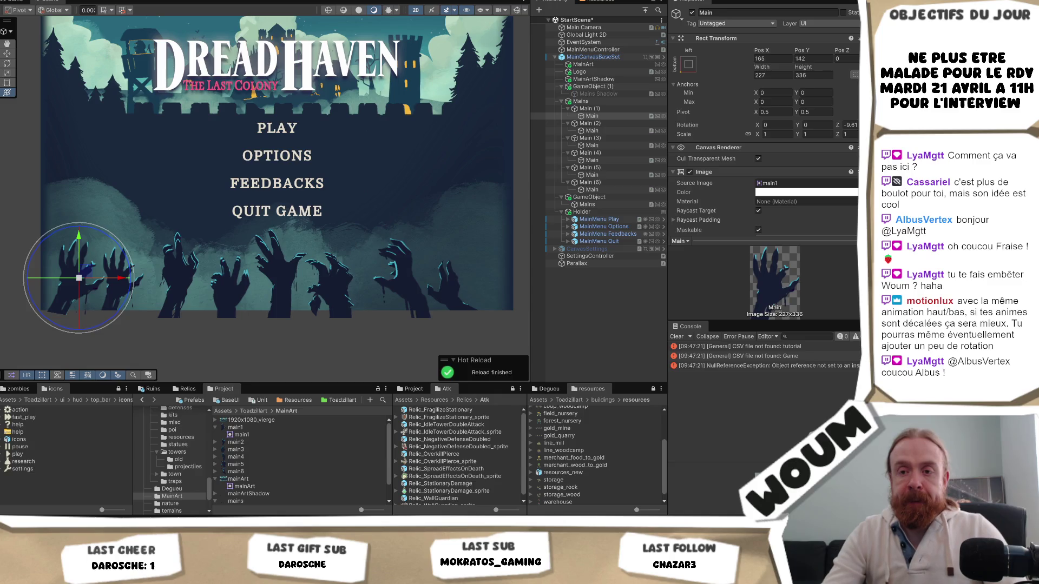
key("alt+Tab")
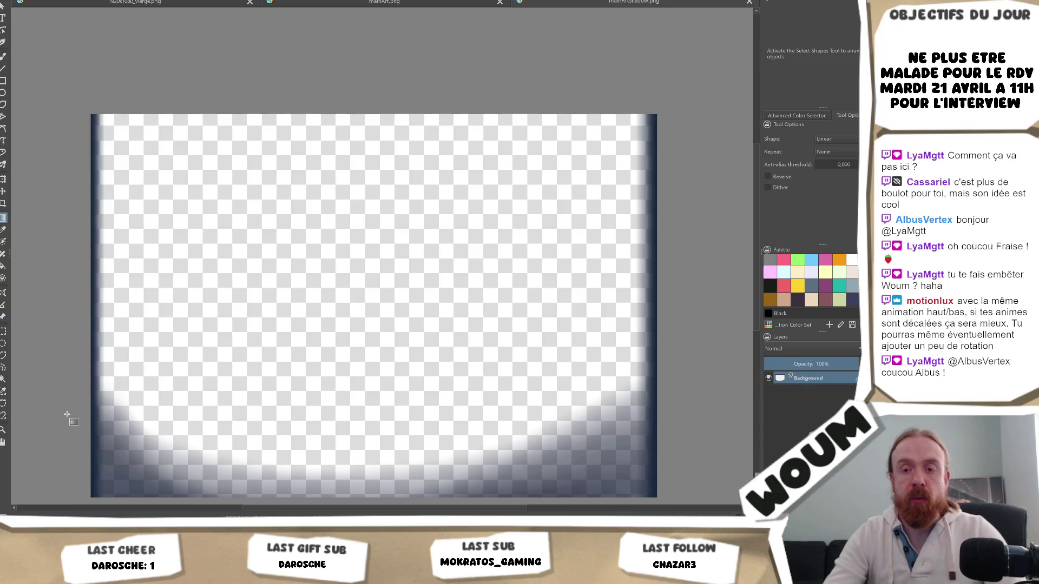
- Open the mains.png hands sheet in Krita as a new document
key("alt+Tab")
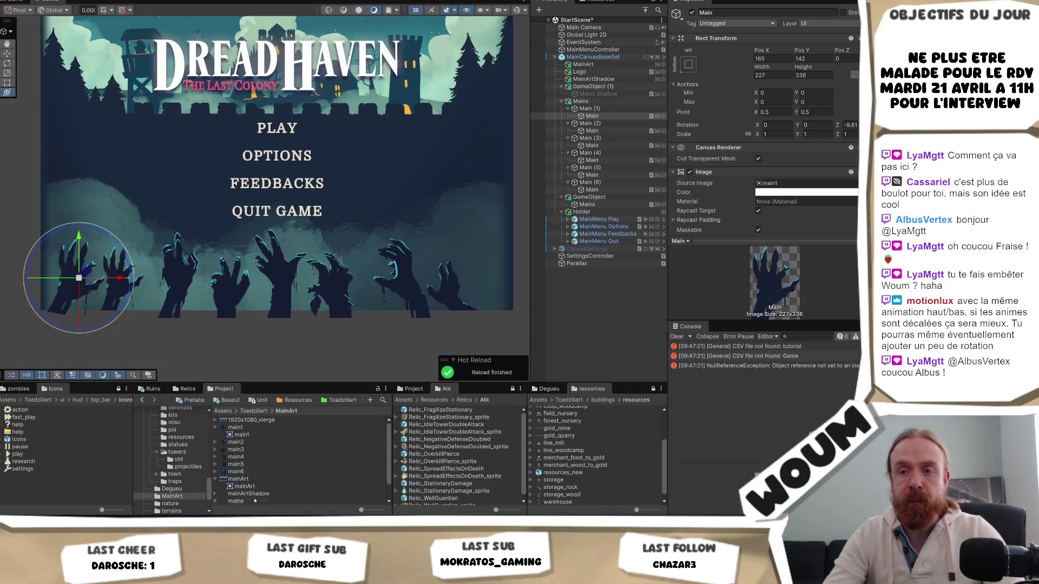
scroll(257, 487, "down", 1)
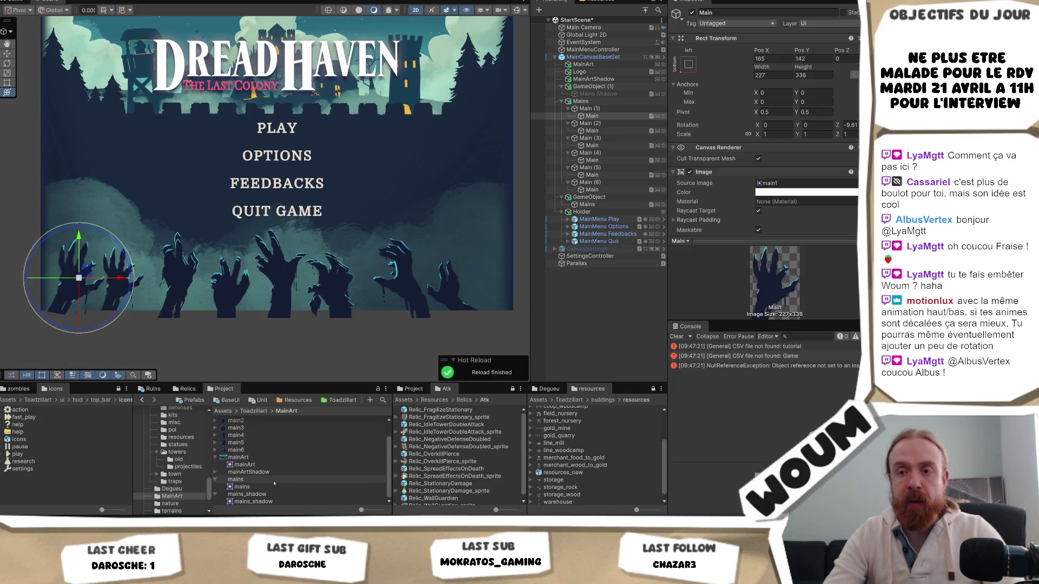
double_click(249, 472)
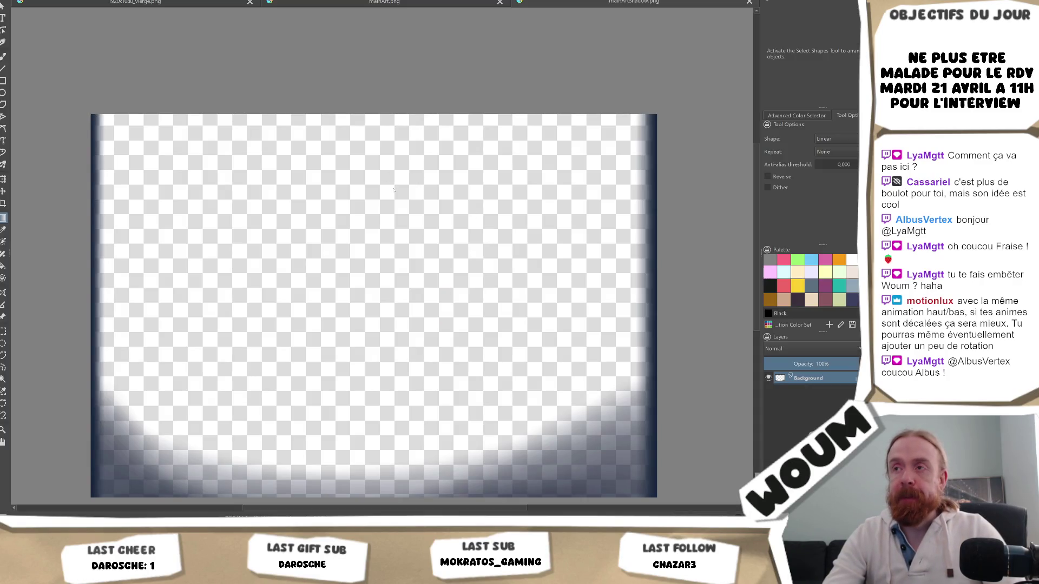
right_click(394, 190)
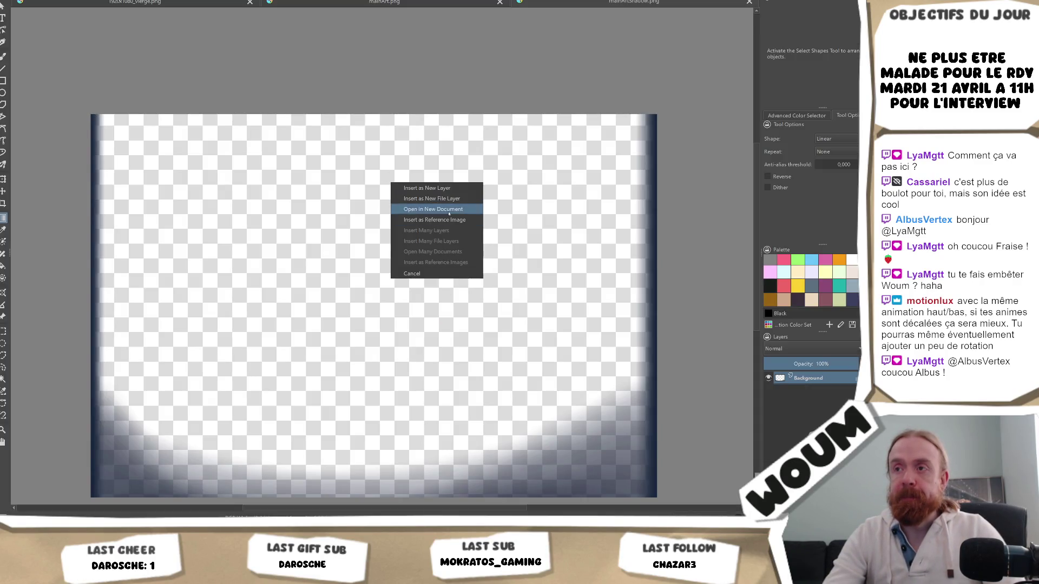
left_click(458, 229)
scroll(568, 344, "up", 5)
scroll(568, 344, "up", 1)
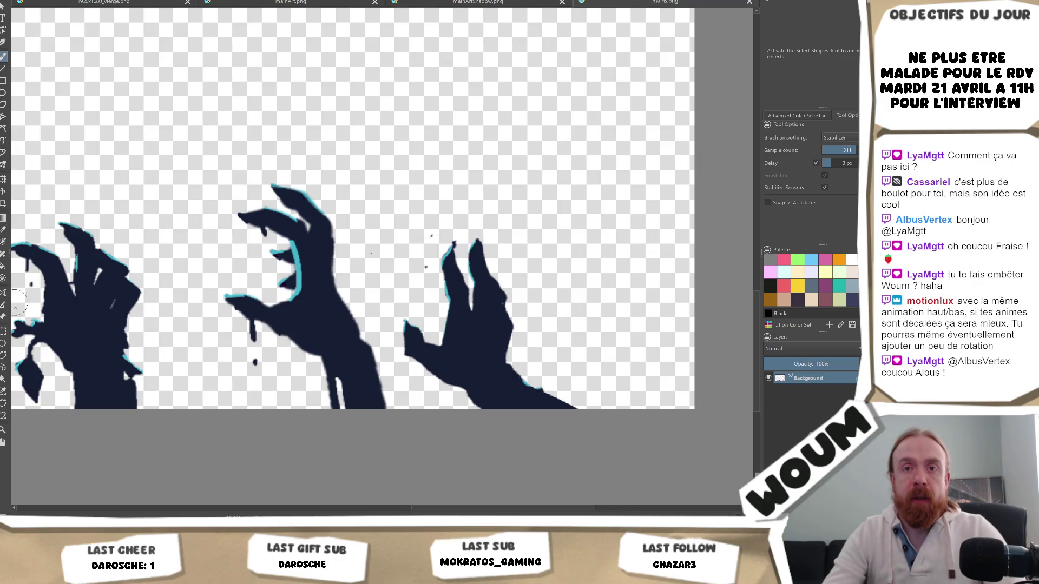
- Lasso one hand and start a new document from the copied selection
left_click(4, 367)
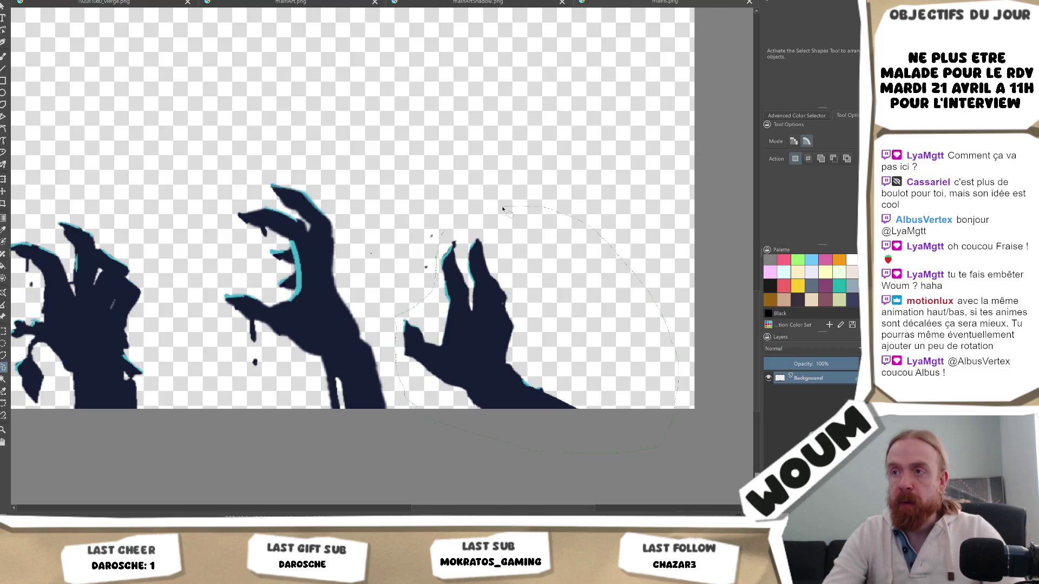
left_click_drag(447, 231, 448, 230)
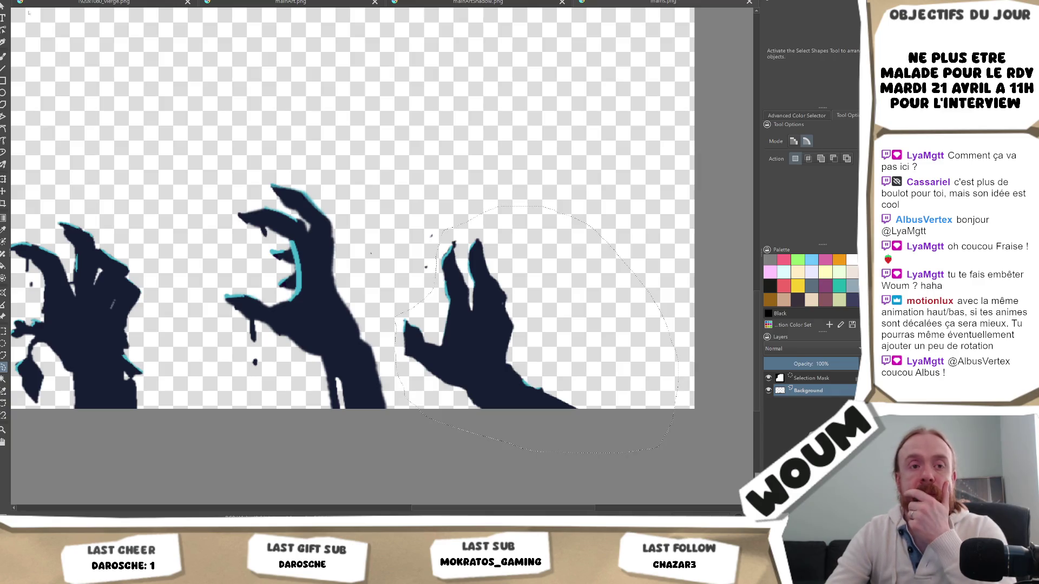
key("ctrl+n")
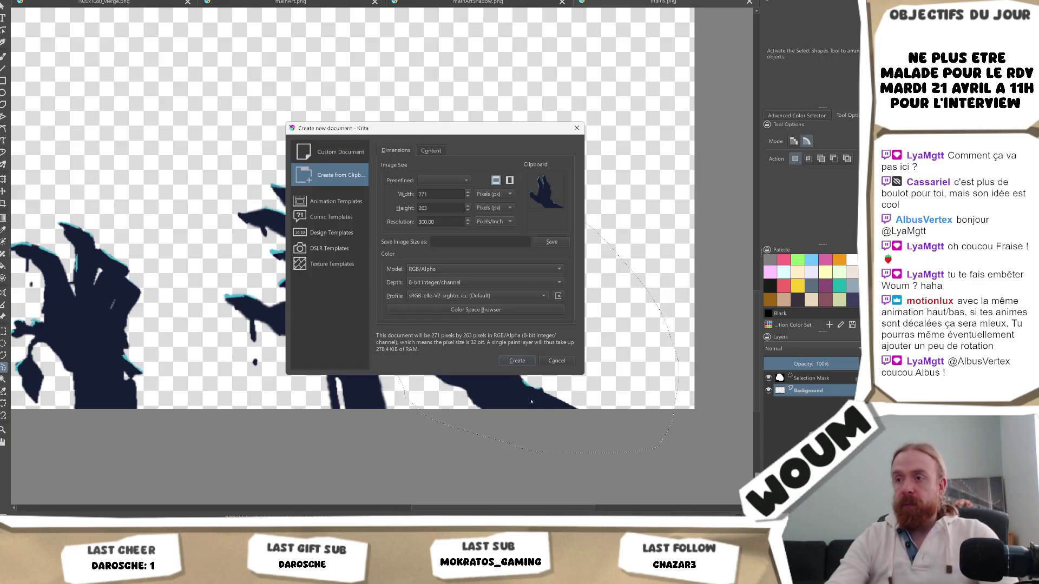
- Create the 271×263 hand document and begin saving it as PNG
left_click(514, 360)
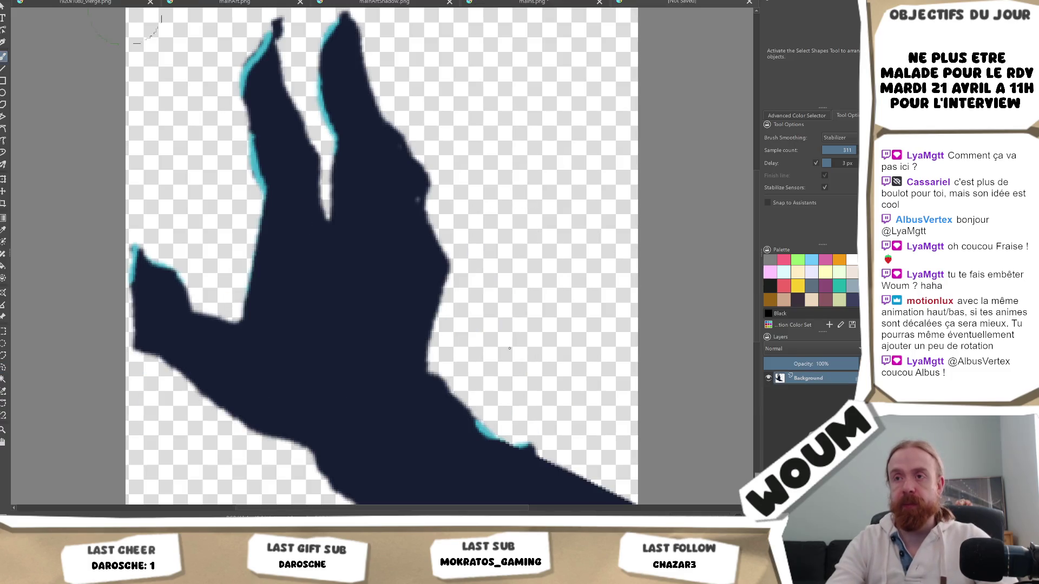
scroll(426, 265, "down", 1)
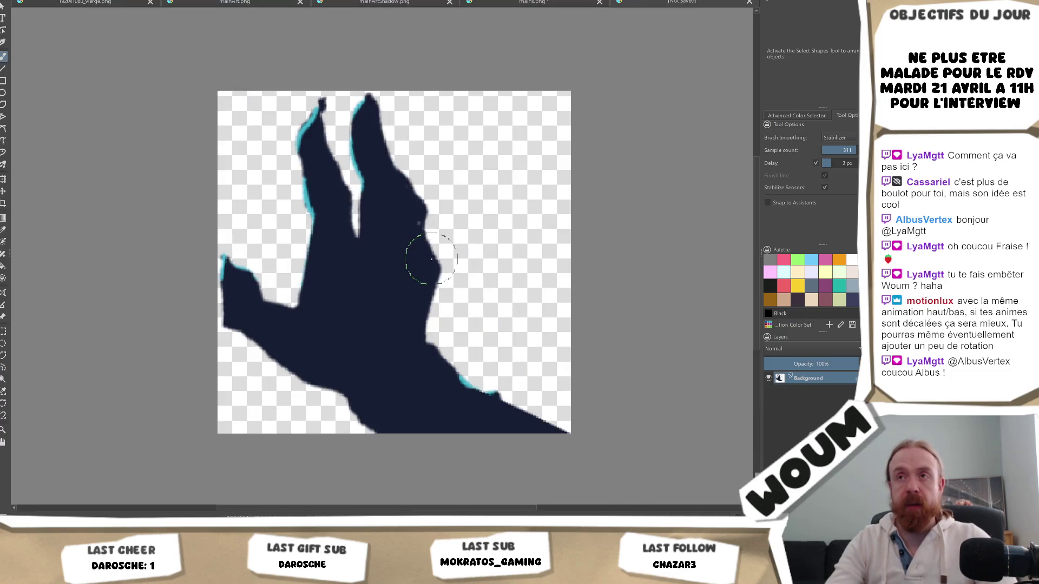
key("ctrl+s")
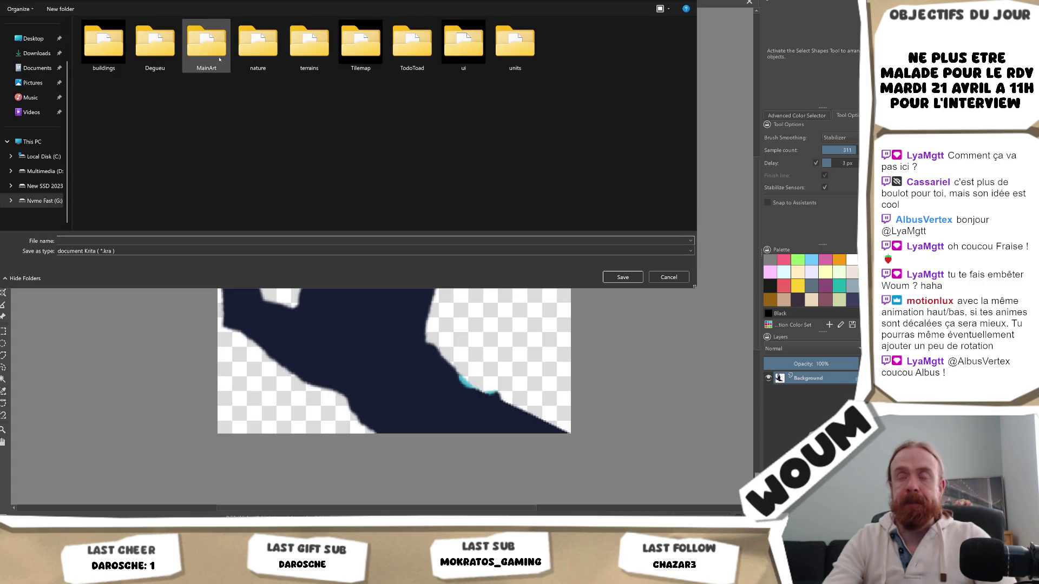
left_click(109, 251)
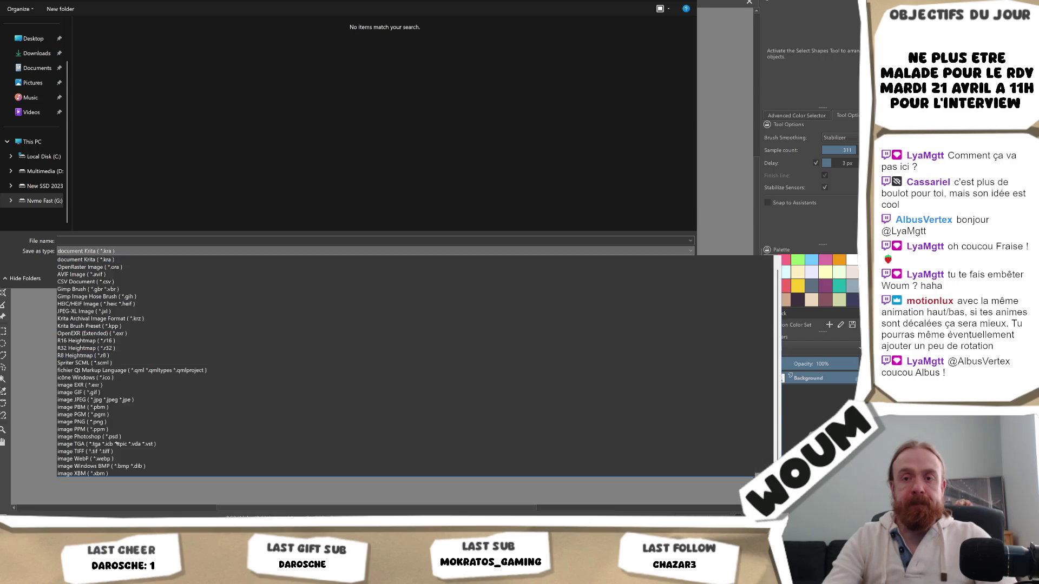
left_click(103, 422)
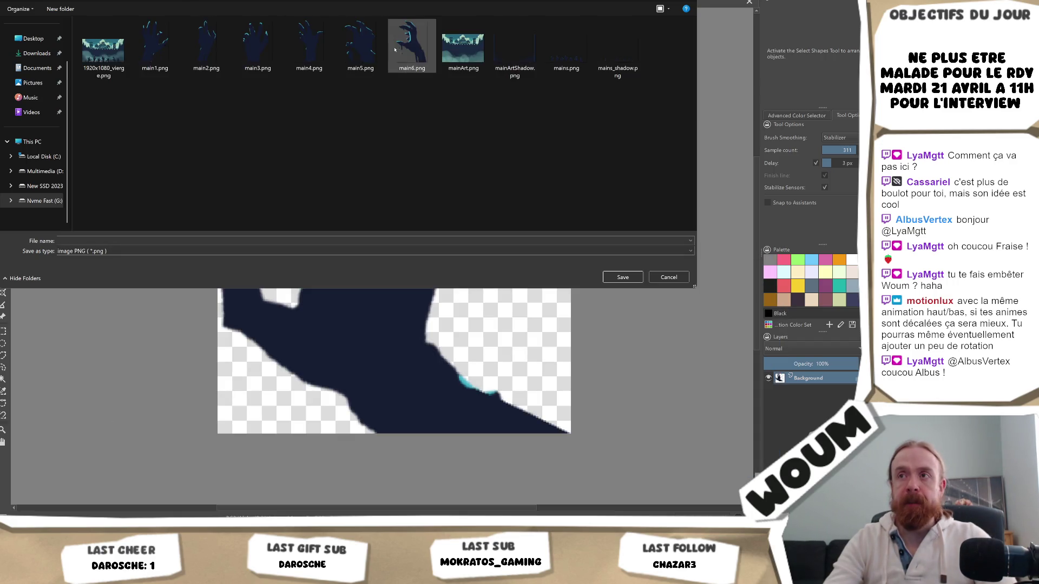
- Save it as main7.png in the MainArt folder, accepting the PNG options
left_click(76, 240)
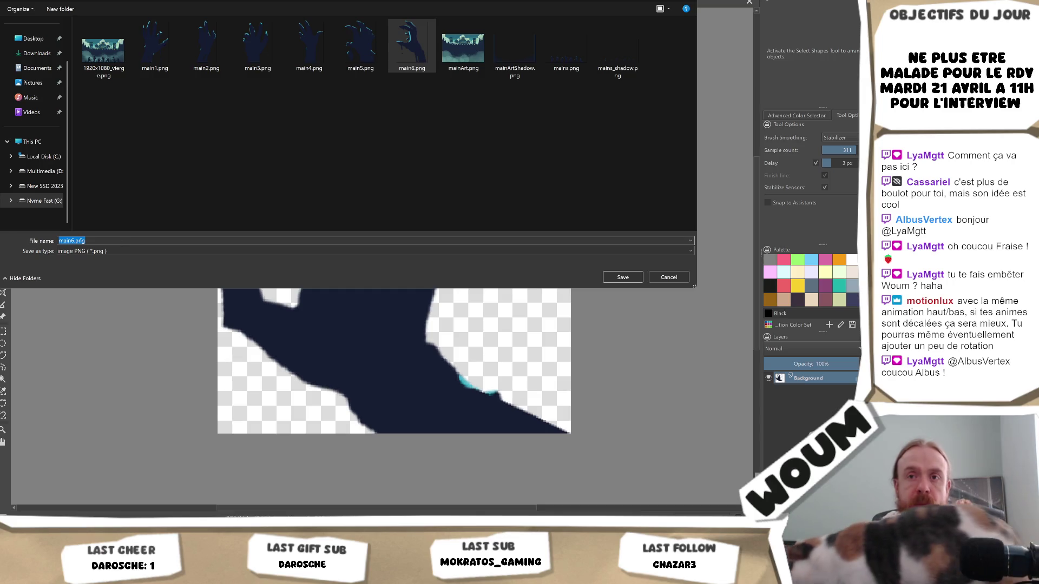
left_click(128, 304)
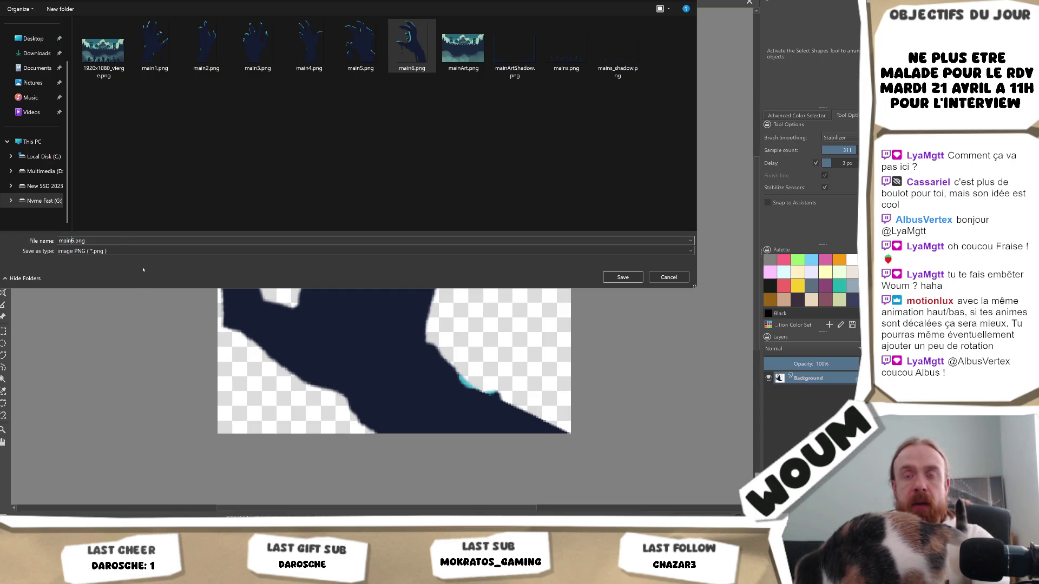
key("Delete")
type("7")
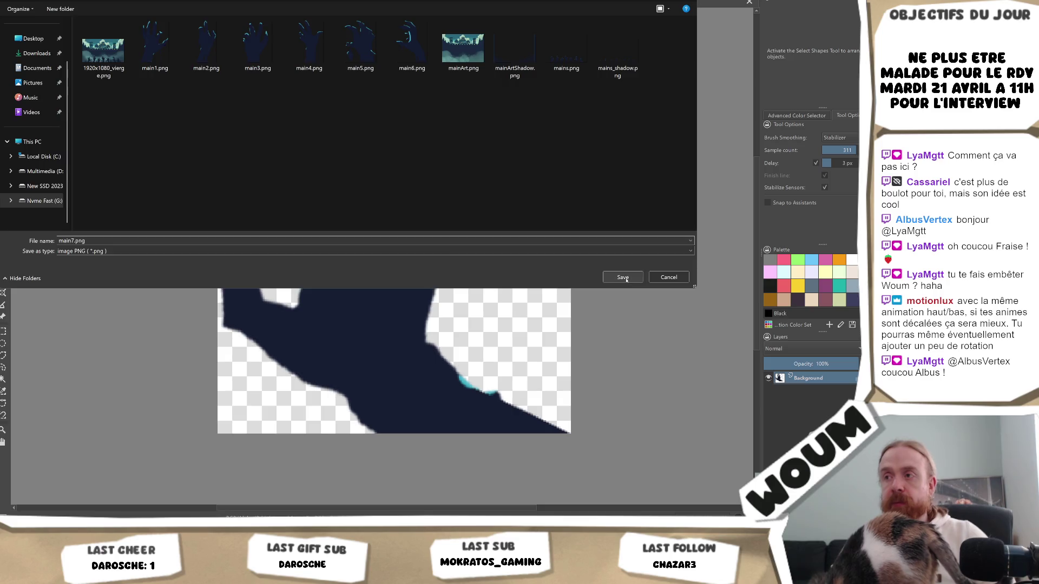
left_click(613, 279)
left_click(476, 313)
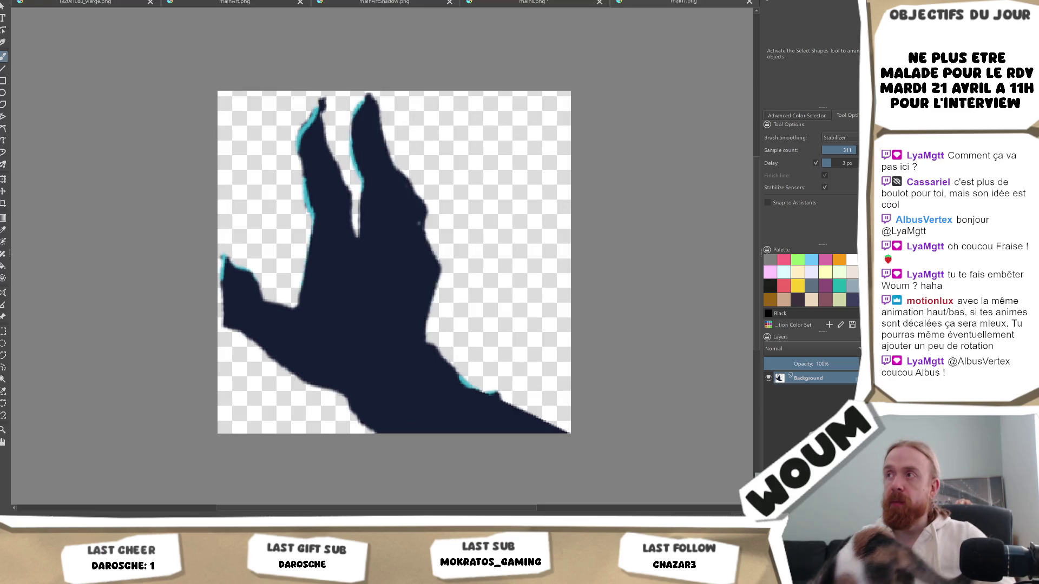
key("alt+Tab")
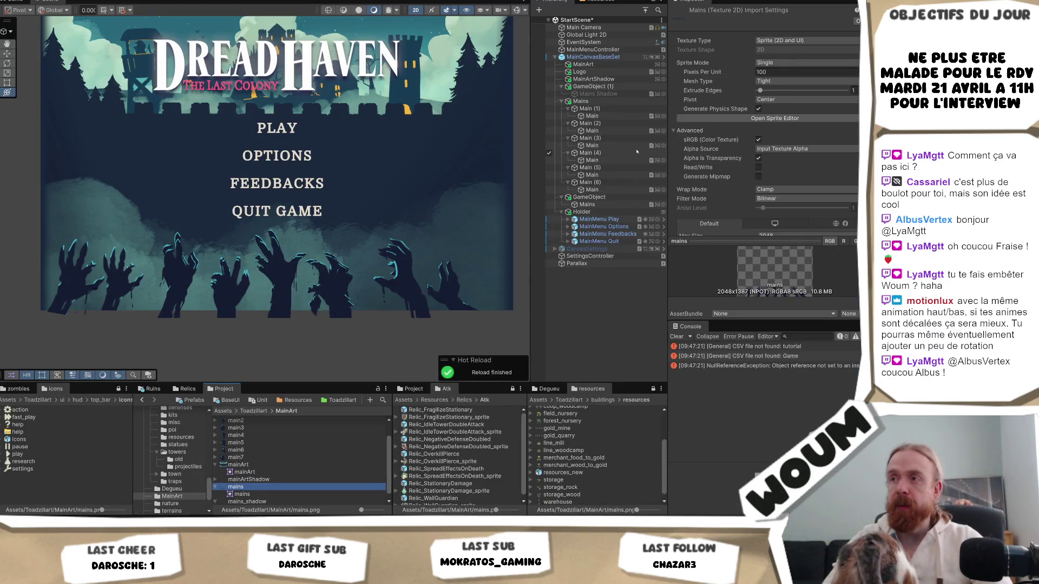
- Duplicate Main (6) as Main (7) and give its hand image the main7 sprite
key("ctrl+d")
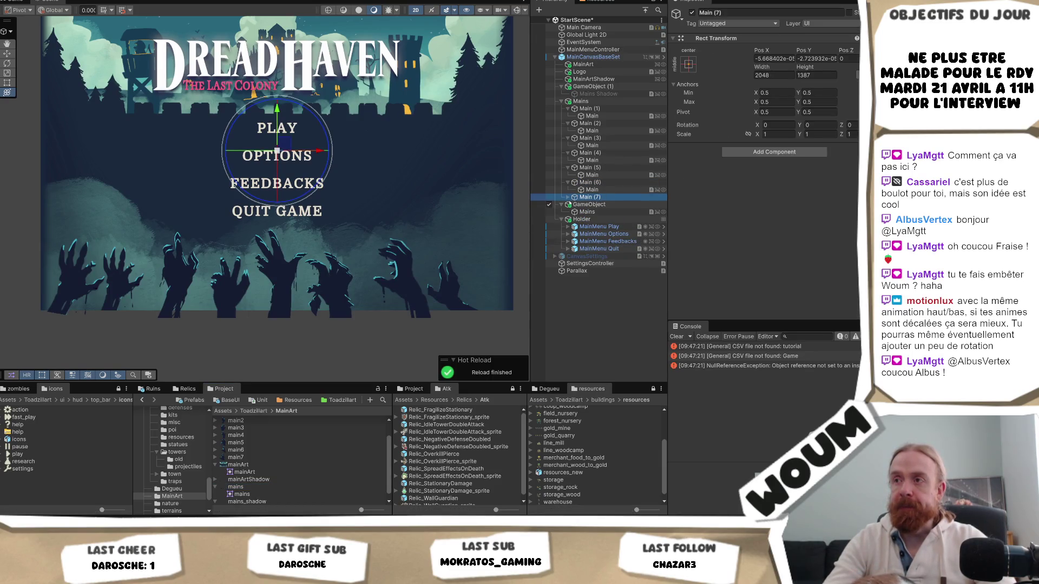
left_click(568, 196)
left_click(591, 205)
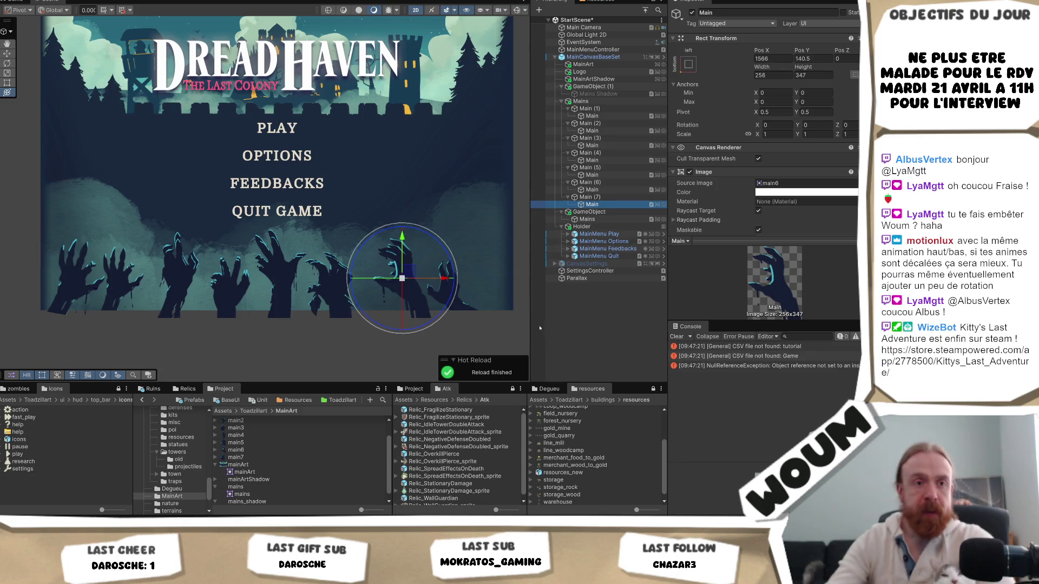
scroll(805, 163, "down", 3)
left_click(805, 71)
left_click_drag(804, 72, 801, 73)
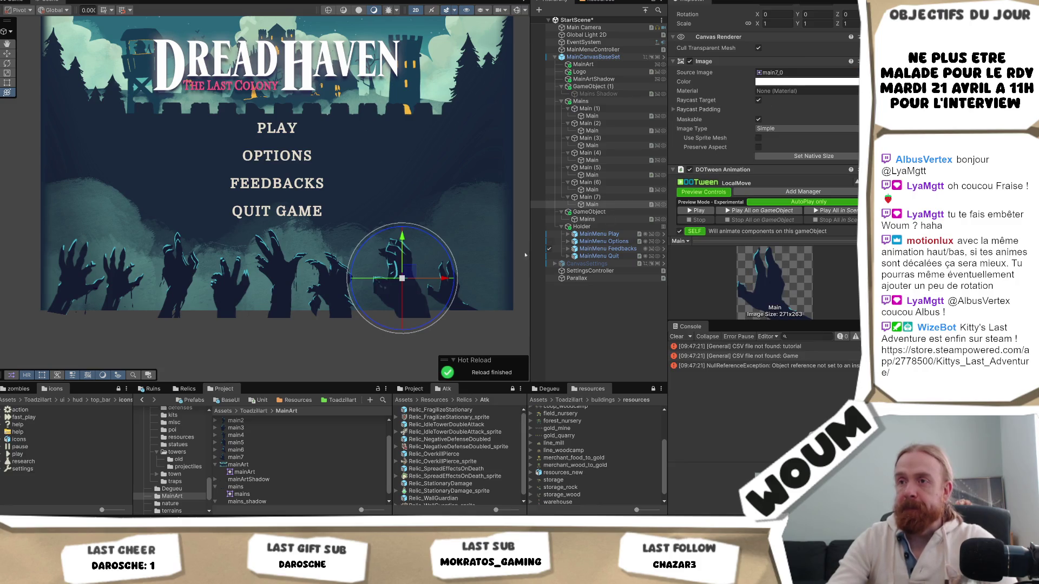
scroll(803, 128, "up", 4)
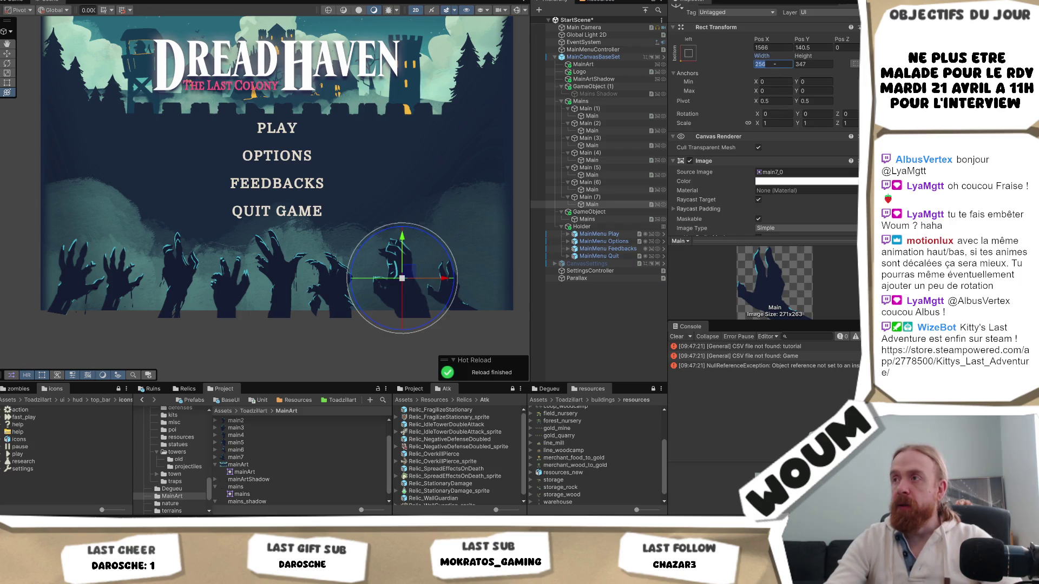
- Size the new hand 271×263 and place it near the bottom-right of the menu
type("271")
key("Tab")
type("263")
mouse_move(402, 278)
left_mouse_down()
mouse_move(526, 278)
mouse_move(514, 278)
left_mouse_up()
key("ctrl+z")
key("w")
key("y")
left_click_drag(474, 236, 474, 240)
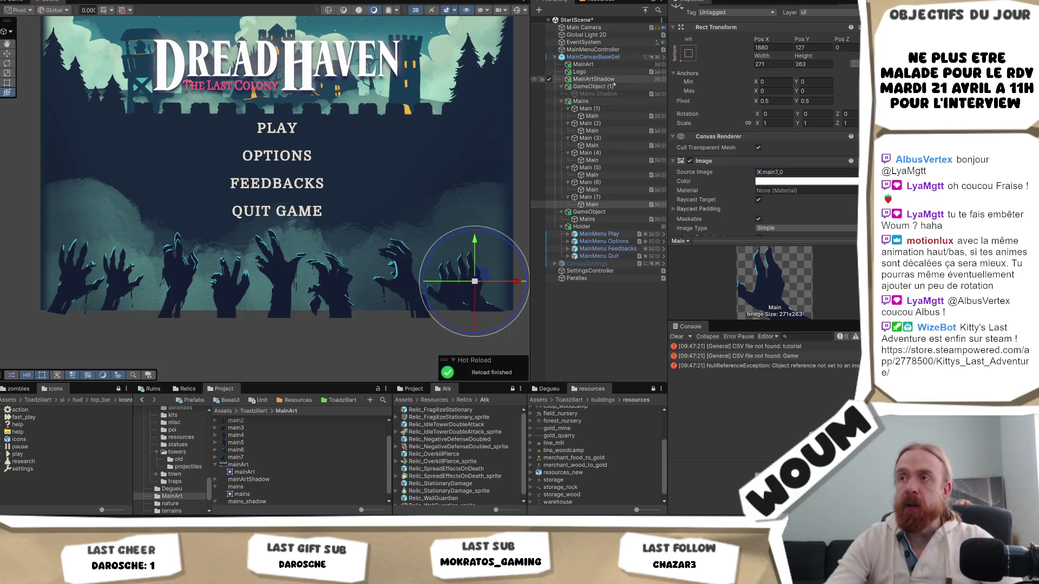
left_click(593, 212)
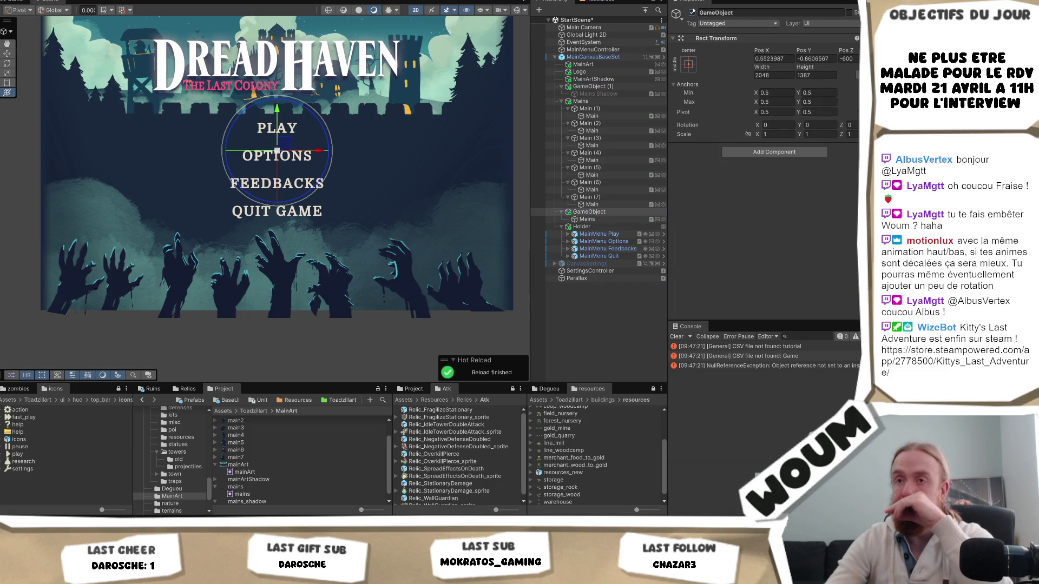
- Disable the old hands group and rename it 'Main old'
left_click(692, 12)
left_click(609, 212)
type("Main o")
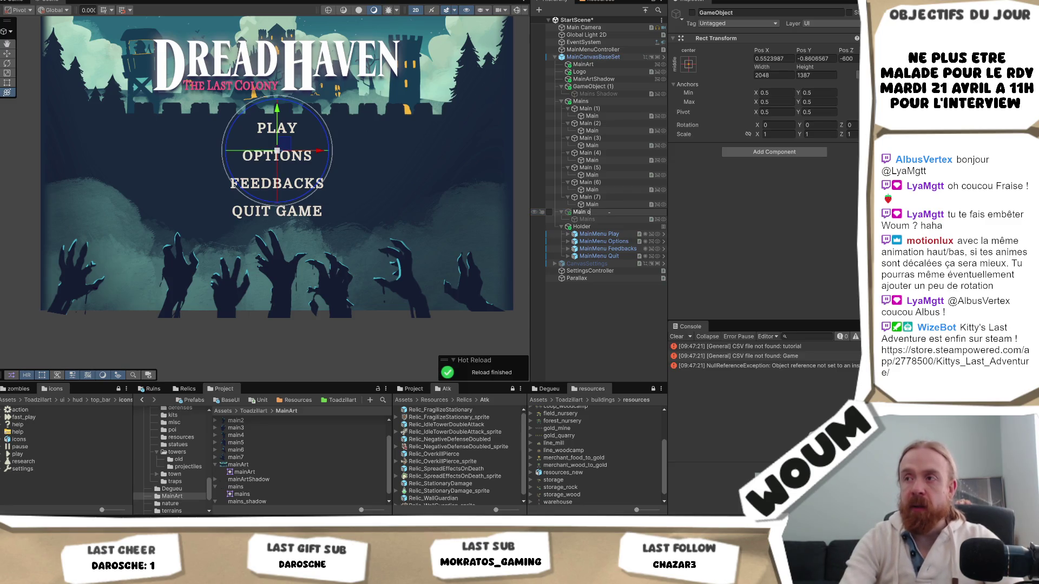
type("ld")
key("Return")
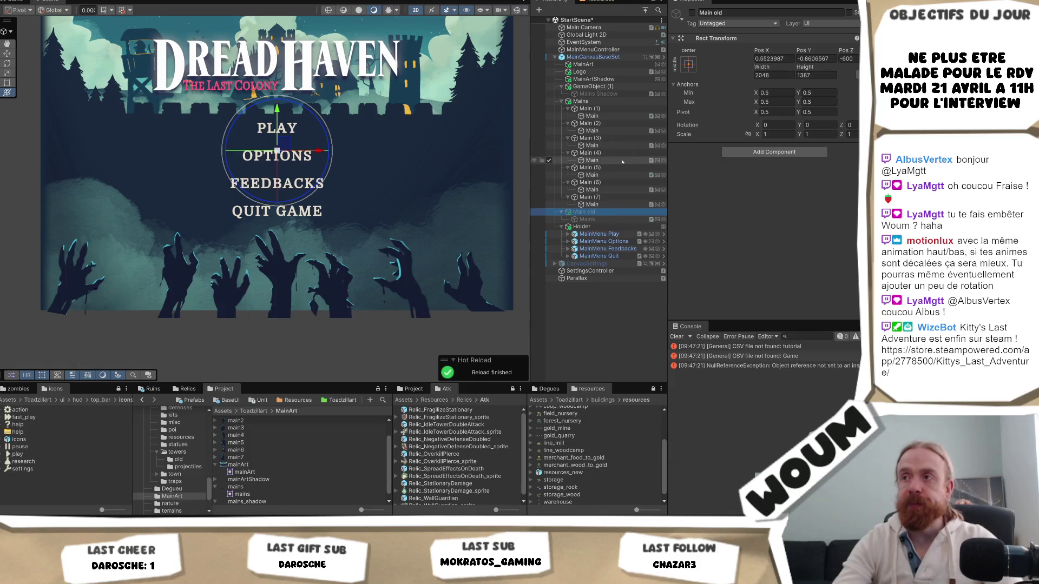
- Respace the hands: shift Main (2) and (3) left, Main (5), (6) and (7) right
left_click(612, 130)
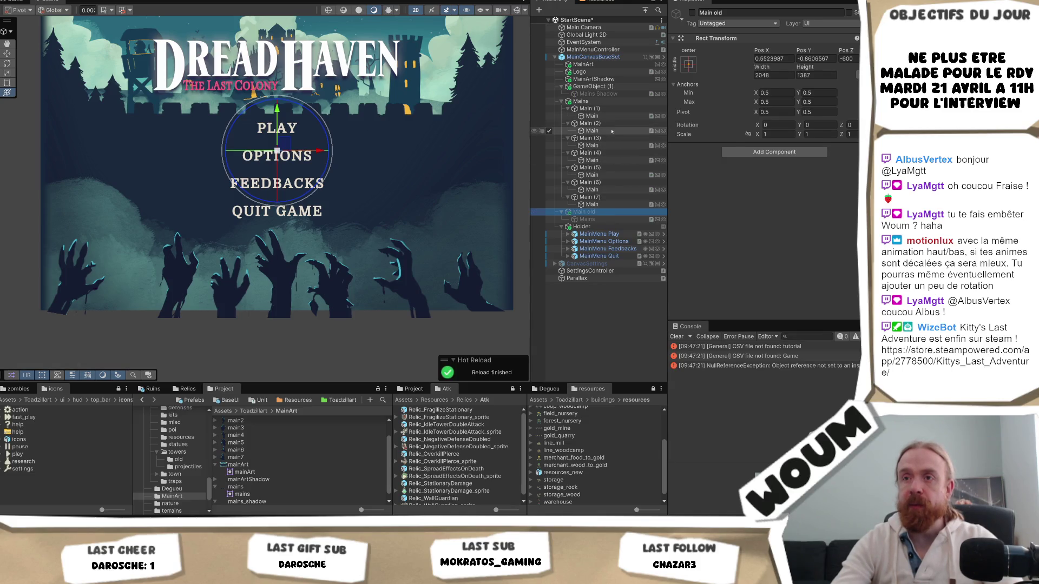
left_click_drag(218, 276, 197, 277)
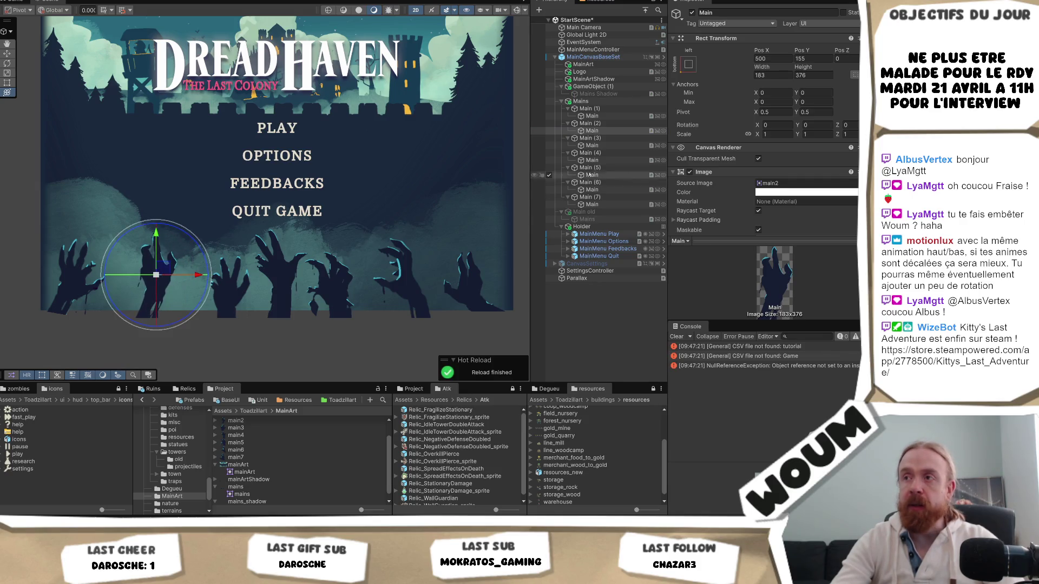
left_click(594, 145)
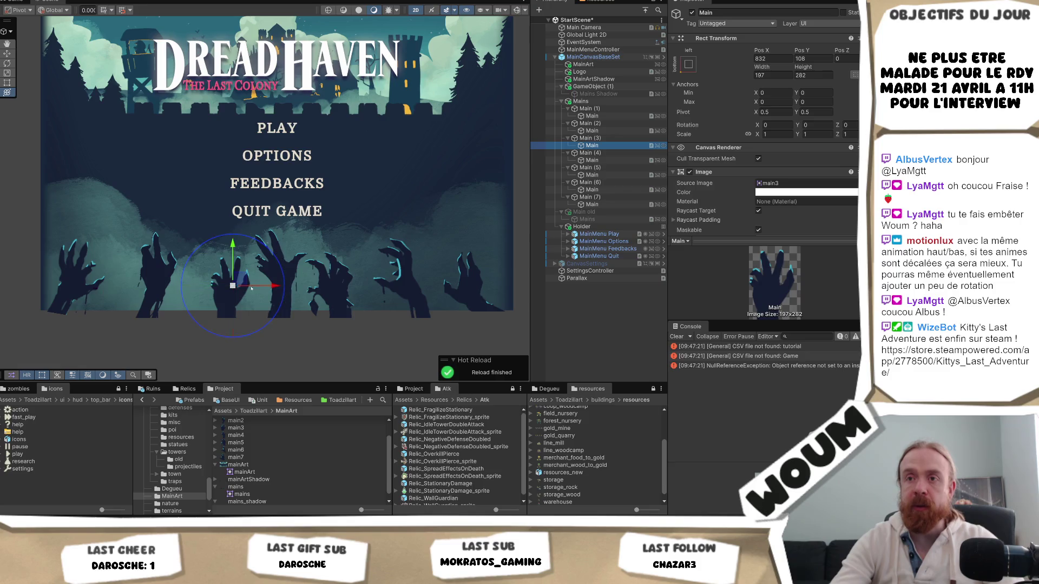
left_click_drag(272, 286, 268, 286)
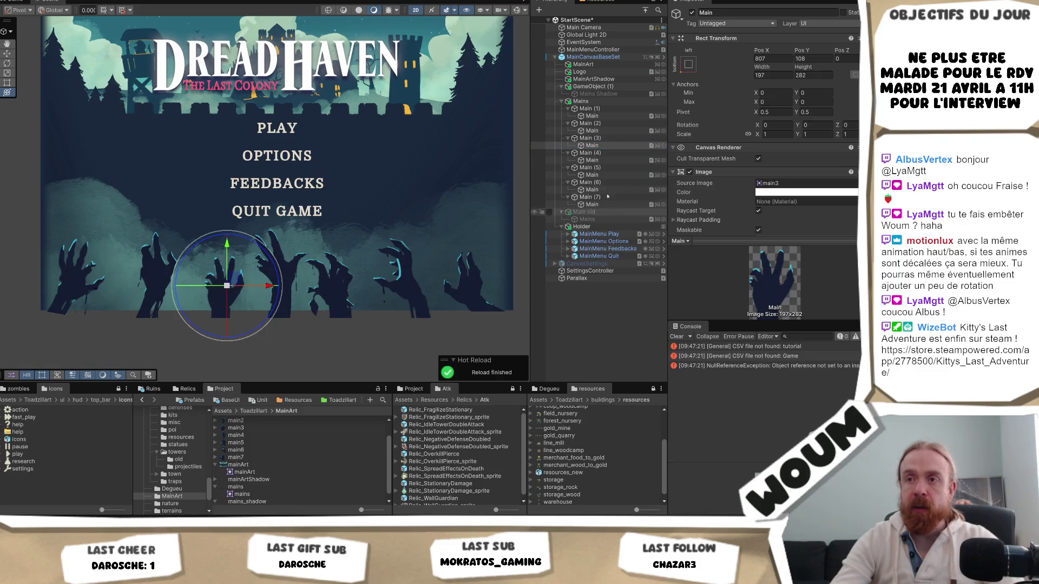
left_click(610, 205)
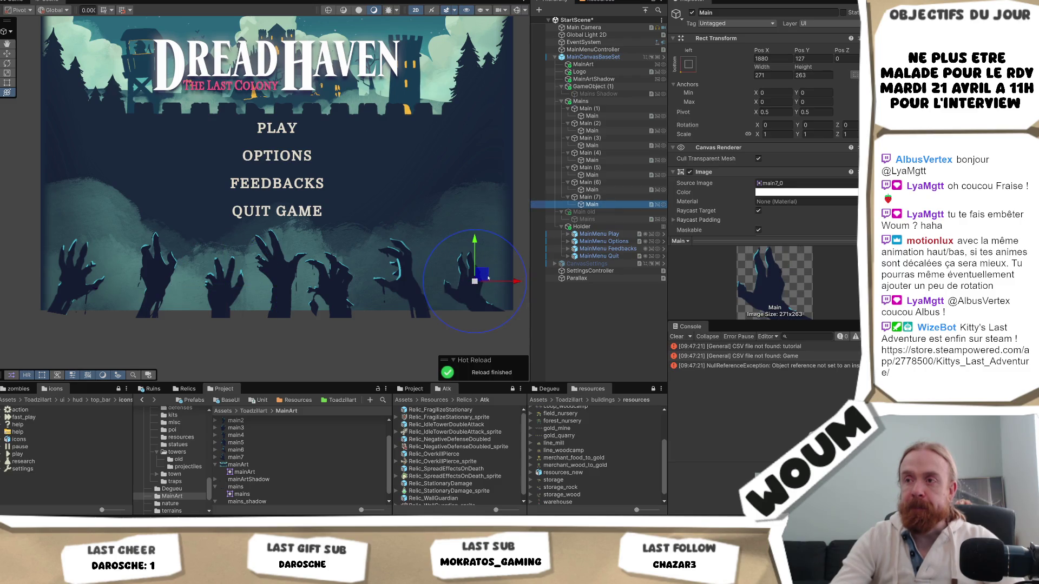
left_click_drag(502, 282, 511, 280)
left_click(427, 271)
left_click_drag(442, 278, 450, 279)
left_click(363, 273)
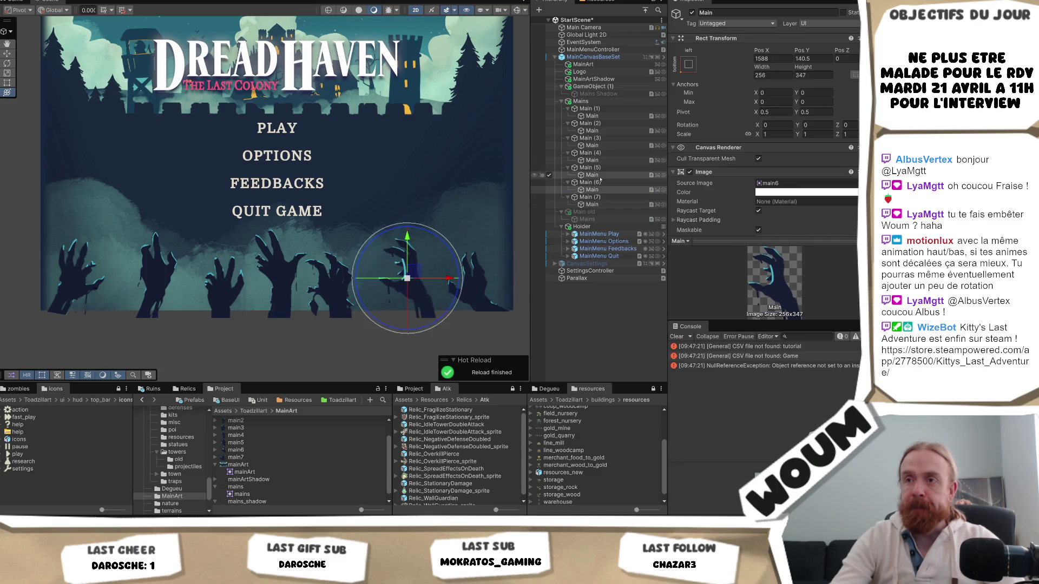
left_click_drag(372, 281, 387, 287)
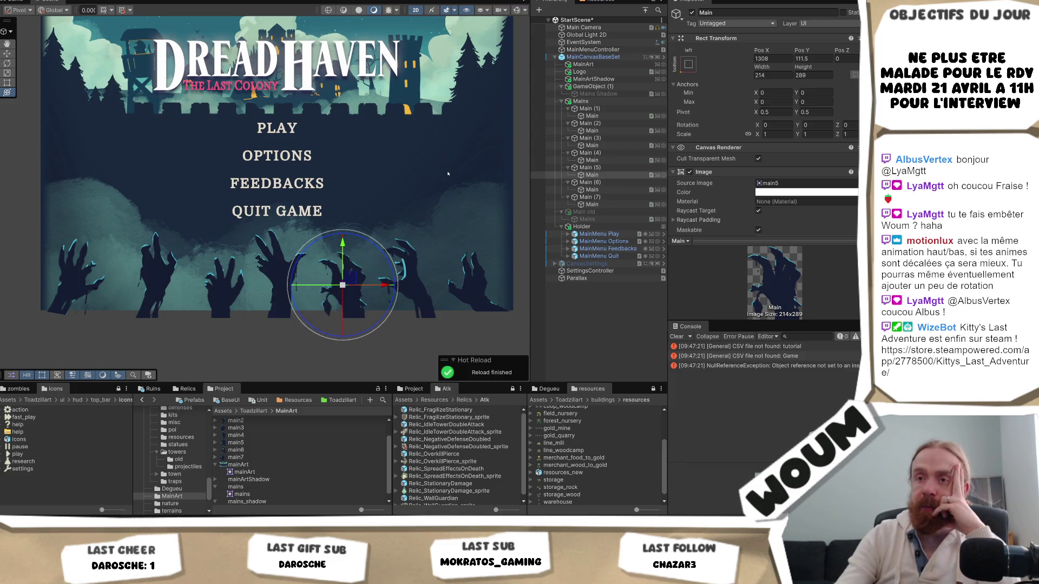
- Nudge the Main (2) hand further left and check the hands under Main (3) to (6)
left_click(616, 132)
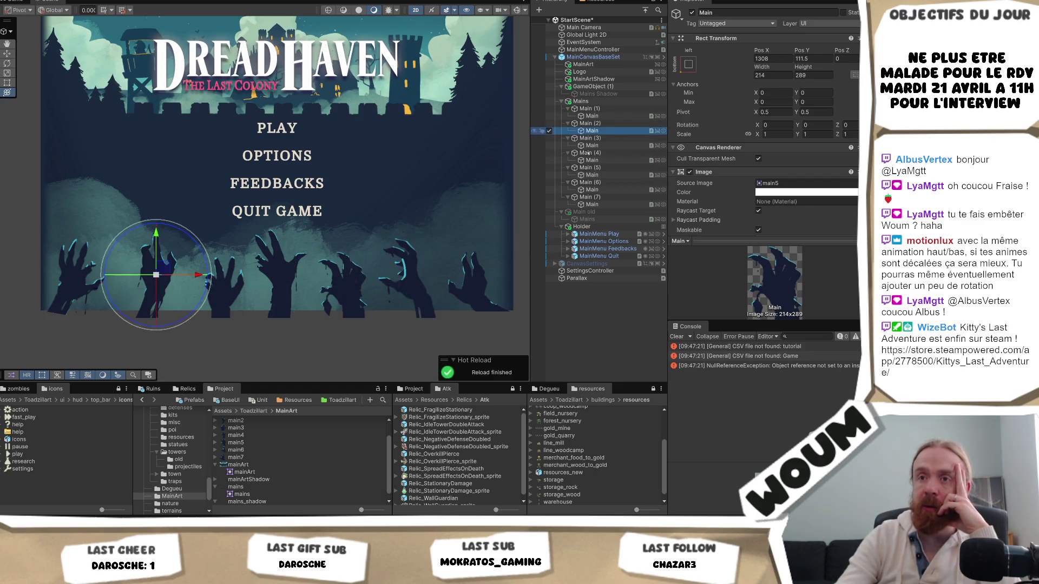
left_click_drag(192, 275, 189, 275)
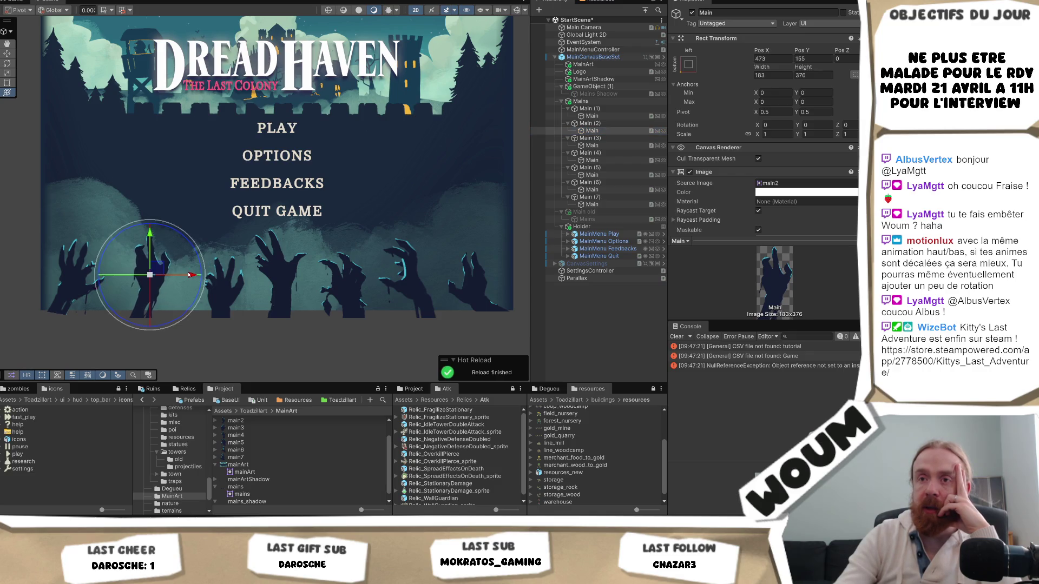
left_click(590, 145)
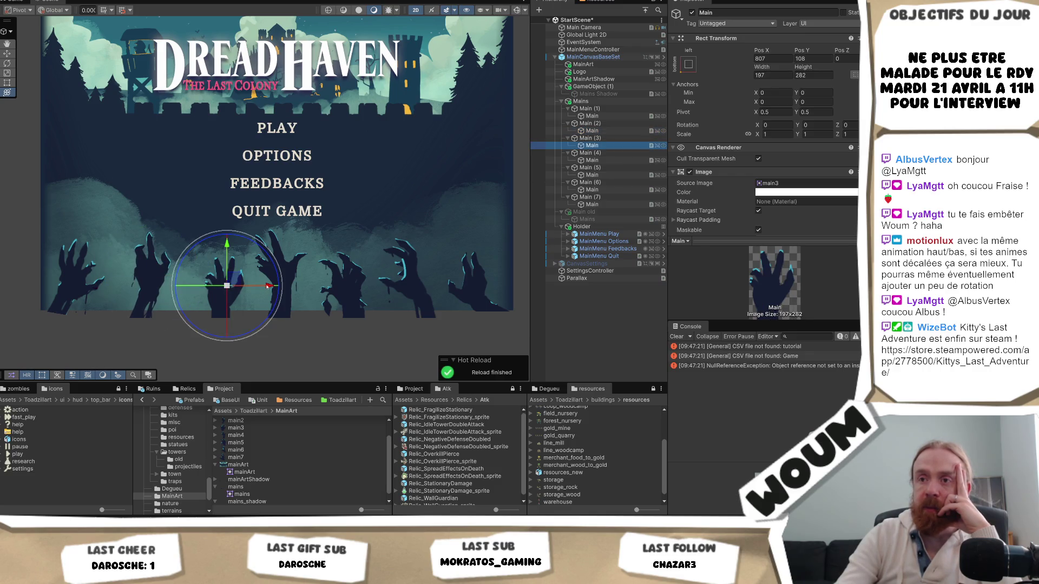
left_click(608, 160)
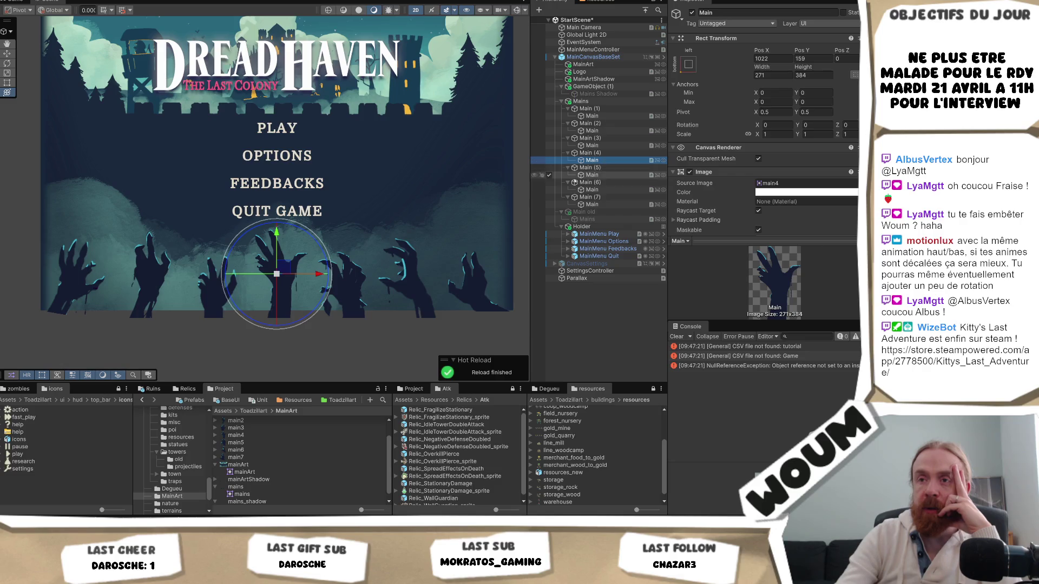
left_click(576, 176)
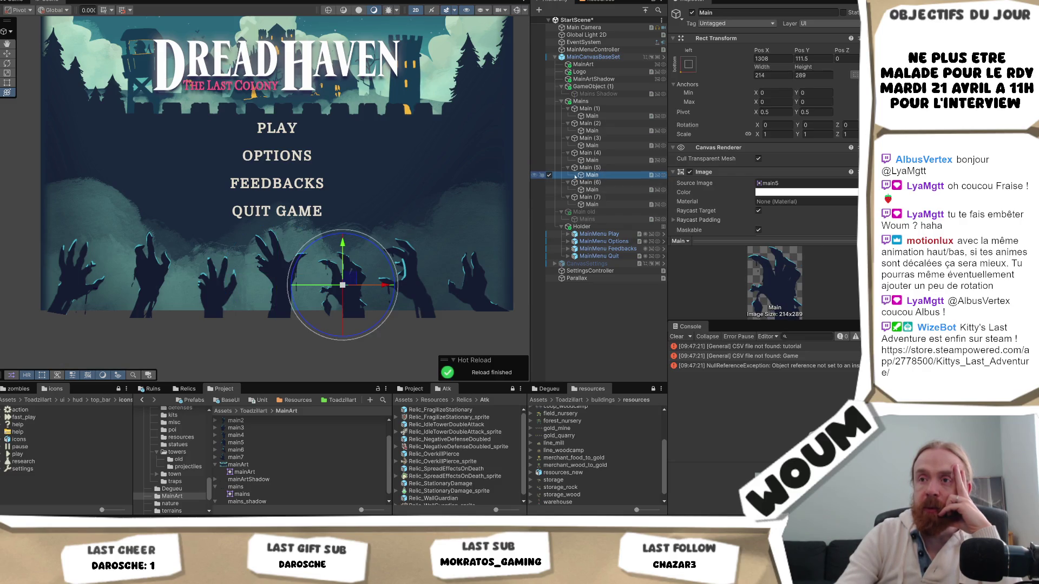
left_click(614, 190)
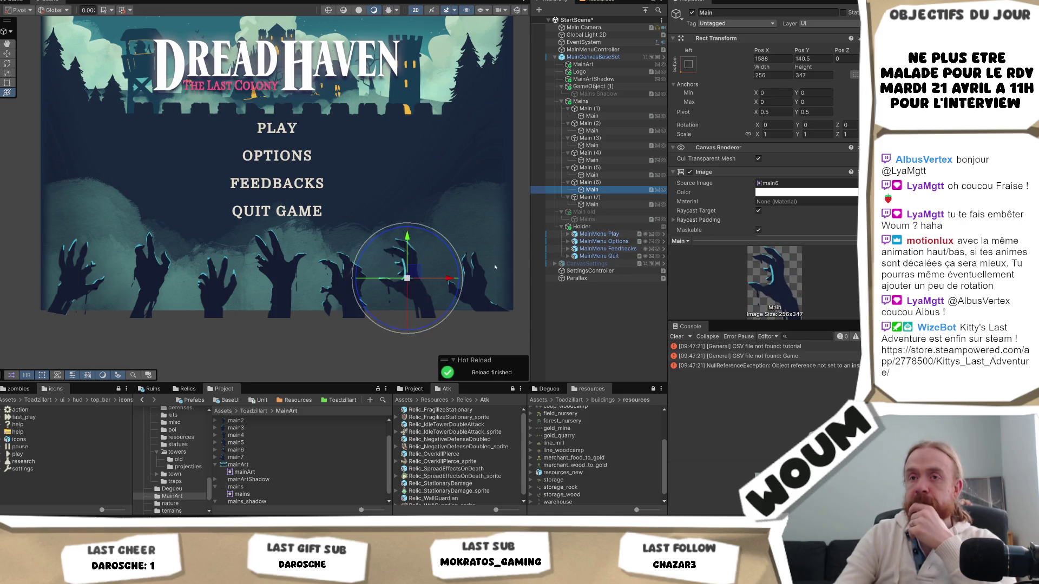
left_click(606, 278)
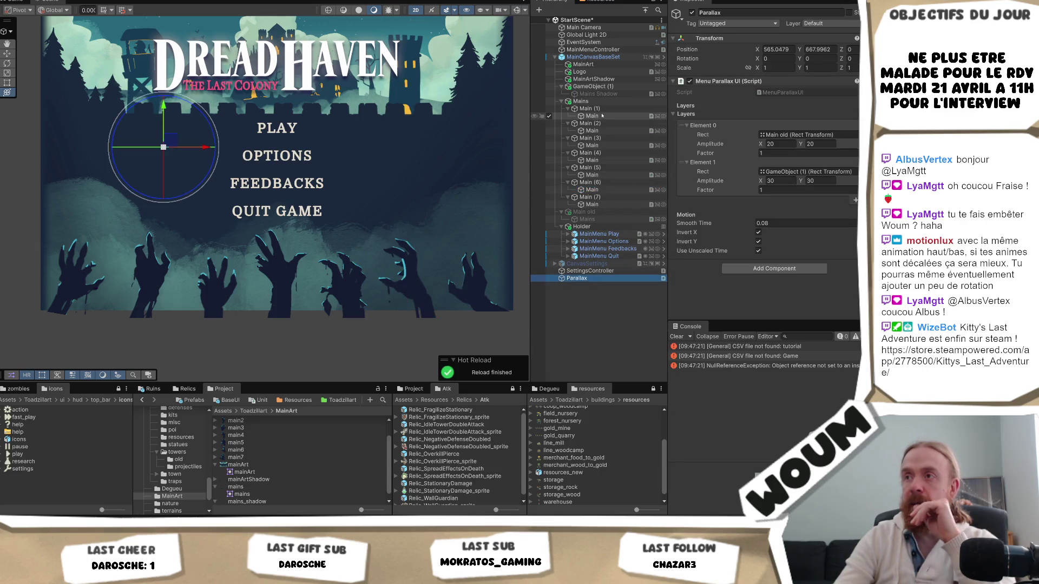
- Set the first layer's target to Main (1) and move the GameObject (1) layer to the top
left_click(801, 135)
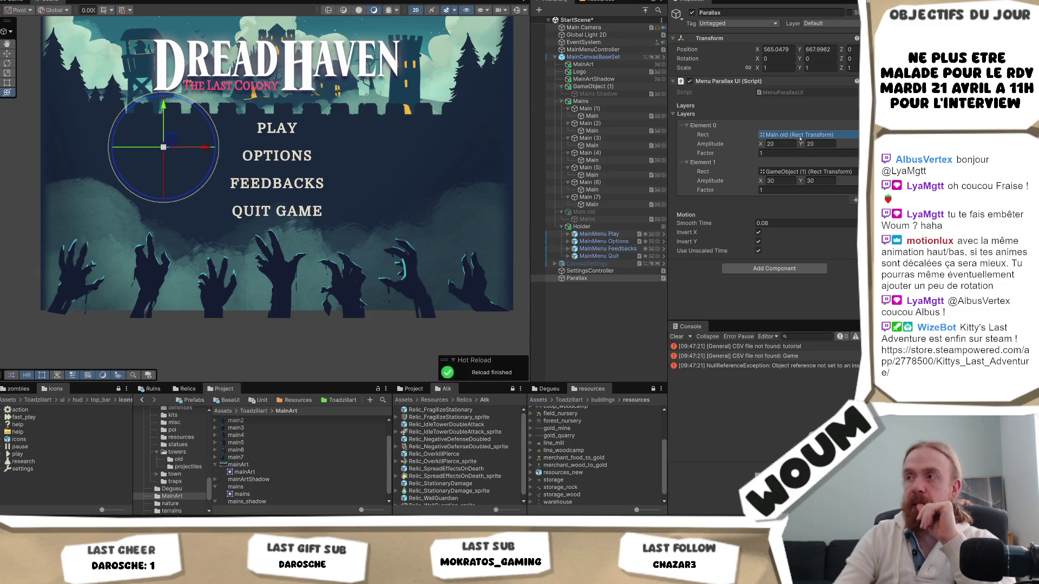
left_click_drag(802, 138, 801, 136)
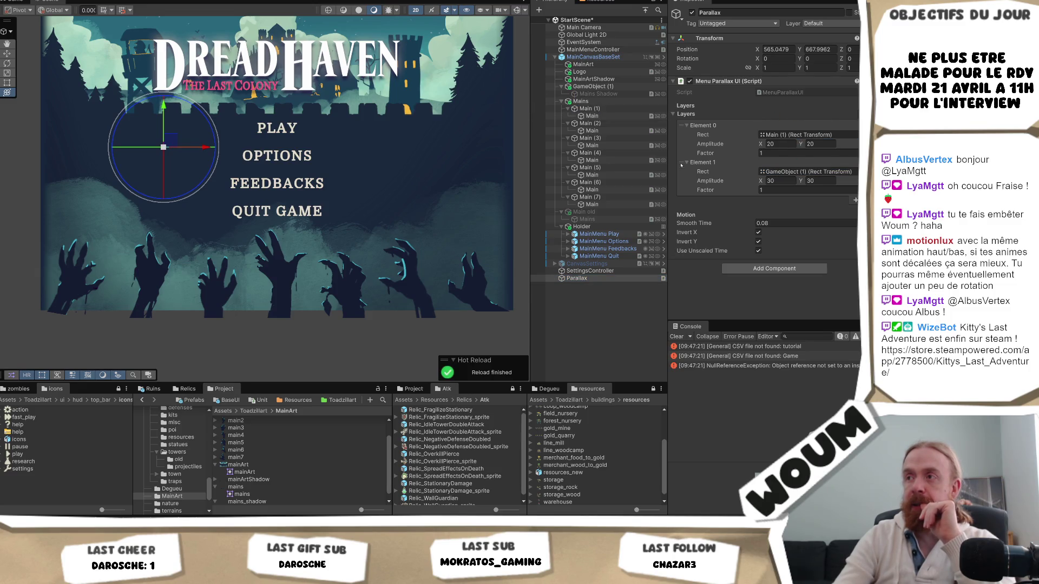
left_click_drag(683, 163, 681, 123)
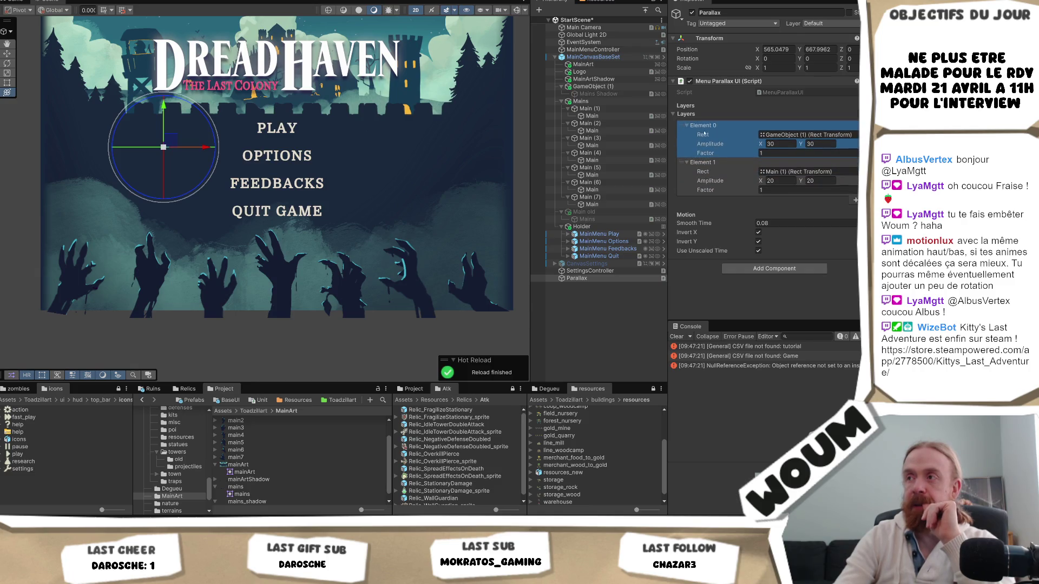
- Add parallax layers until the list holds eight elements
left_click(856, 200)
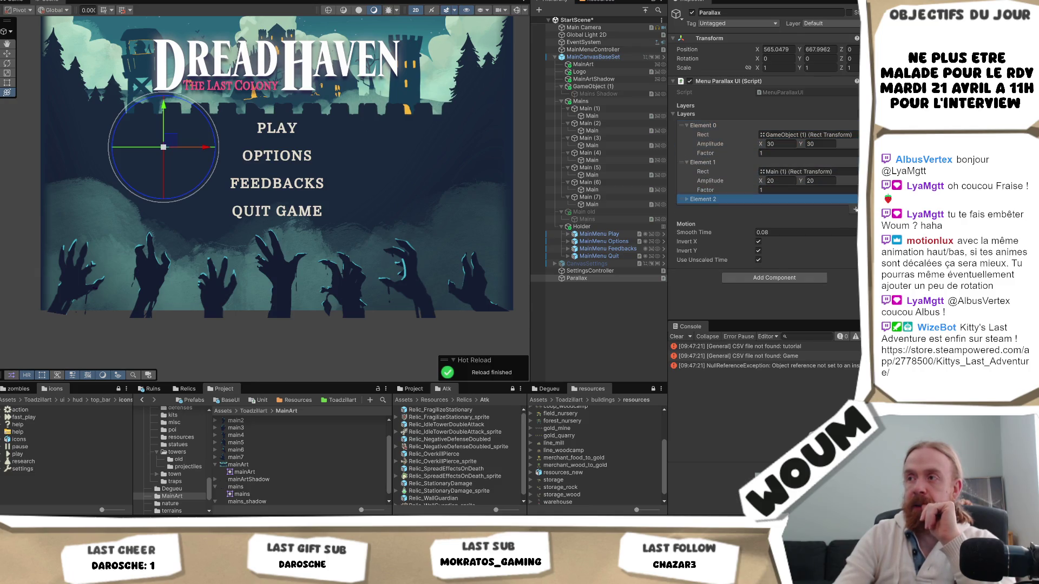
left_click(856, 209)
left_click(856, 218)
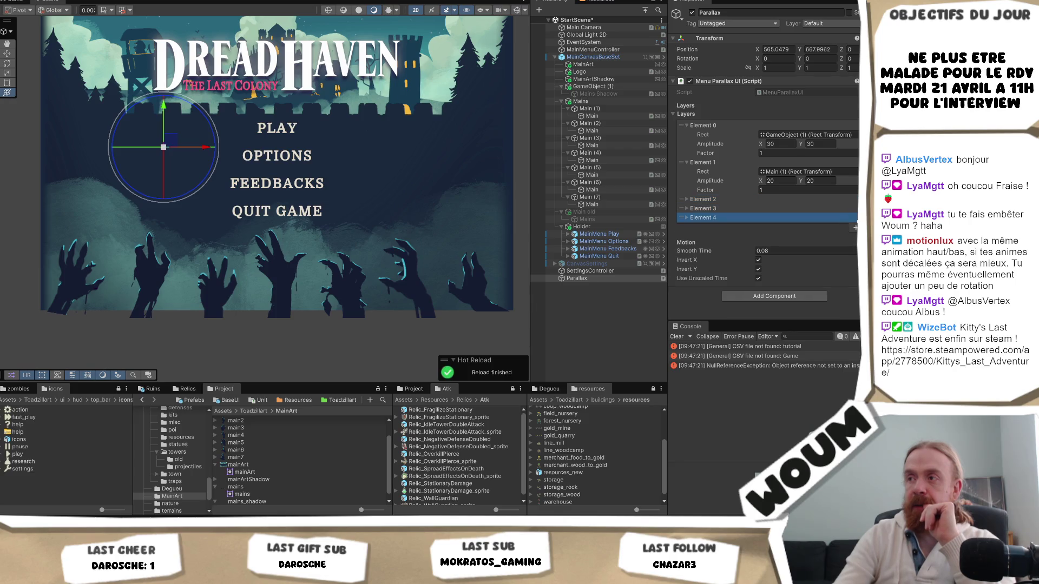
left_click(856, 227)
left_click(856, 237)
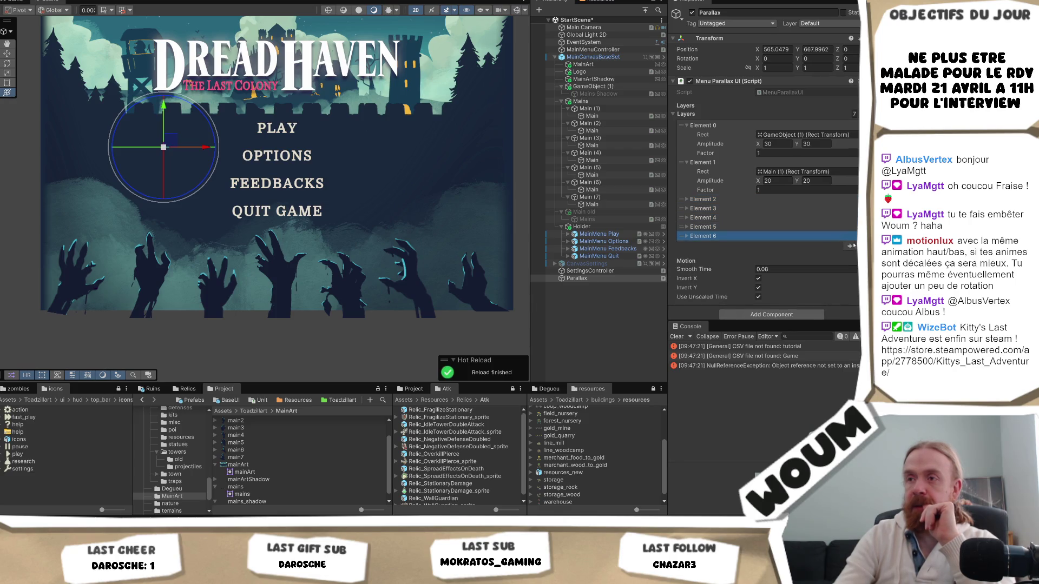
left_click(850, 247)
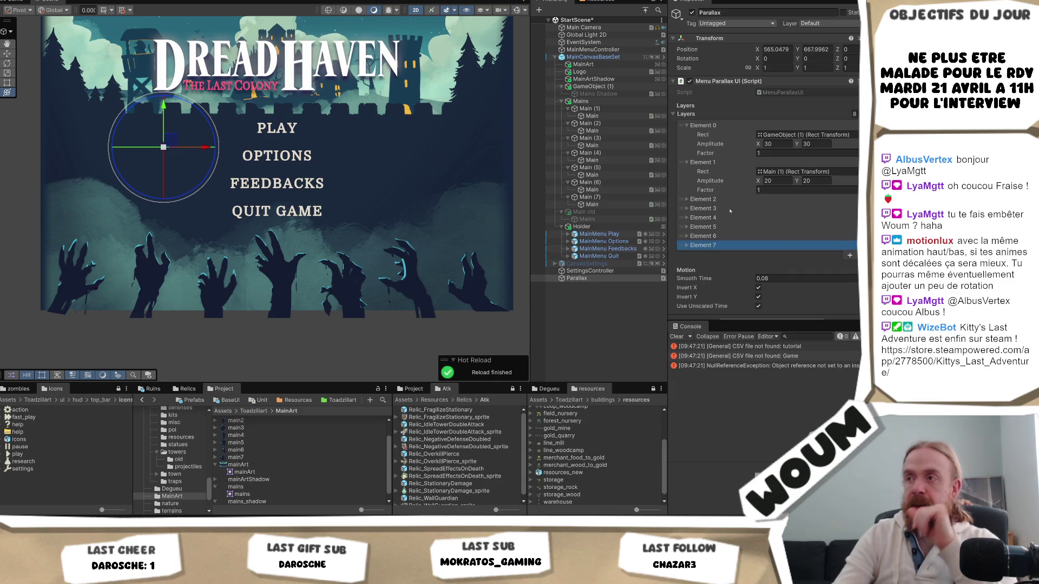
- Expand Elements 2 through 7 to reveal their settings
left_click(702, 200)
left_click(702, 236)
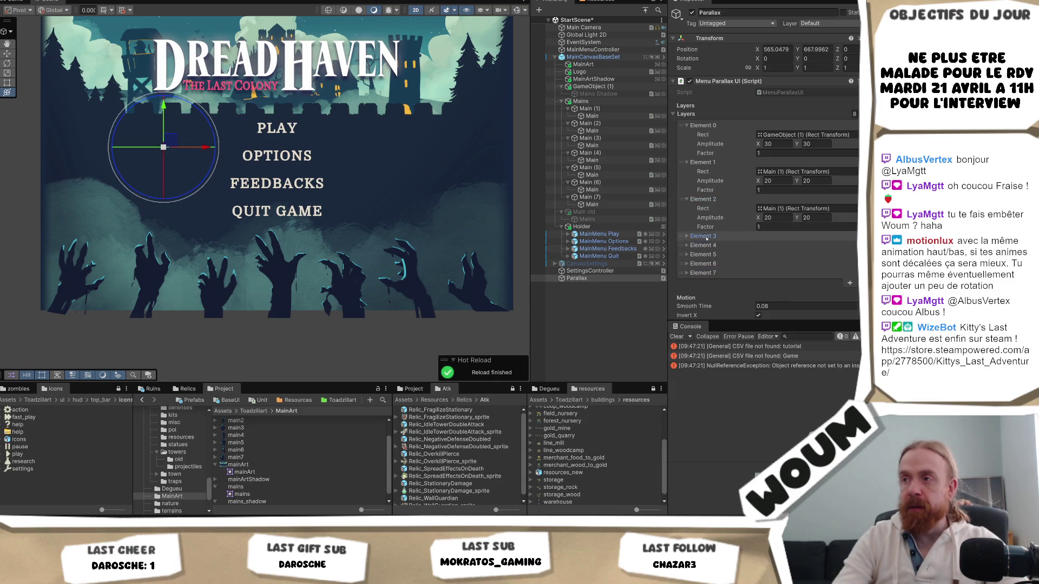
left_click(703, 273)
left_click(703, 310)
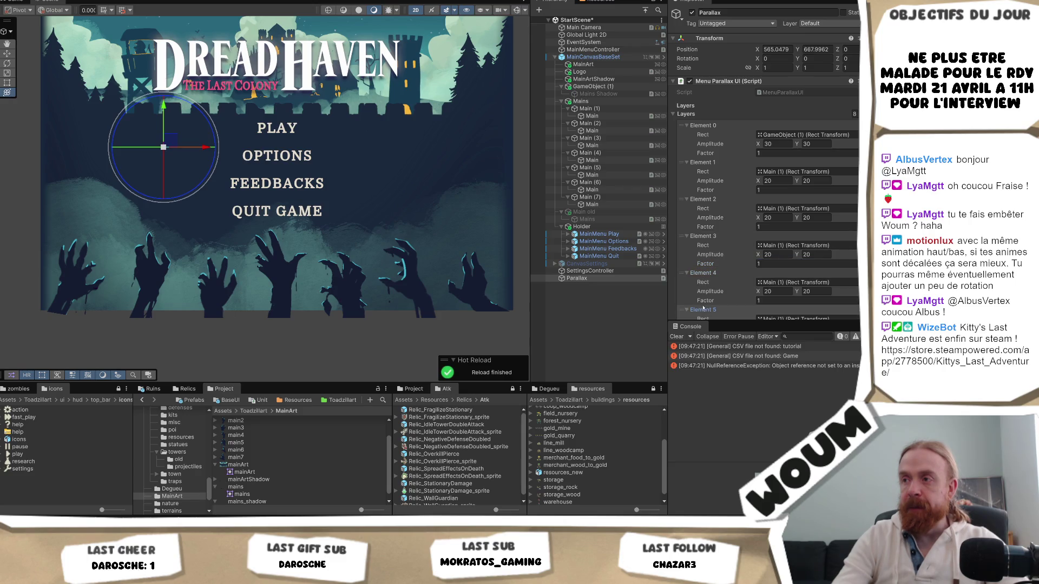
scroll(707, 295, "down", 2)
left_click(702, 297)
scroll(702, 297, "down", 2)
left_click(702, 296)
scroll(702, 296, "down", 2)
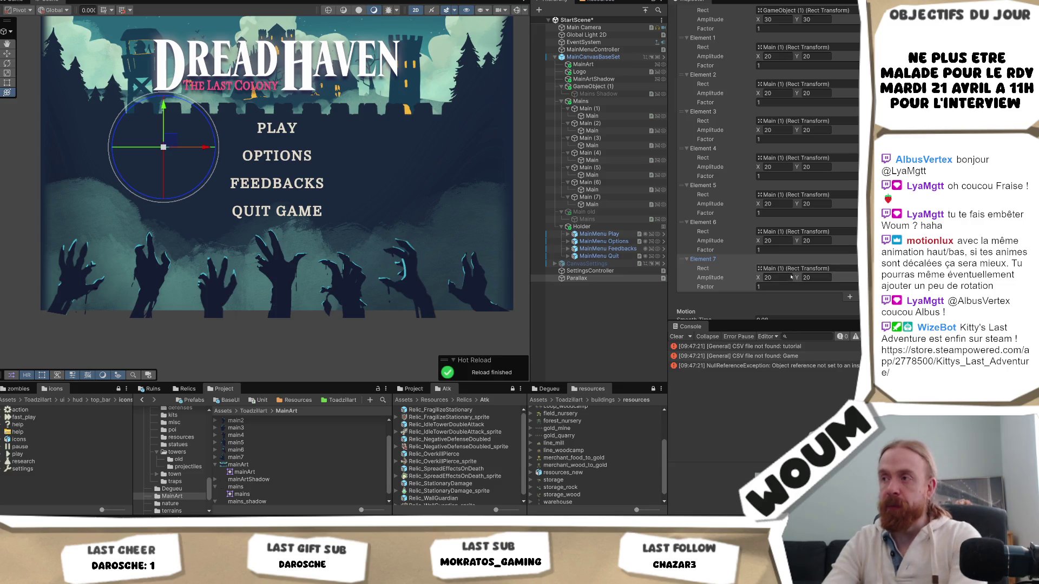
left_click(790, 287)
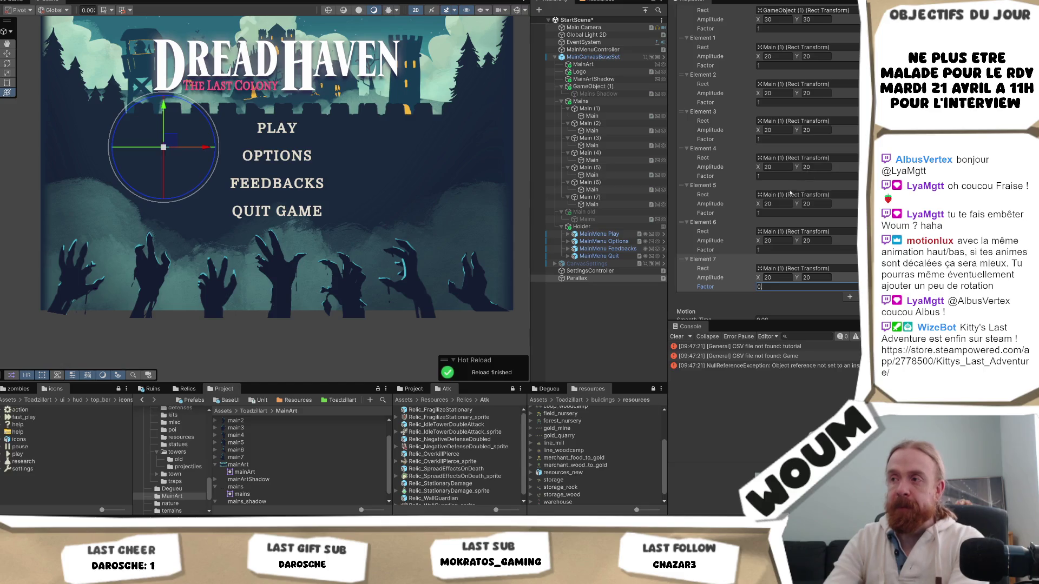
- Set the Factors of Elements 7, 6 and 5 to 0.8, 1.1 and 0.9
type("0.8")
left_click(781, 250)
type("0.")
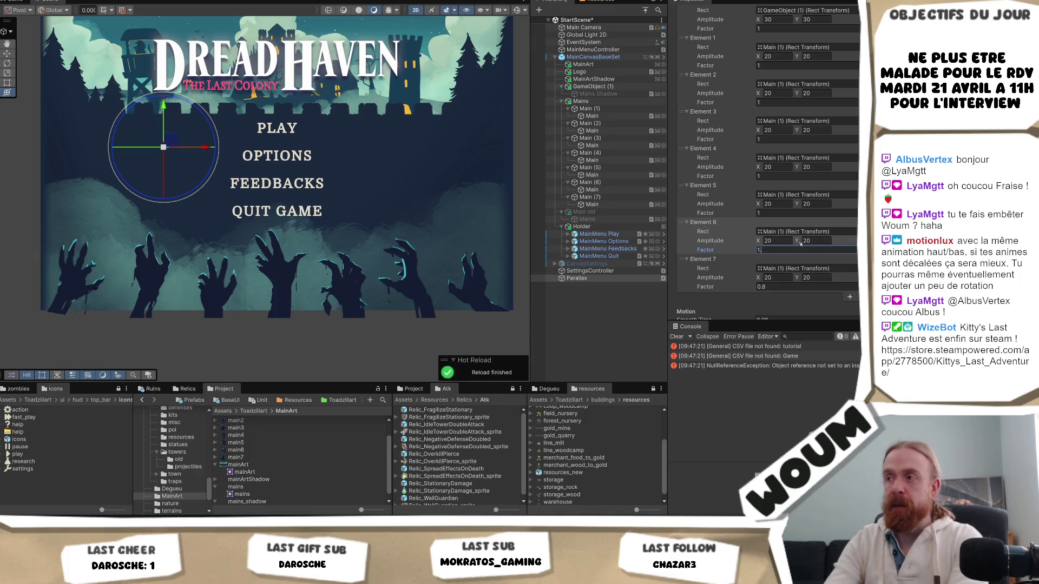
left_click(783, 211)
type("0.9")
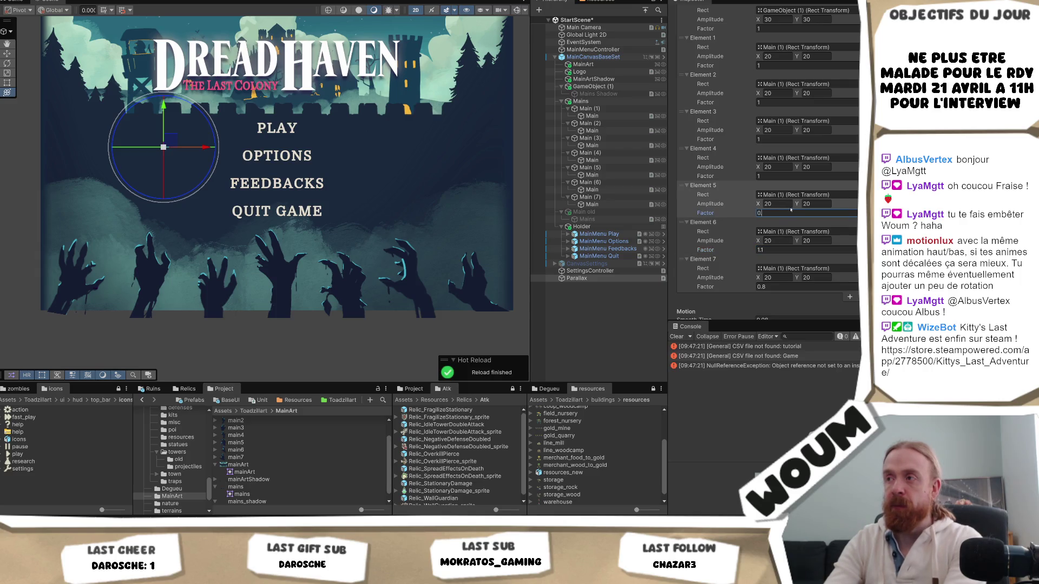
left_click(773, 176)
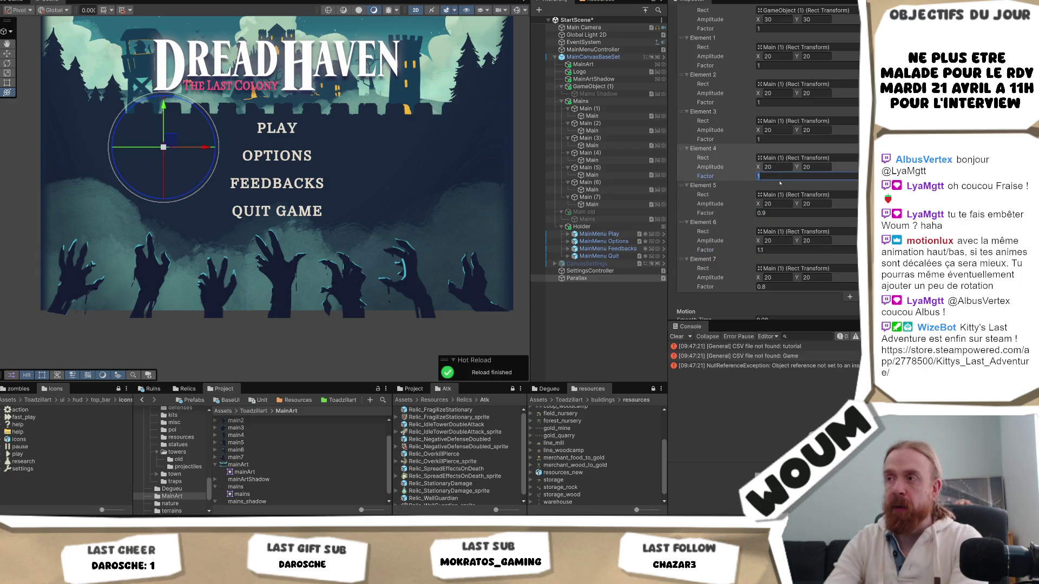
- Set Element 4 to 1.05, Element 2 to 0.85, Element 1 to 0.95 and Element 0 to 1.15
scroll(781, 183, "up", 2)
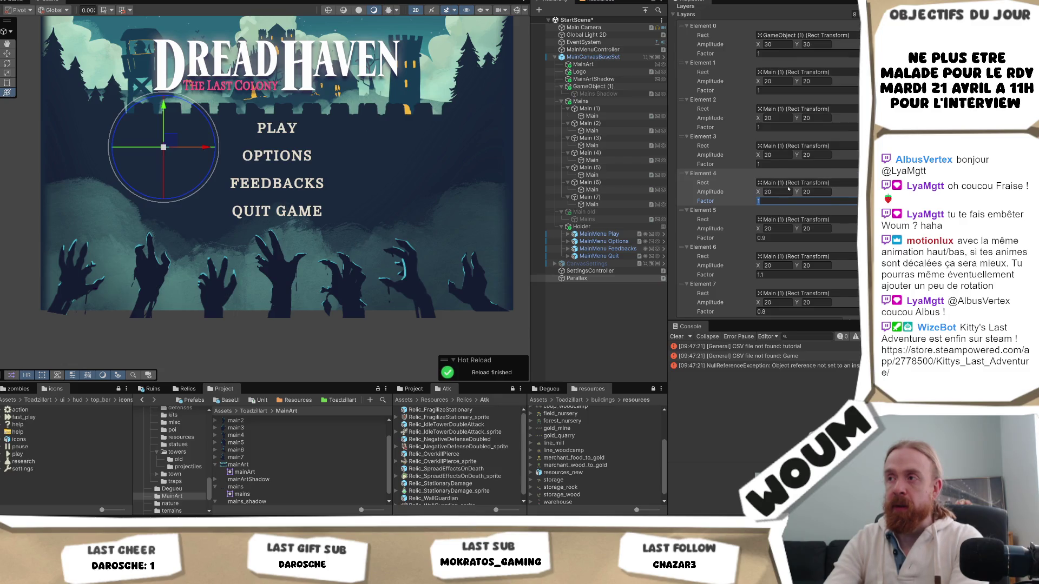
type("05")
left_click(785, 164)
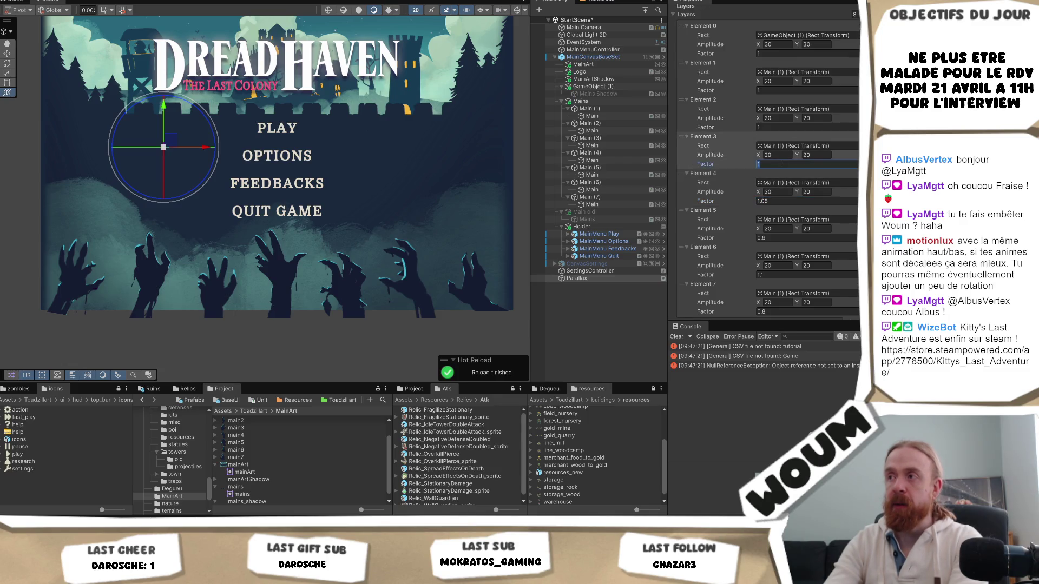
left_click(787, 128)
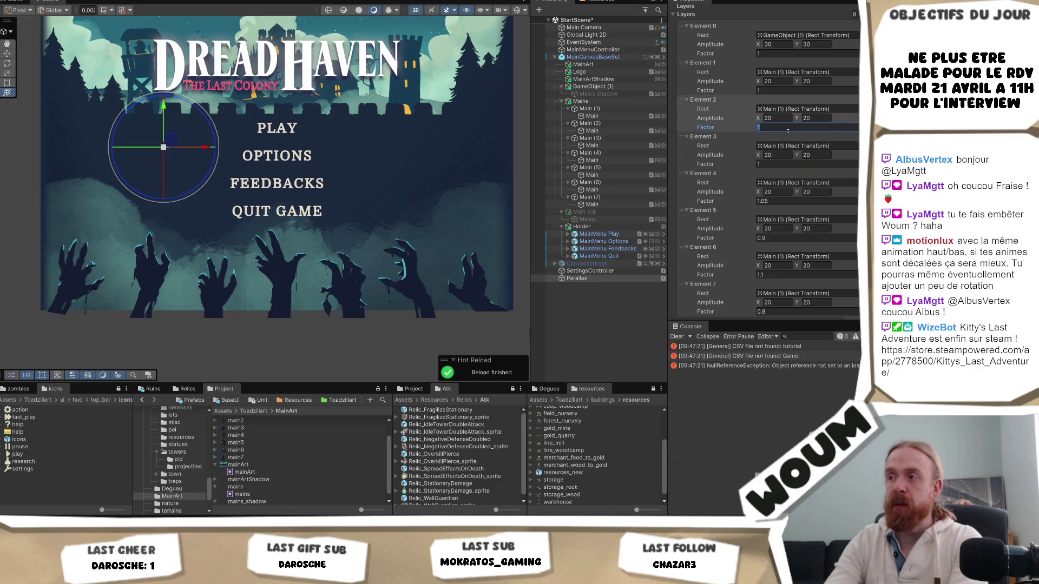
type("0.85")
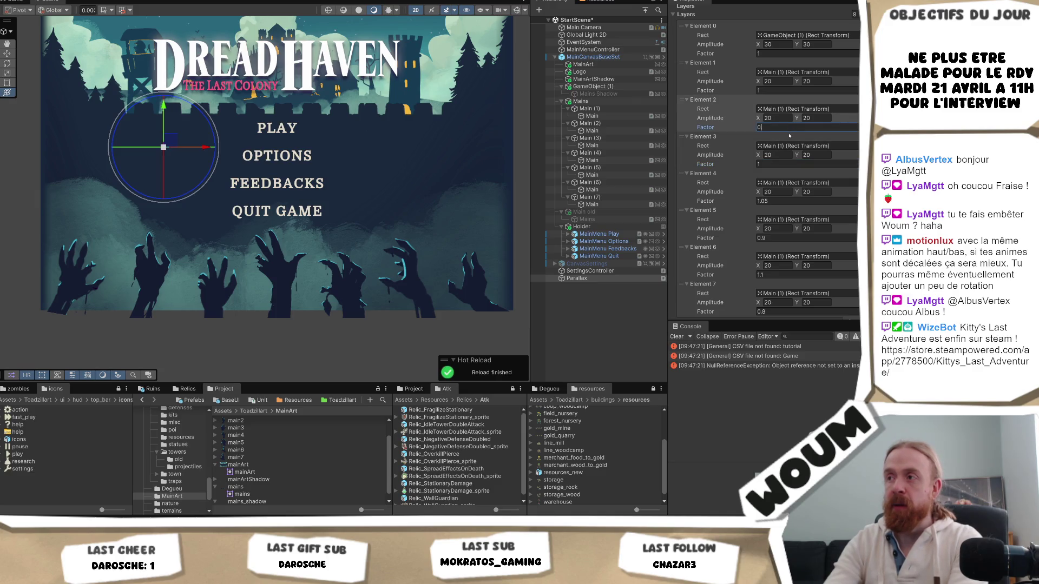
left_click(785, 90)
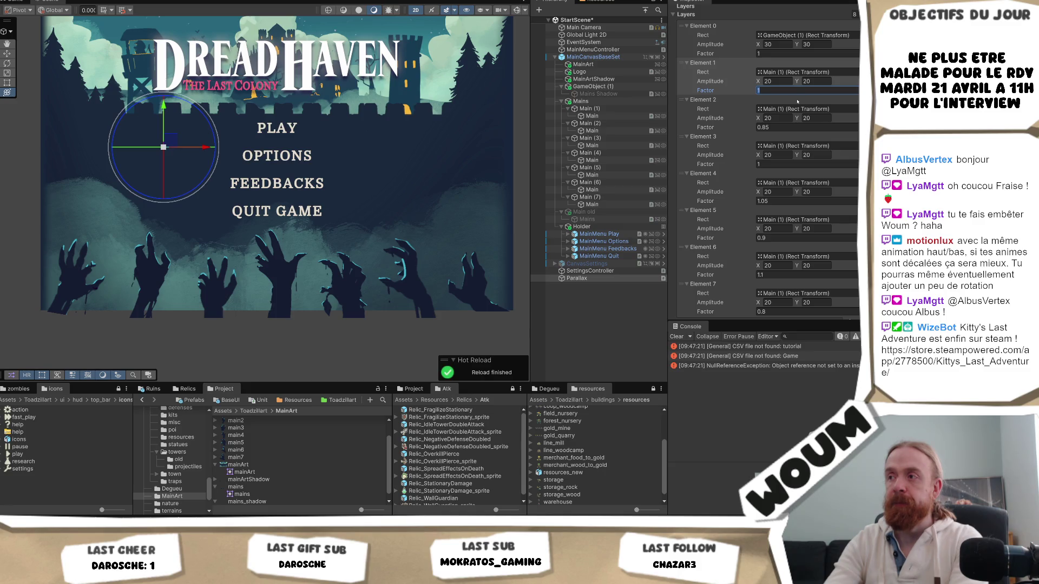
type(".95")
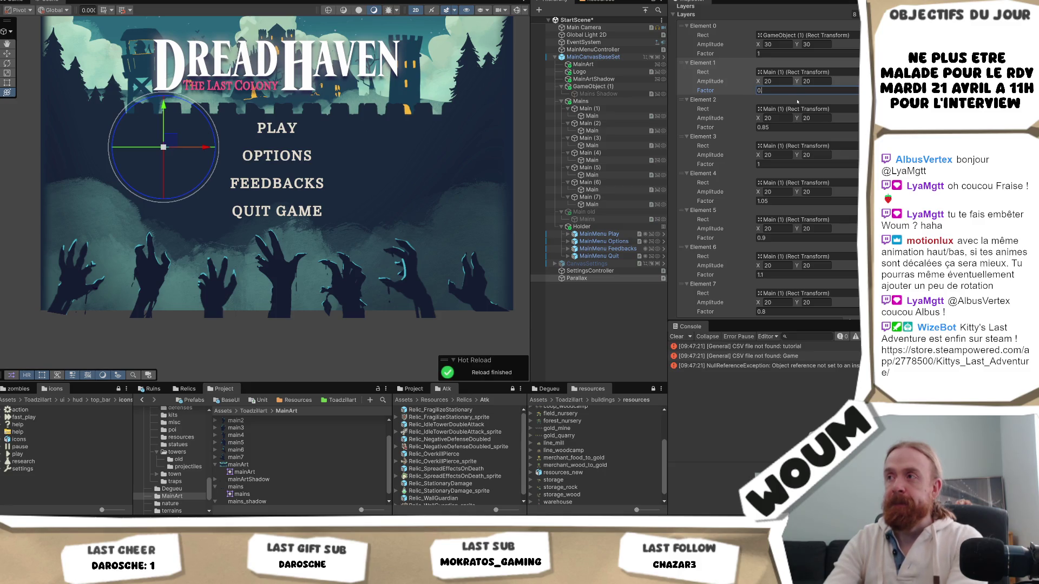
left_click(776, 53)
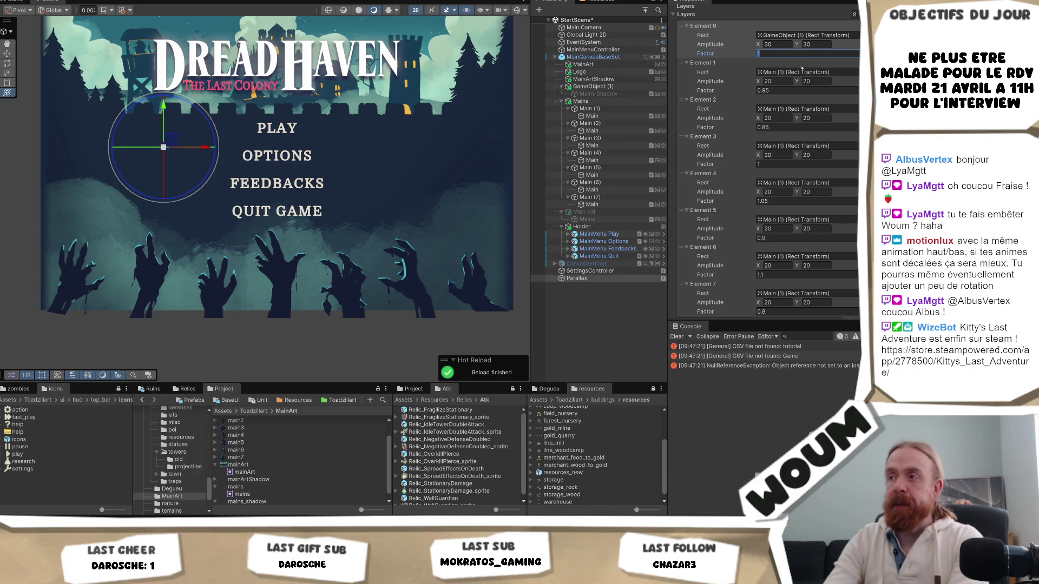
type(".15")
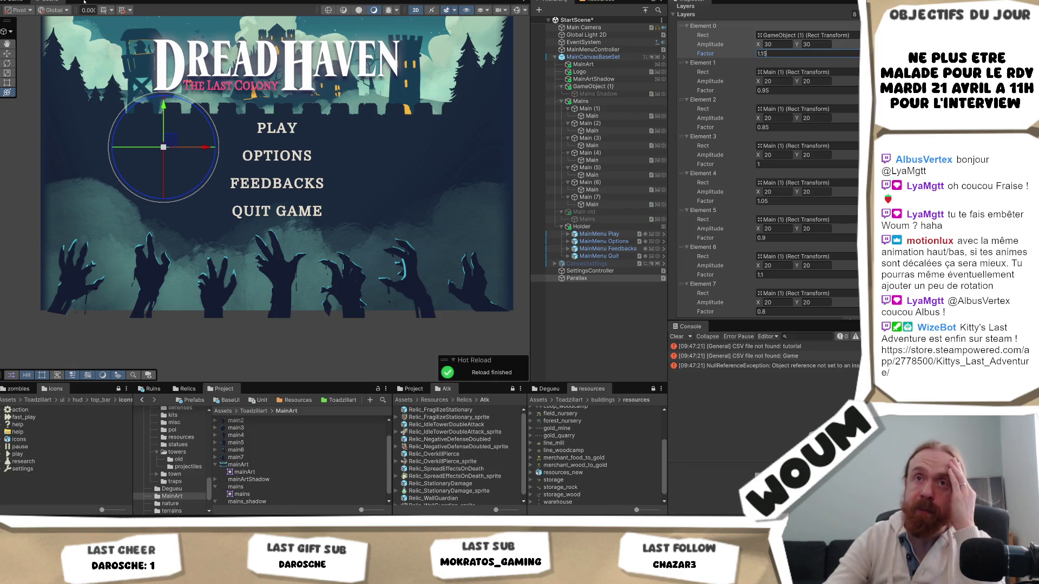
left_click(582, 250)
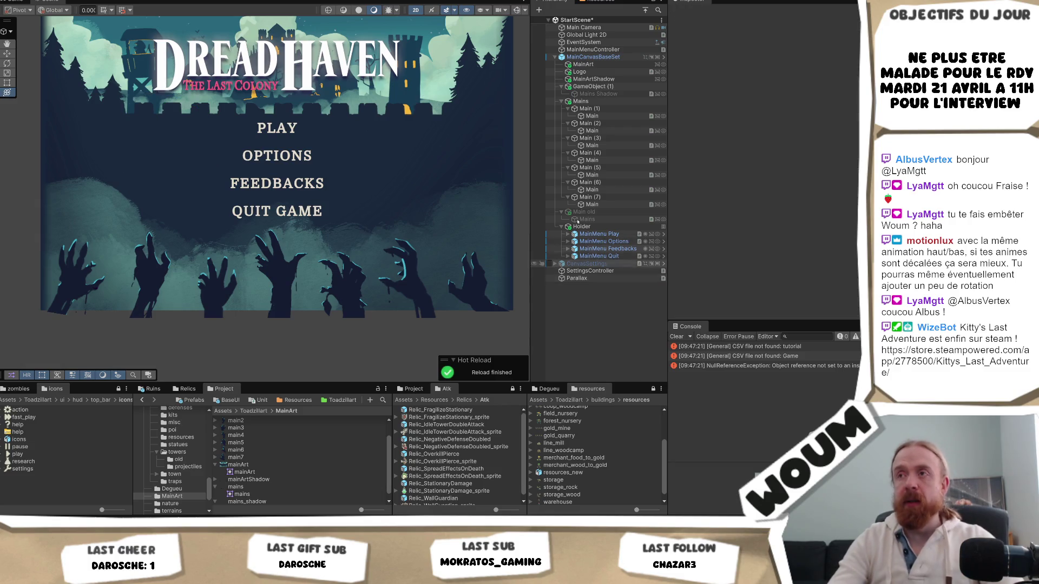
- Save the scene, test-run the menu's parallax hands, then stop play mode
key("ctrl+s")
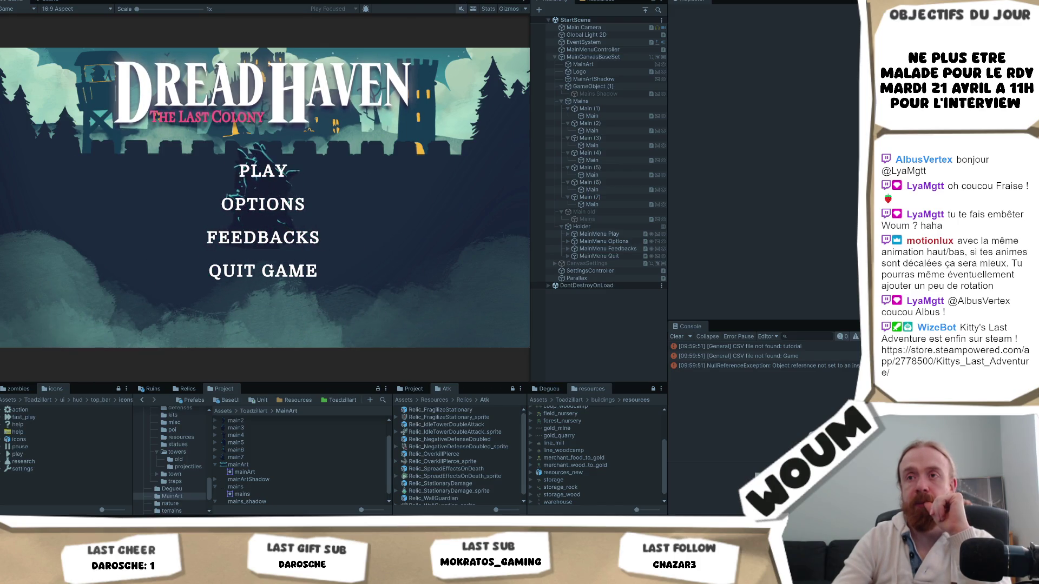
key("ctrl+p")
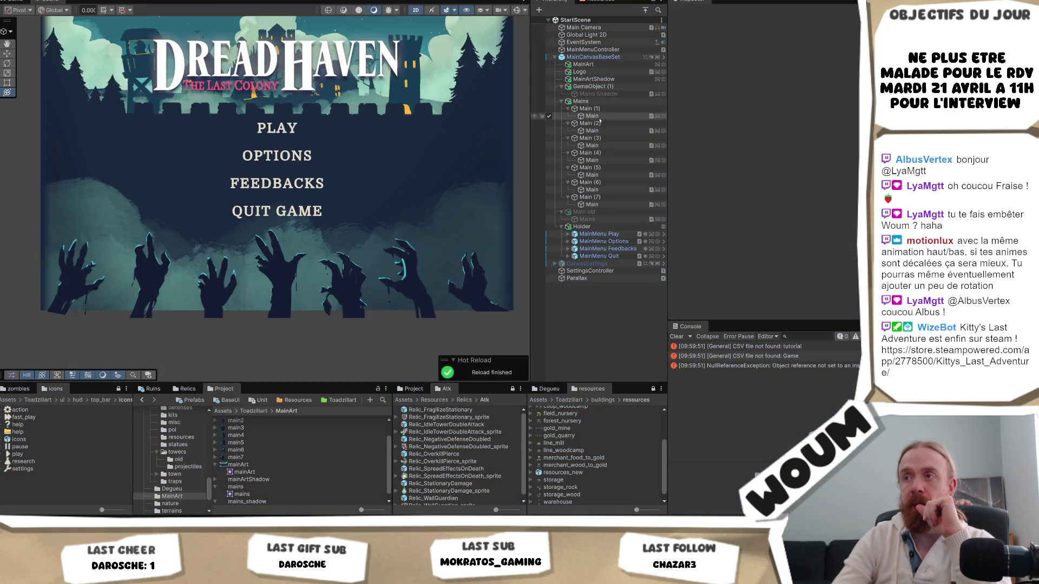
- Select the Main hand image under all seven hand groups
left_click(596, 116)
left_click(595, 130, "ctrl")
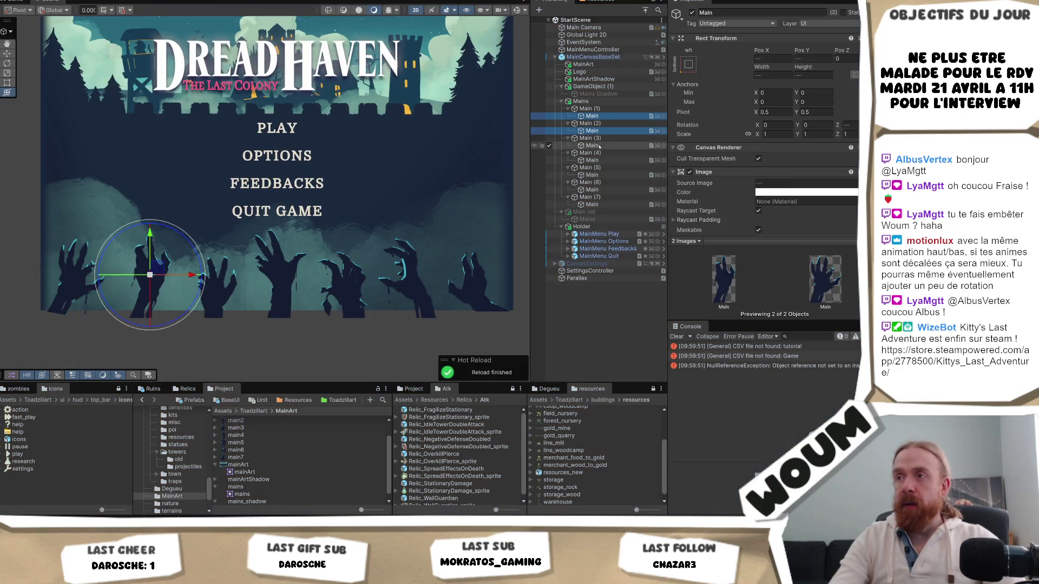
left_click(593, 145, "ctrl")
left_click(593, 160, "ctrl")
left_click(597, 181, "ctrl")
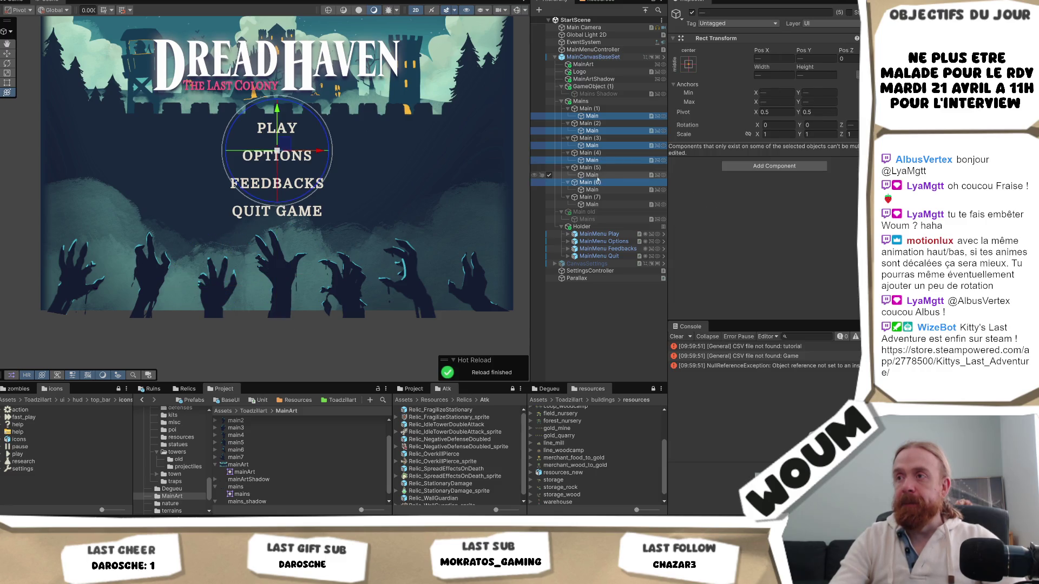
left_click(597, 182, "ctrl")
left_click(593, 175, "ctrl")
left_click(593, 190, "ctrl")
left_click(595, 205, "ctrl")
scroll(808, 119, "down", 5)
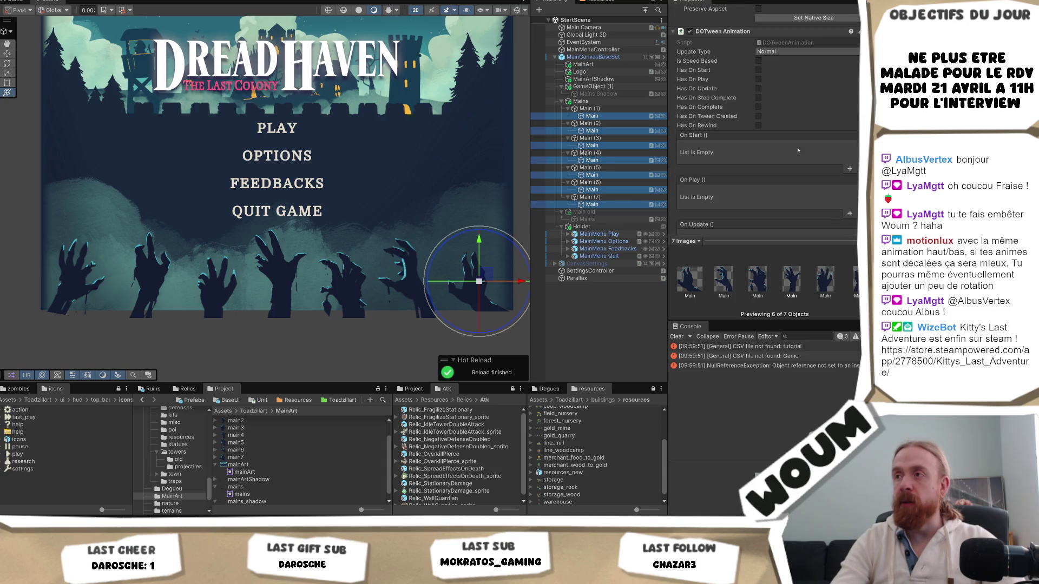
- Untick their DOTween Animation, save the scene and run the menu
left_click(690, 81)
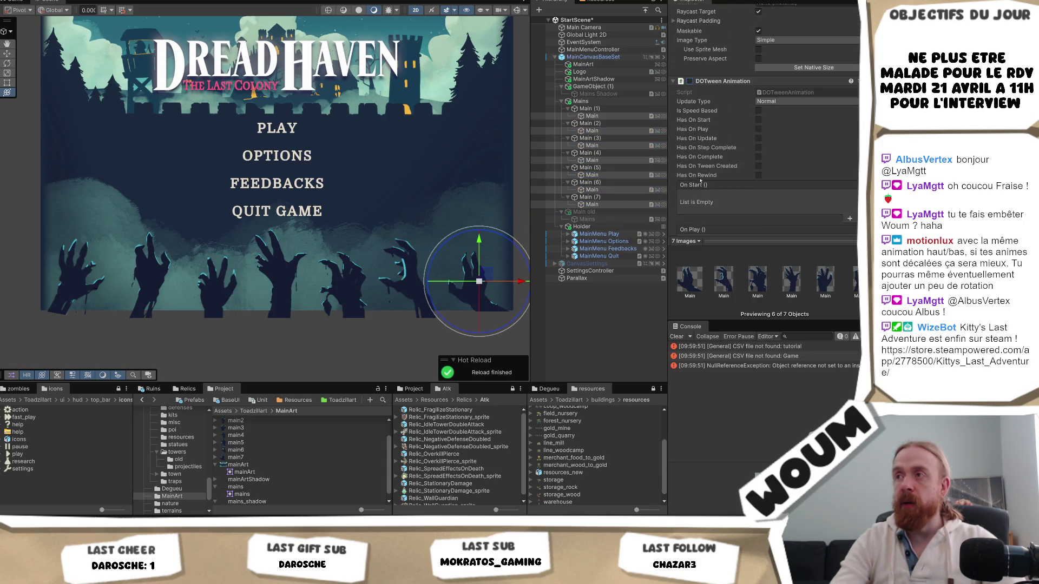
key("ctrl+s")
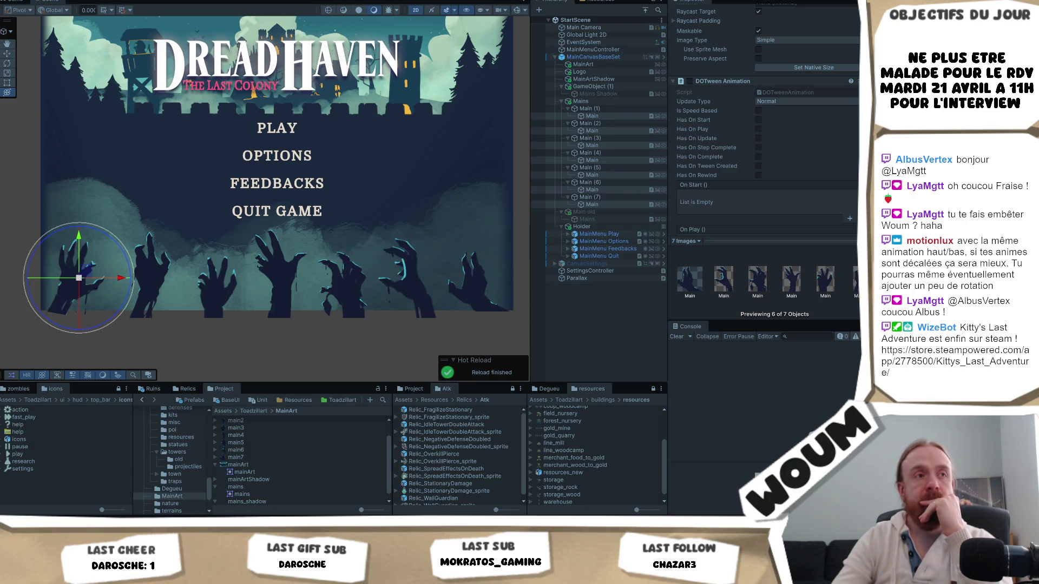
key("ctrl+p")
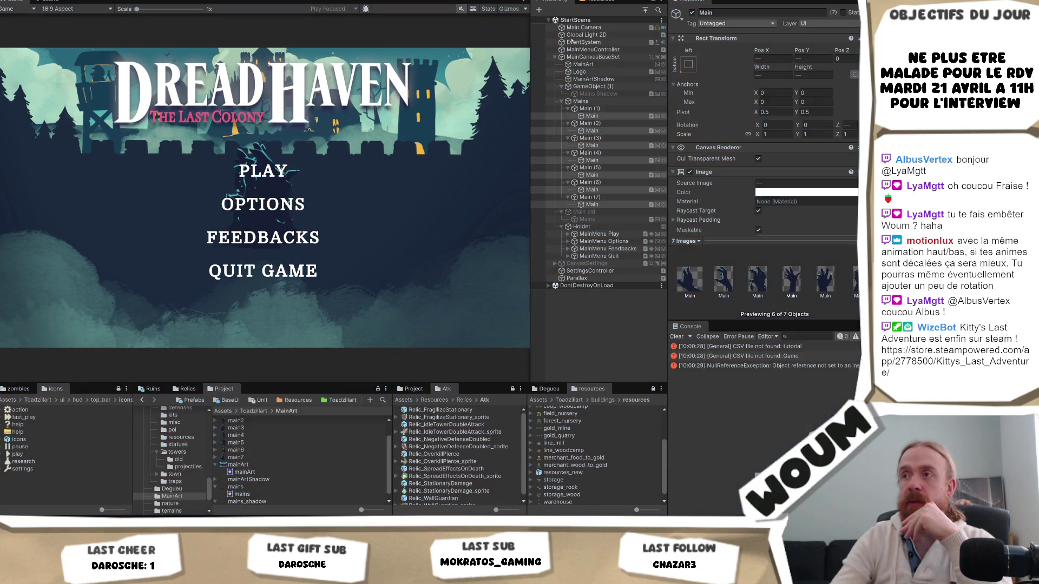
- Stop play mode and select the first Main hand under Mains to view its DOTween Animation
key("ctrl+p")
left_click(594, 102)
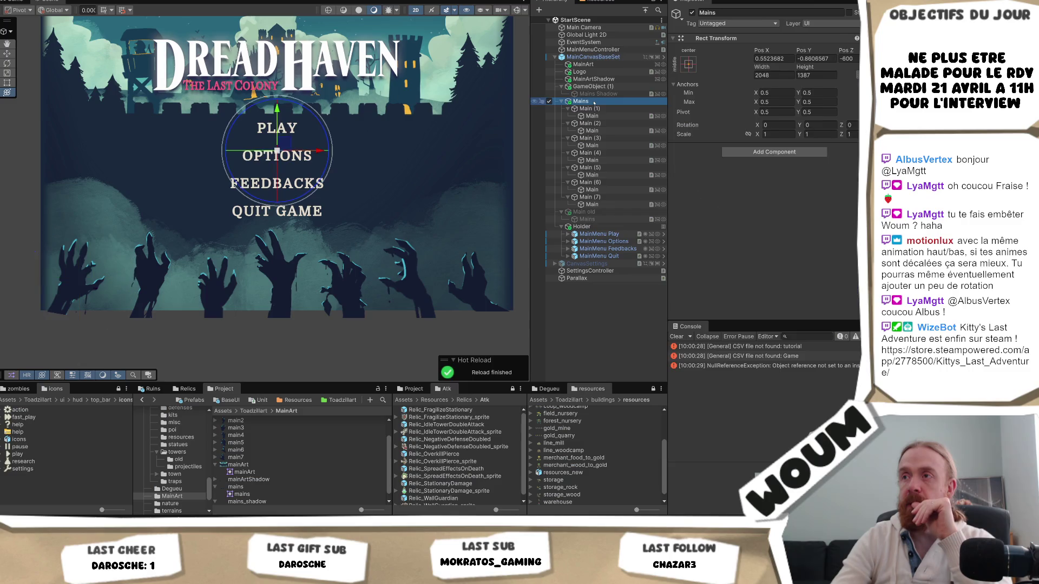
left_click(592, 116)
scroll(814, 189, "down", 5)
scroll(814, 189, "down", 3)
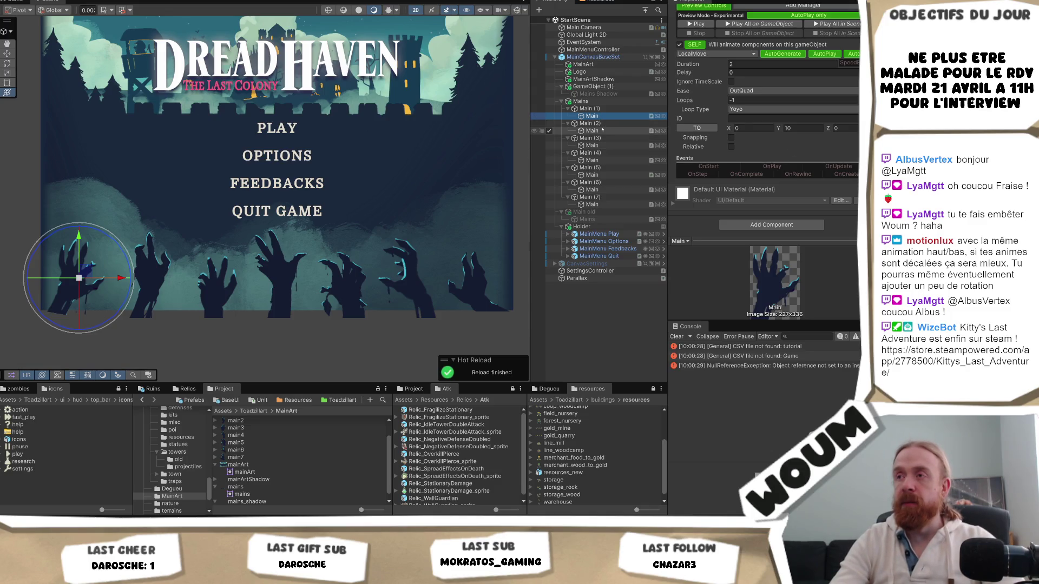
- Select all seven Main hands, re-enable their DOTween Animation and tick Is Relative
left_click(604, 131, "ctrl")
left_click(601, 145, "ctrl")
left_click(600, 160, "ctrl")
left_click(601, 174, "ctrl")
left_click(600, 190, "ctrl")
left_click(596, 204, "ctrl")
scroll(784, 124, "up", 3)
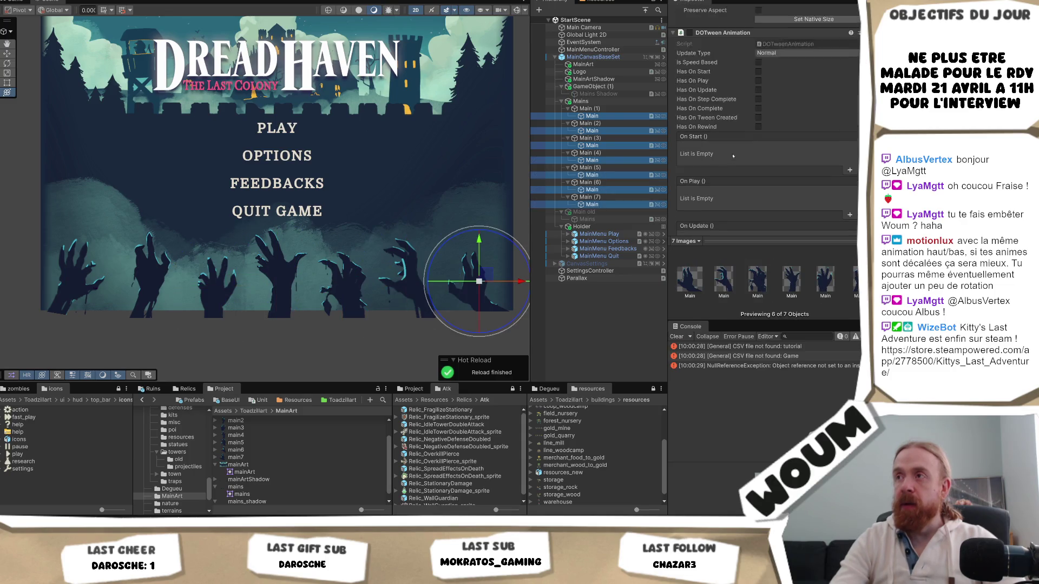
scroll(783, 124, "up", 2)
left_click(690, 83)
scroll(782, 129, "down", 10)
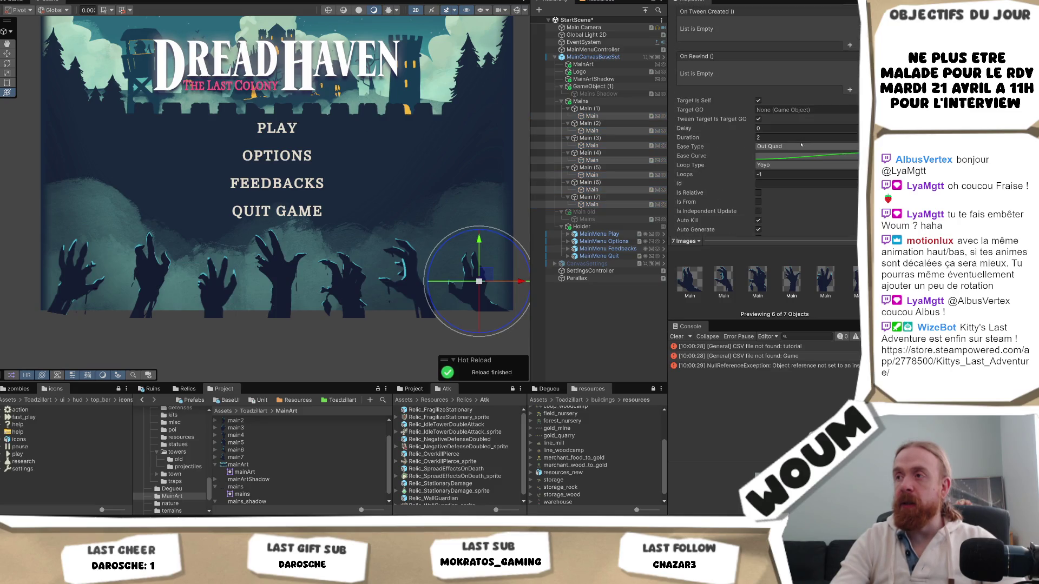
left_click(758, 193)
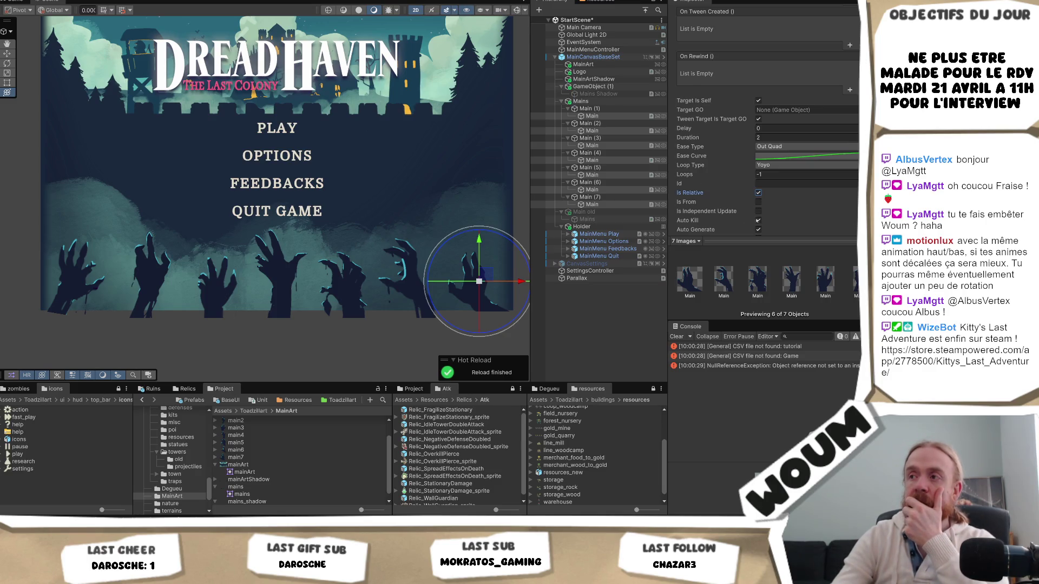
scroll(760, 210, "down", 2)
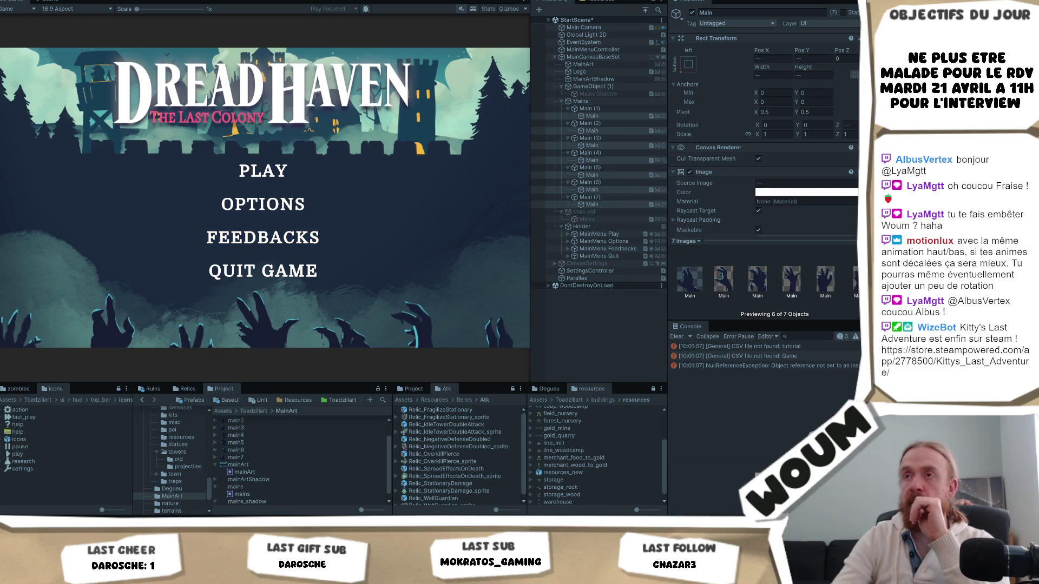
key("ctrl+p")
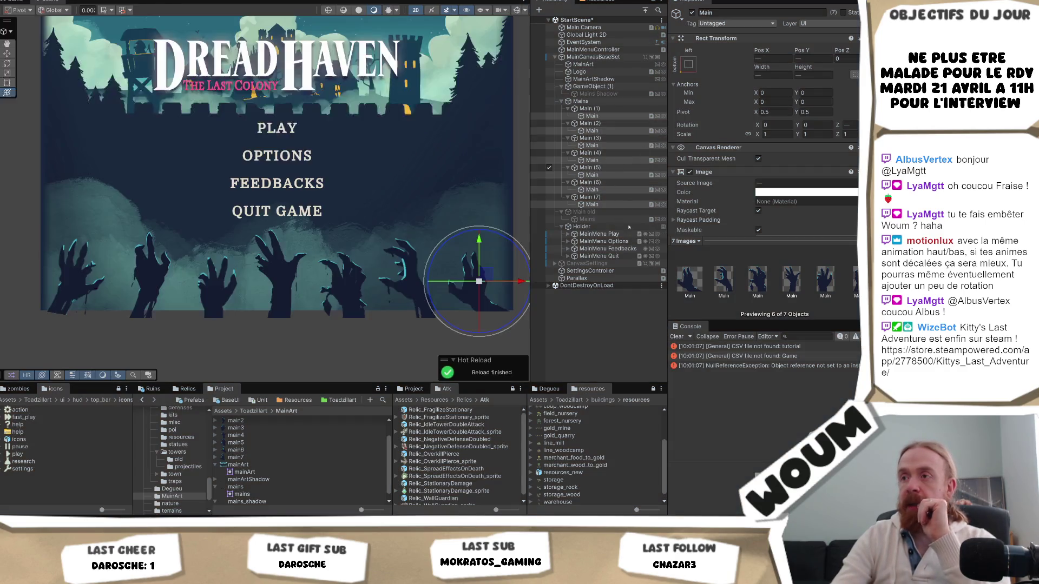
- Drag Main (2) through Main (5) and Main (7) into the matching Parallax Layers Rect fields
left_click(602, 278)
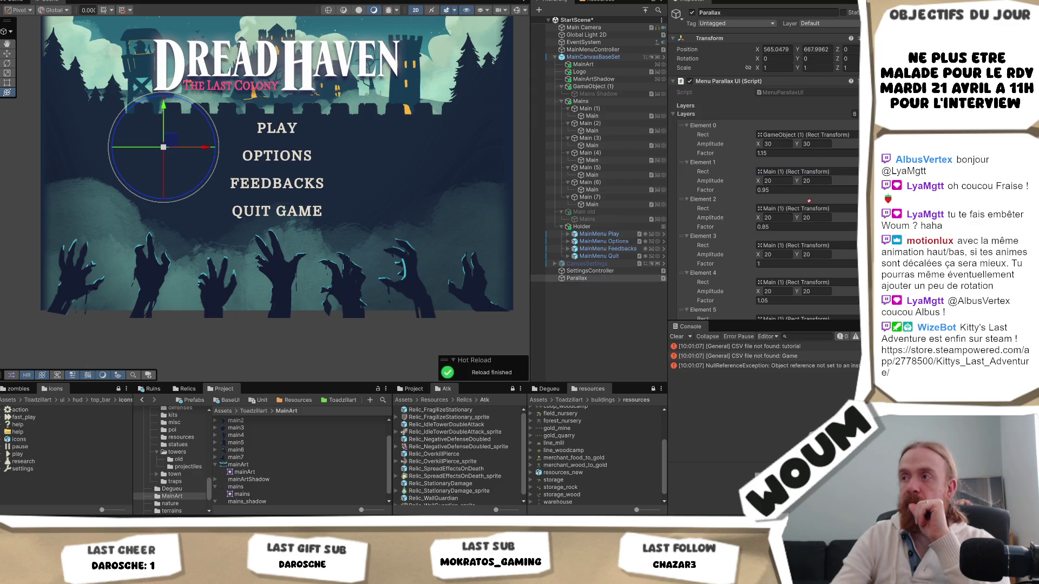
left_click_drag(801, 214, 808, 209)
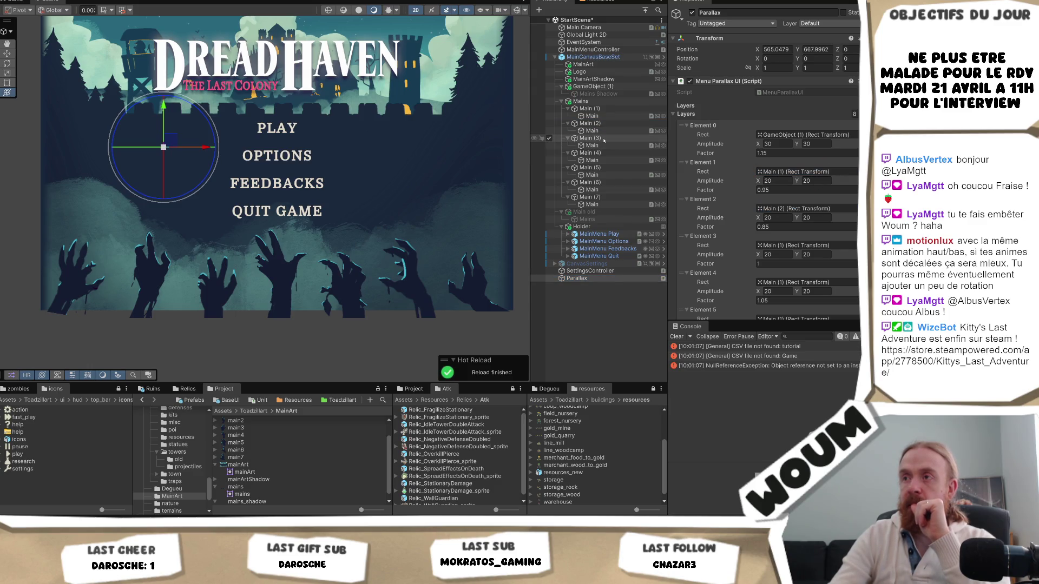
mouse_move(590, 138)
left_mouse_down()
mouse_move(806, 245)
mouse_move(806, 282)
left_mouse_up()
scroll(807, 282, "down", 2)
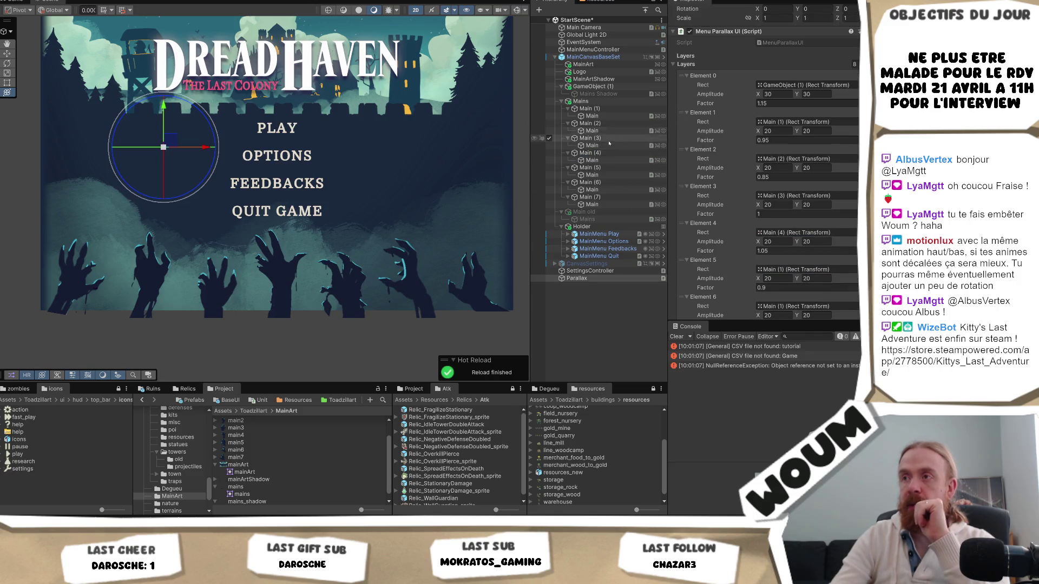
left_click_drag(599, 168, 806, 270)
scroll(815, 250, "down", 2)
left_click(590, 167)
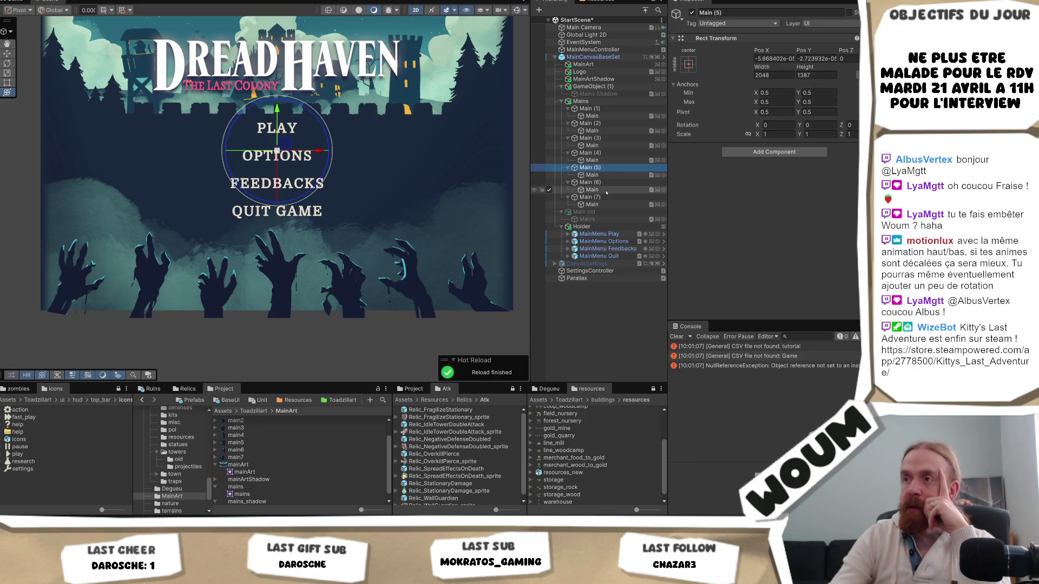
left_click(577, 279)
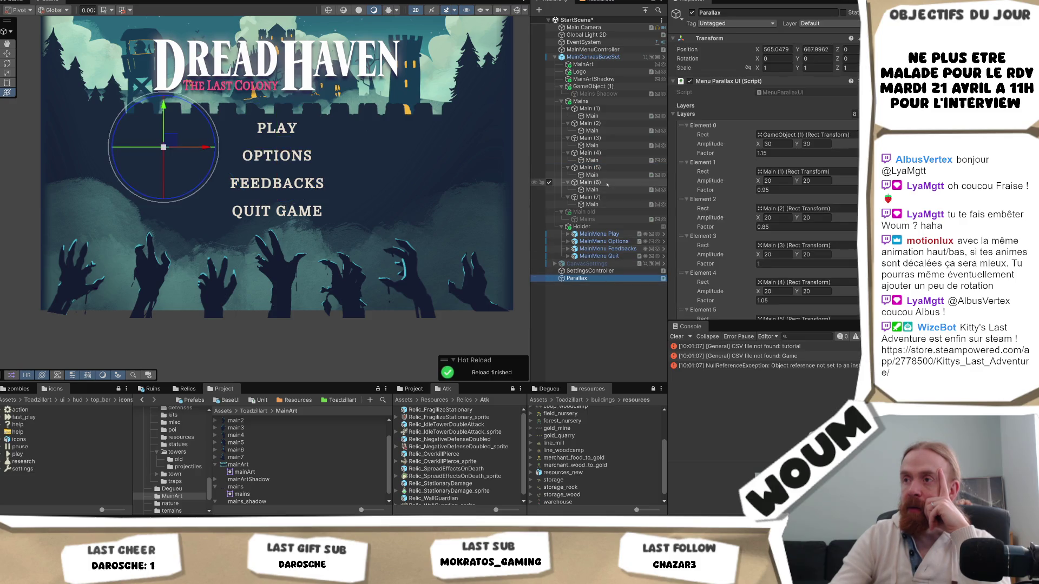
scroll(809, 279, "down", 3)
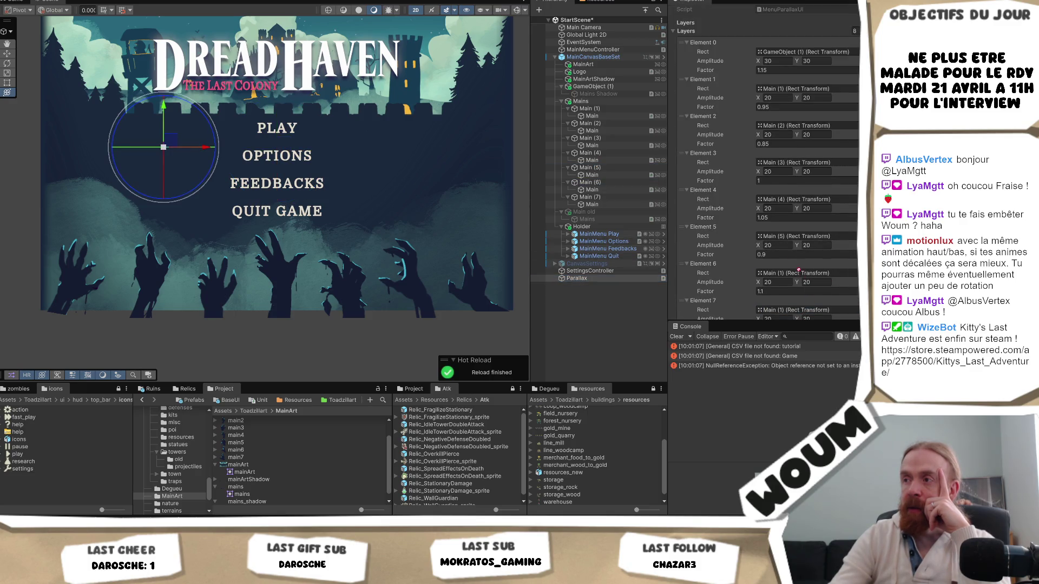
left_click_drag(590, 197, 806, 311)
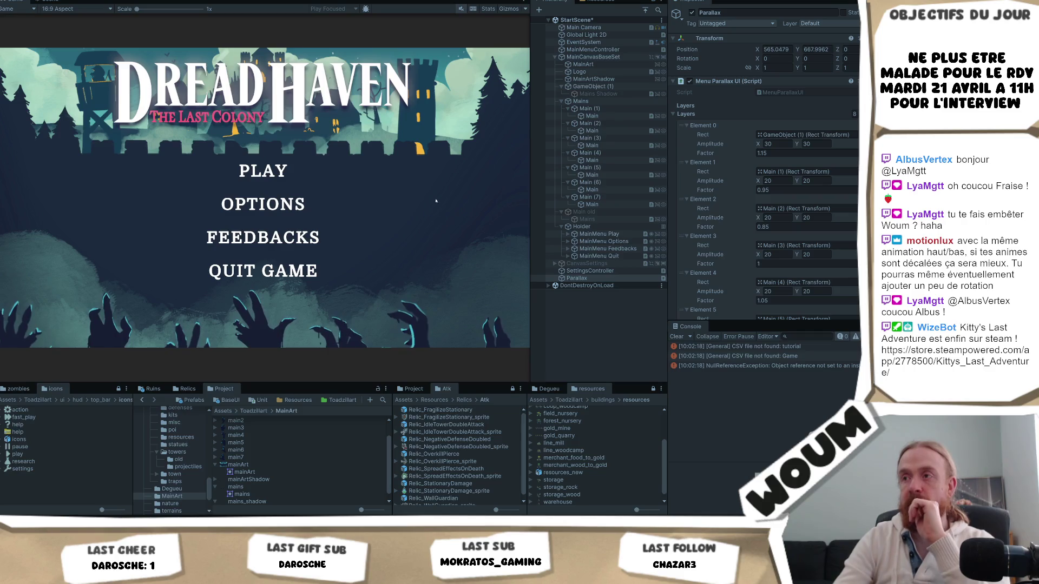
- Try Element 7 parallax factors of 2, then 5, while the menu plays
left_click(606, 204)
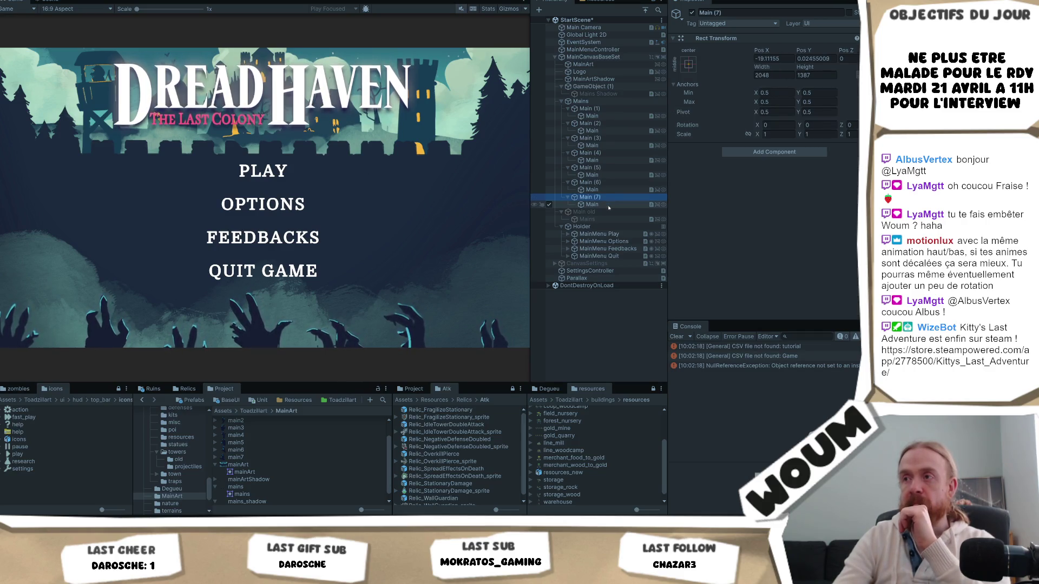
left_click(577, 278)
scroll(783, 254, "down", 5)
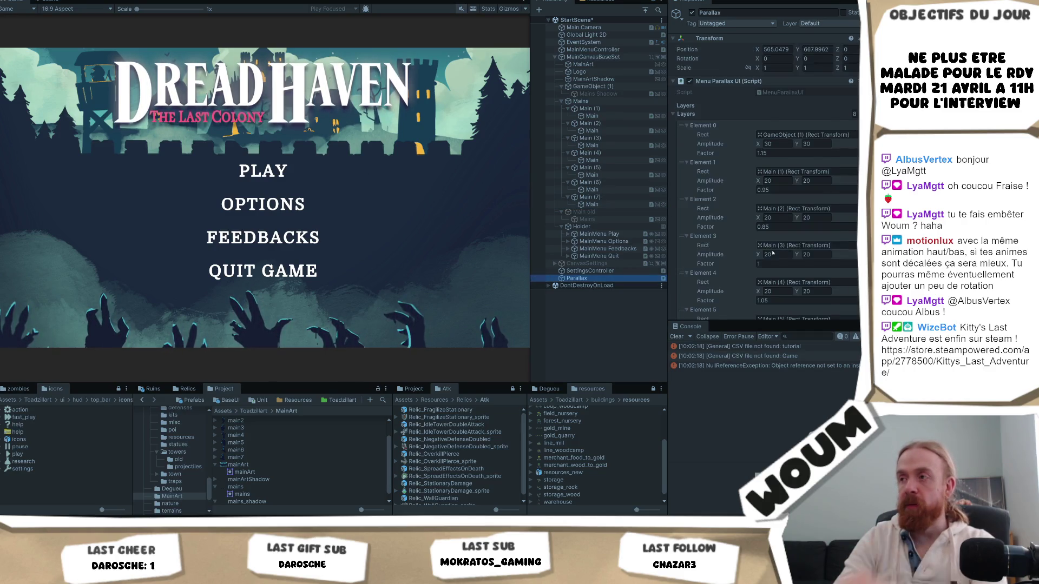
left_click(768, 230)
type("2")
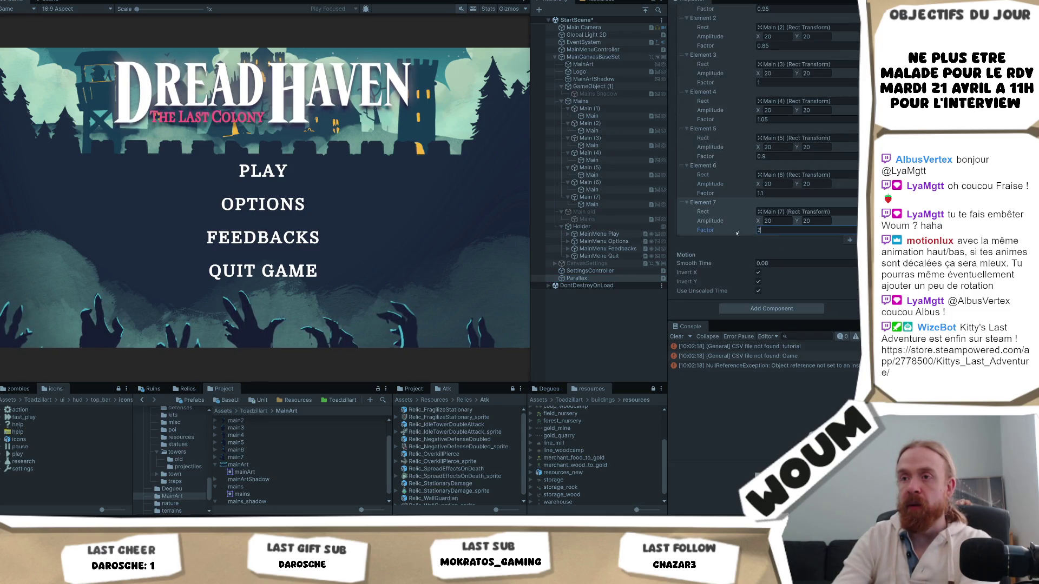
mouse_move(727, 232)
left_mouse_down()
mouse_move(690, 232)
mouse_move(707, 232)
left_mouse_up()
left_click(135, 316)
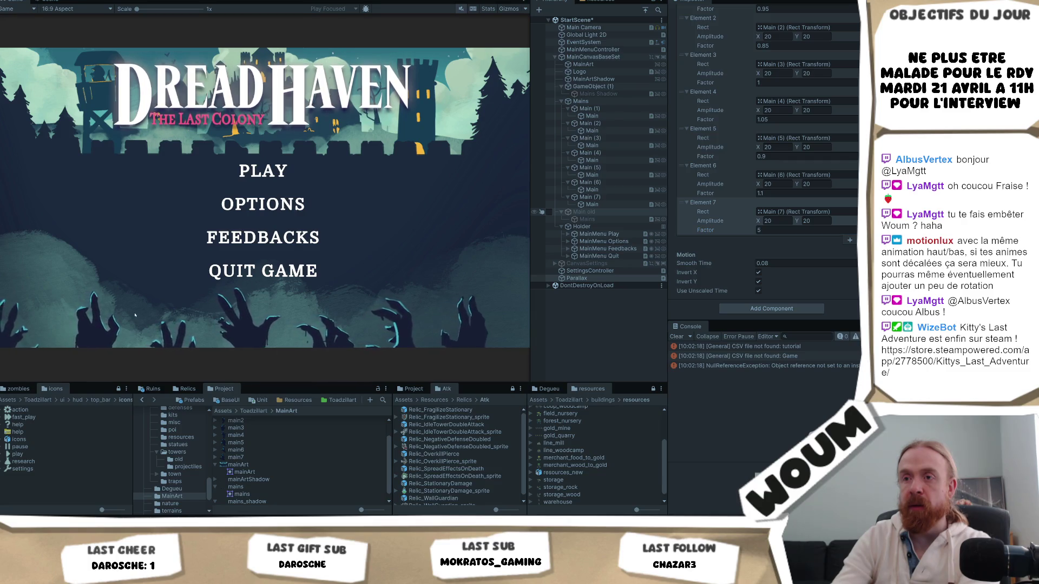
- Change Element 7's factor to 100, then back to 1, and restart play mode
left_click(788, 232)
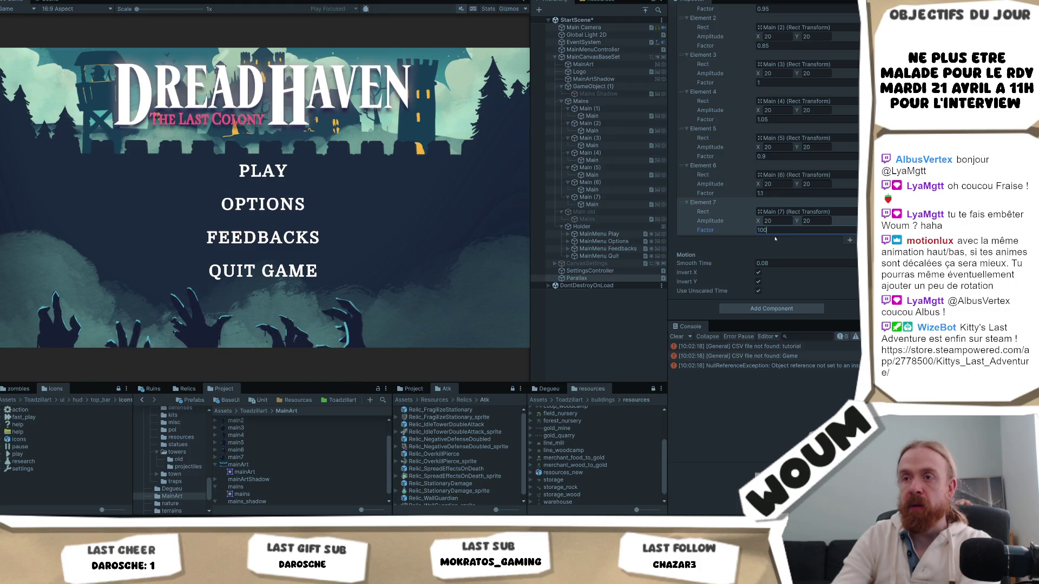
type("1002")
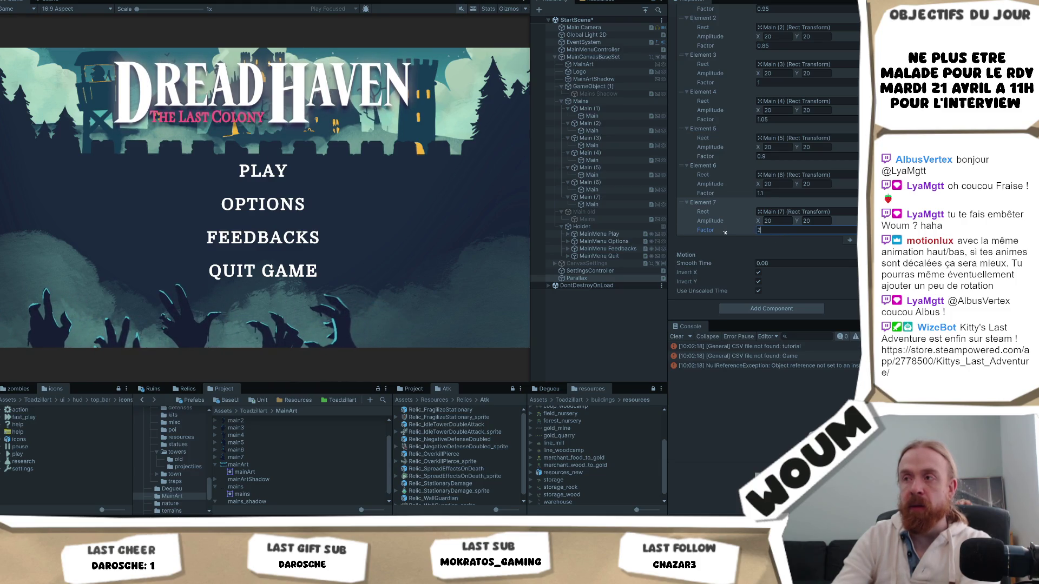
key("Return")
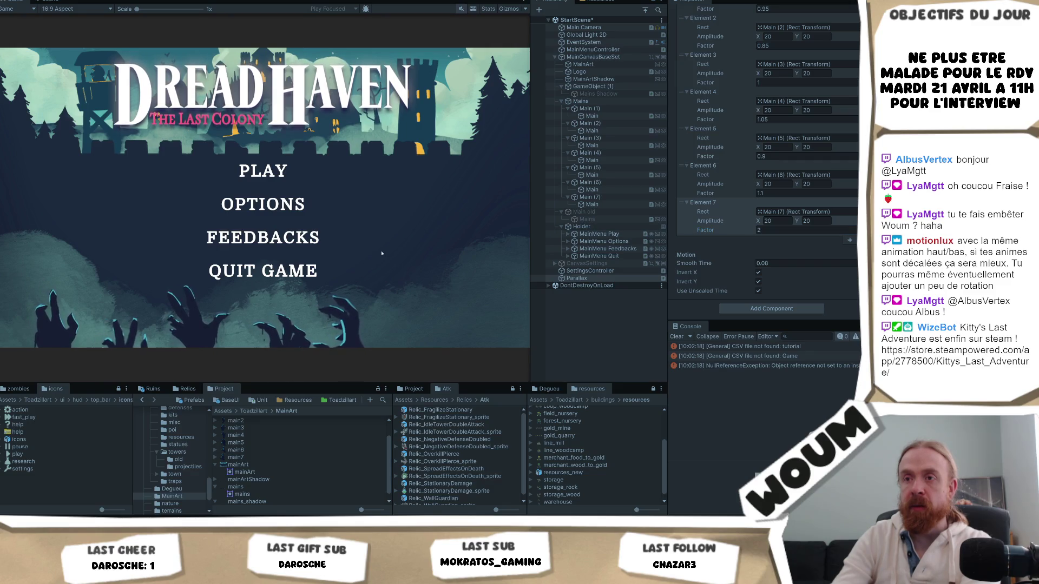
left_click(774, 230)
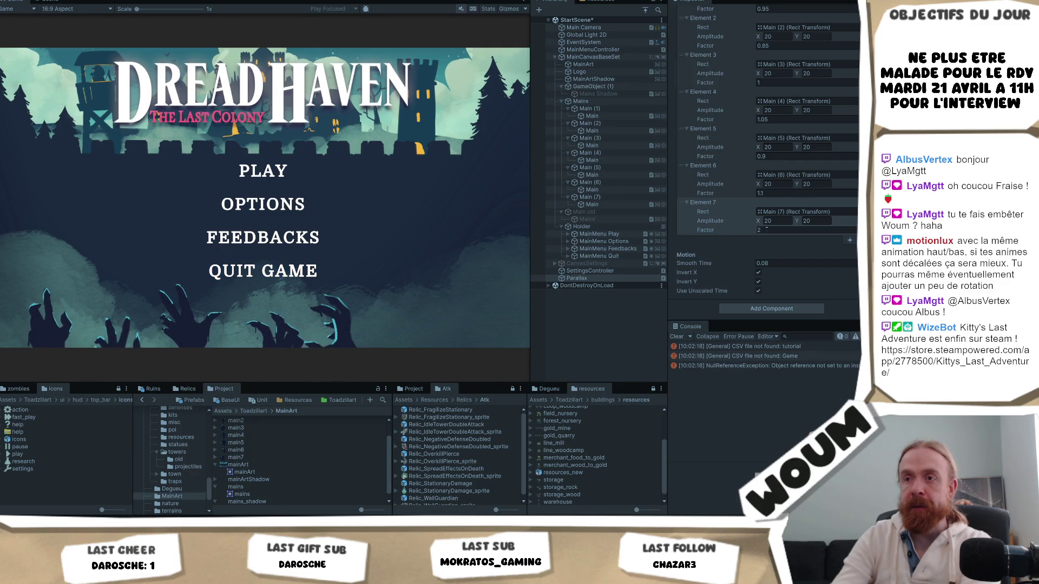
type("1")
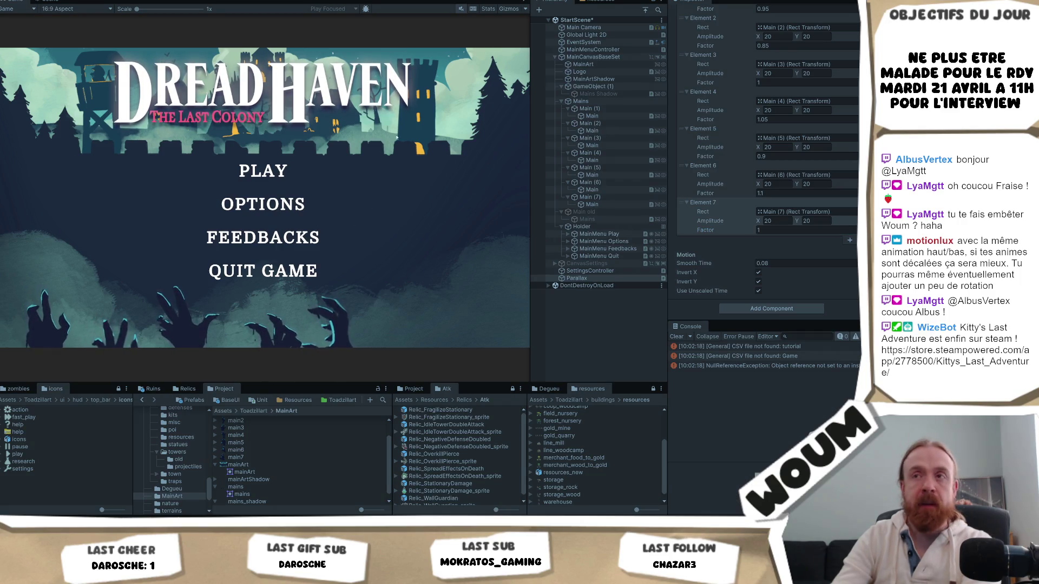
key("ctrl+p")
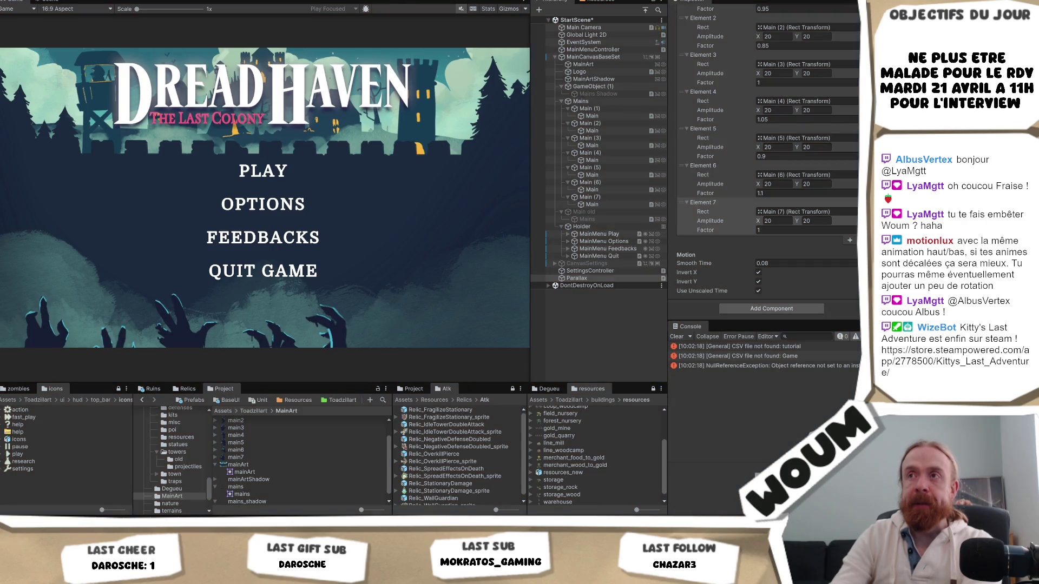
key("ctrl+p")
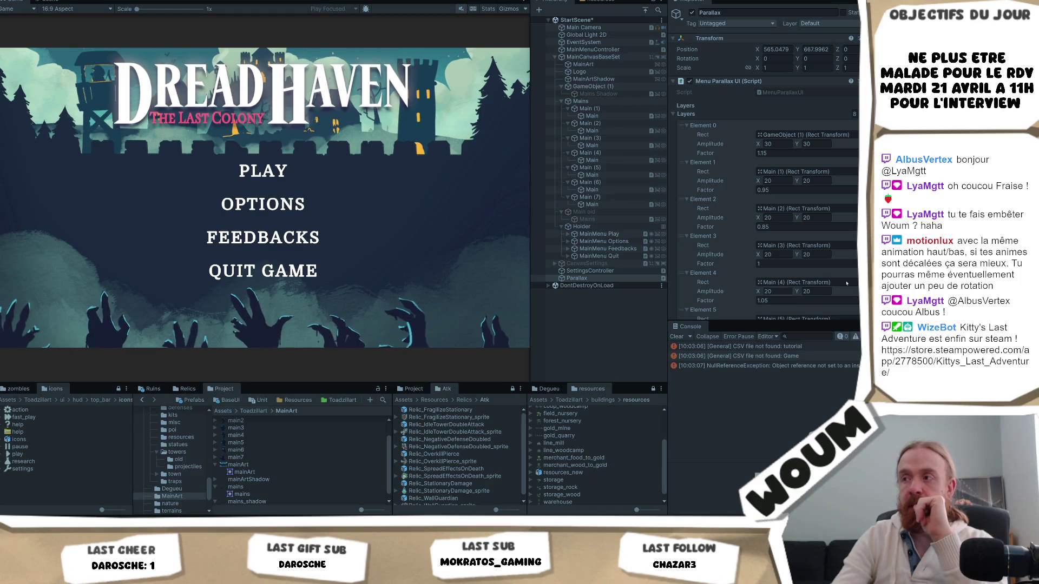
- Set Element 7's Amplitude X to 40 and watch the menu animate
scroll(790, 271, "down", 5)
scroll(791, 271, "down", 4)
left_click(788, 221)
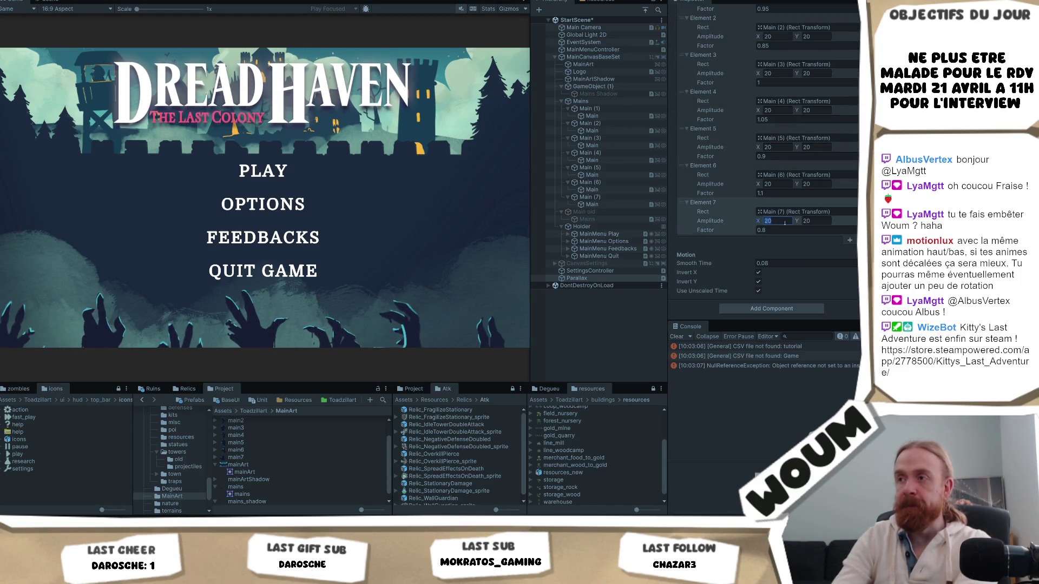
type("40")
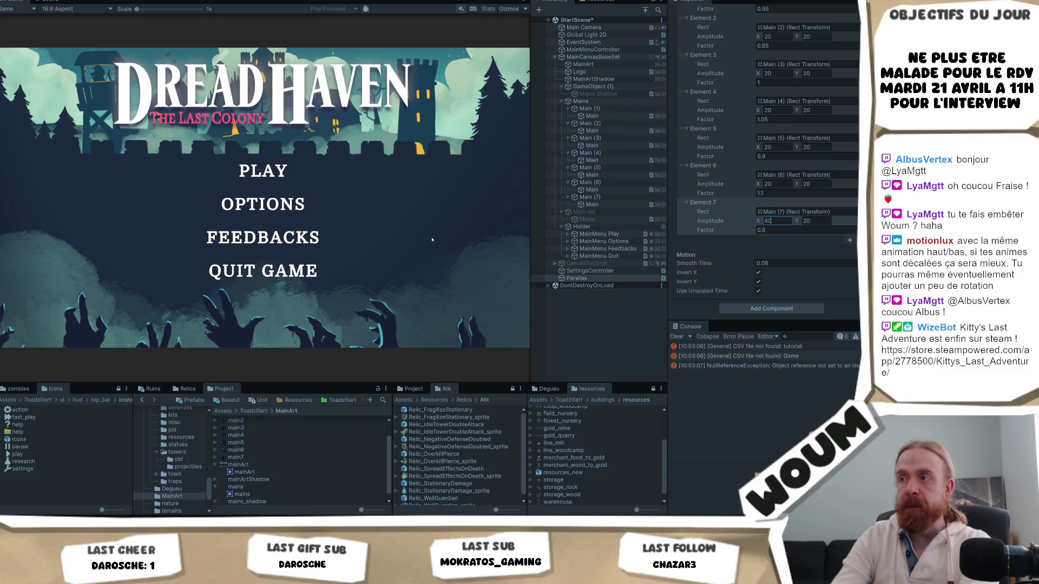
left_click(783, 215)
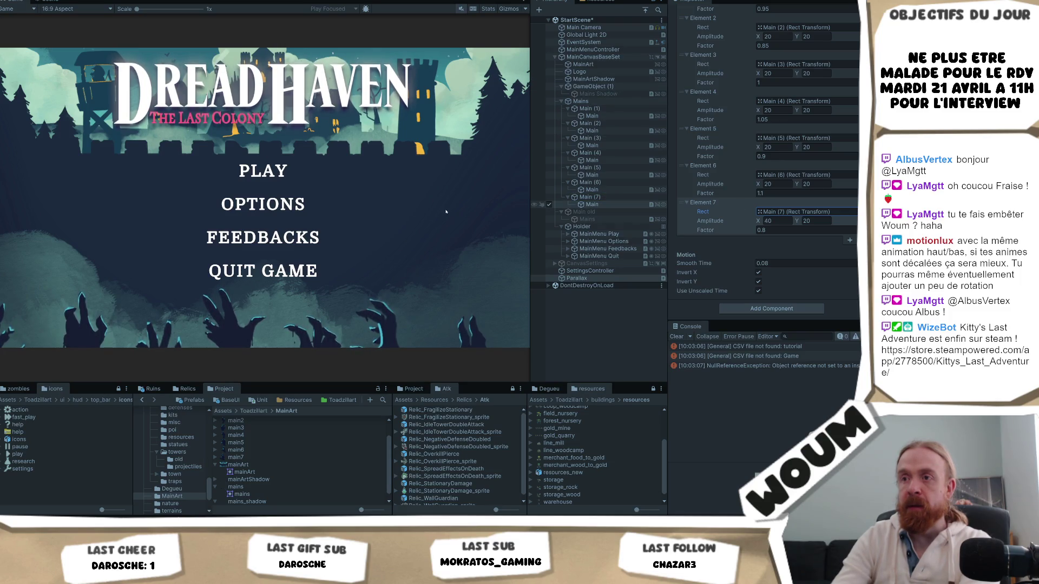
left_click(466, 320)
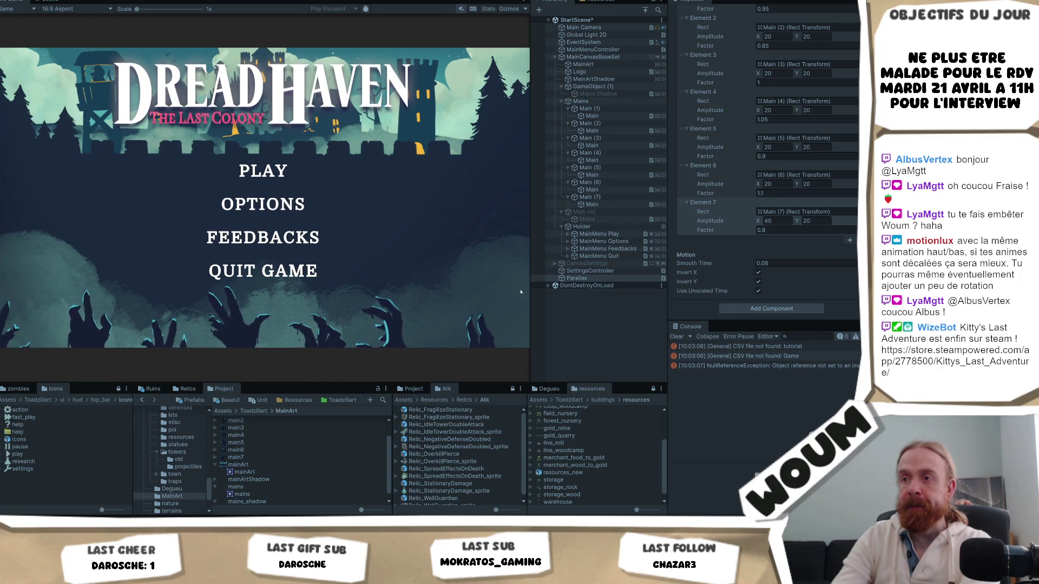
- Set Element 7's factor to 1, then stop play mode
left_click(778, 230)
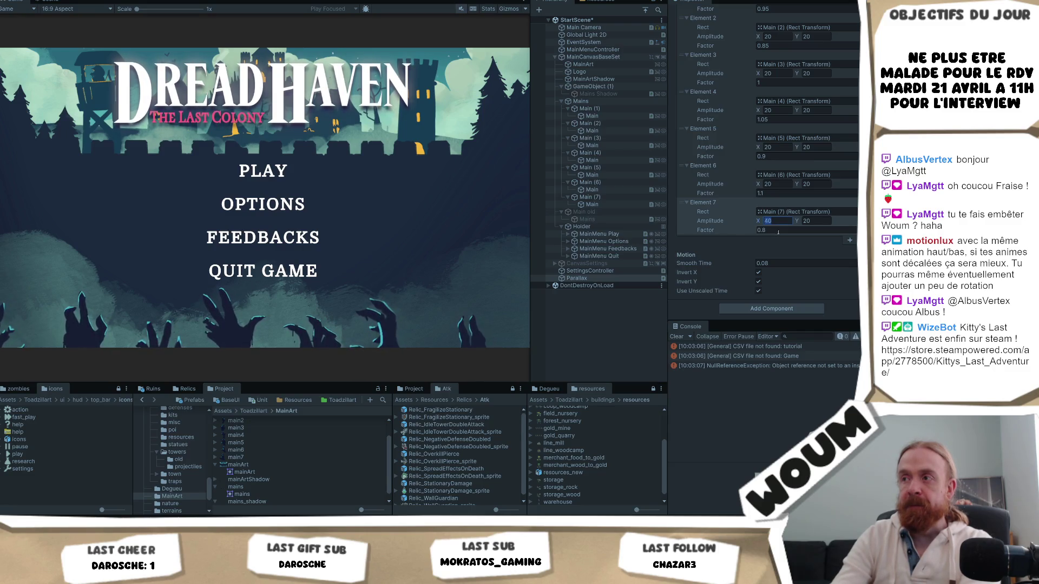
type("1")
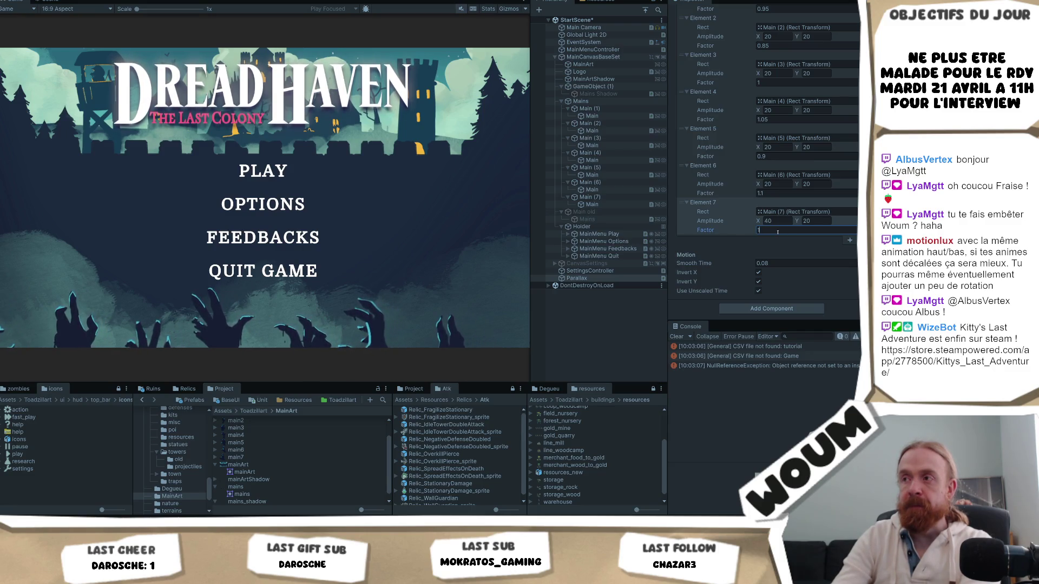
key("BackSpace")
type("1")
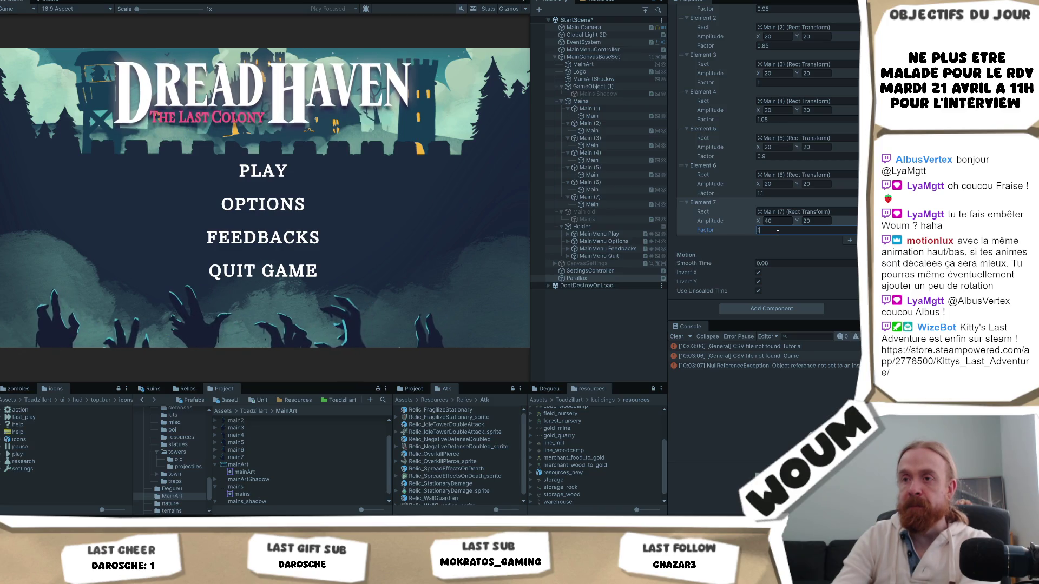
scroll(763, 251, "up", 5)
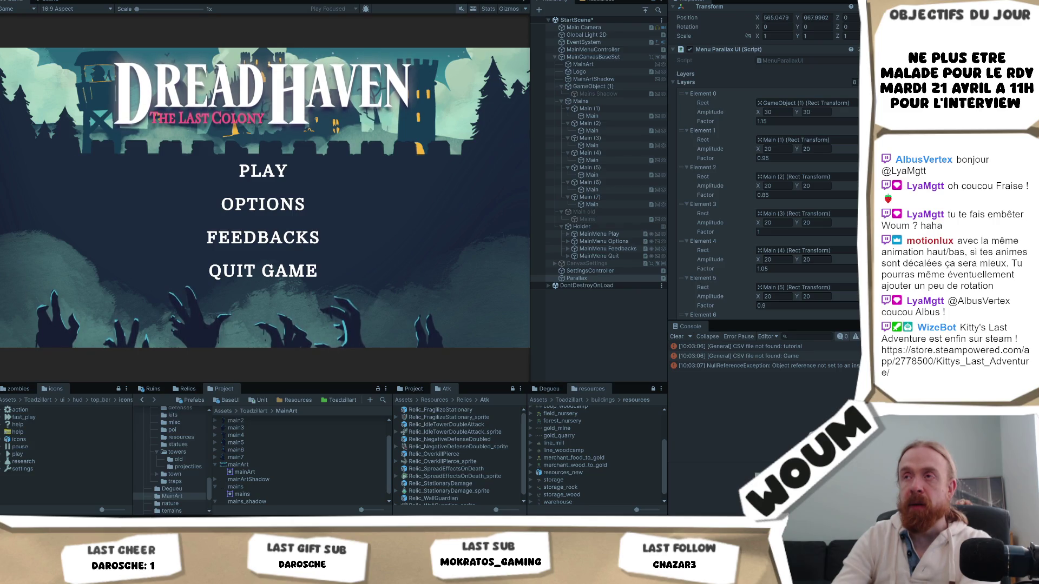
key("ctrl+p")
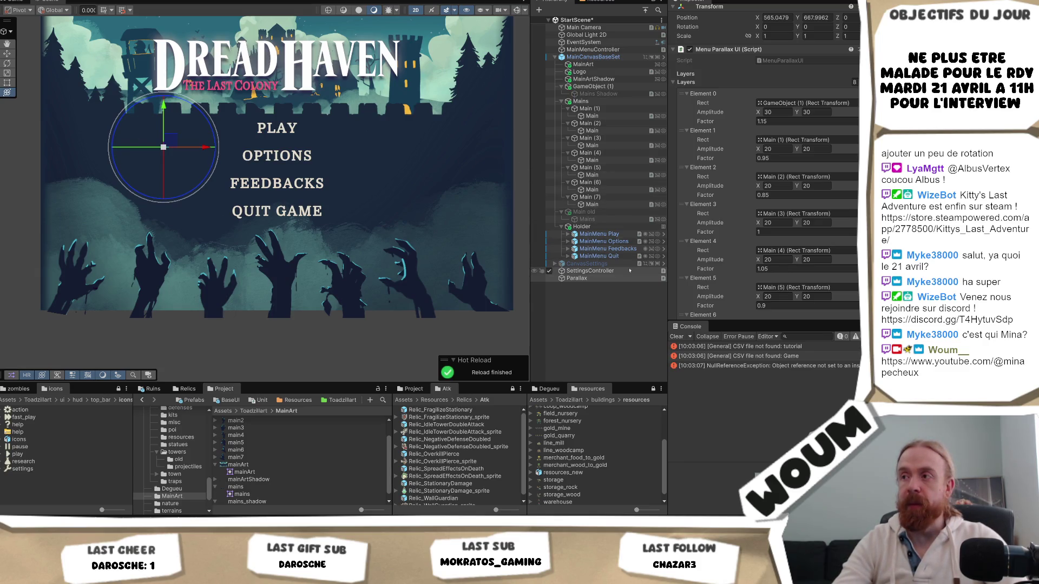
- Enter a factor of 1 for Layers Elements 0 through 7, replacing values like 1.15
left_click(771, 121)
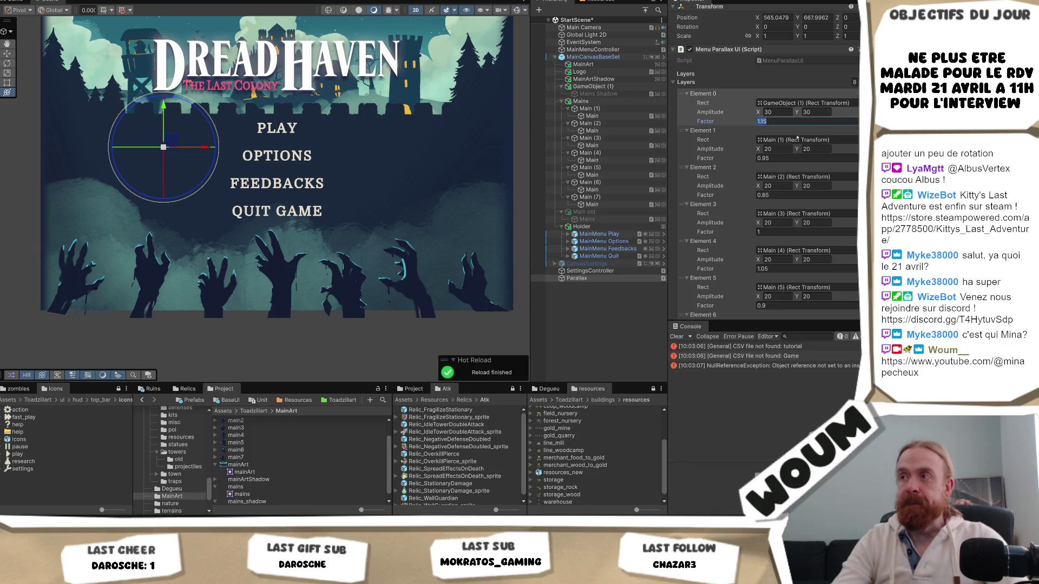
type("1")
left_click(781, 157)
type("1")
left_click(769, 196)
type("1")
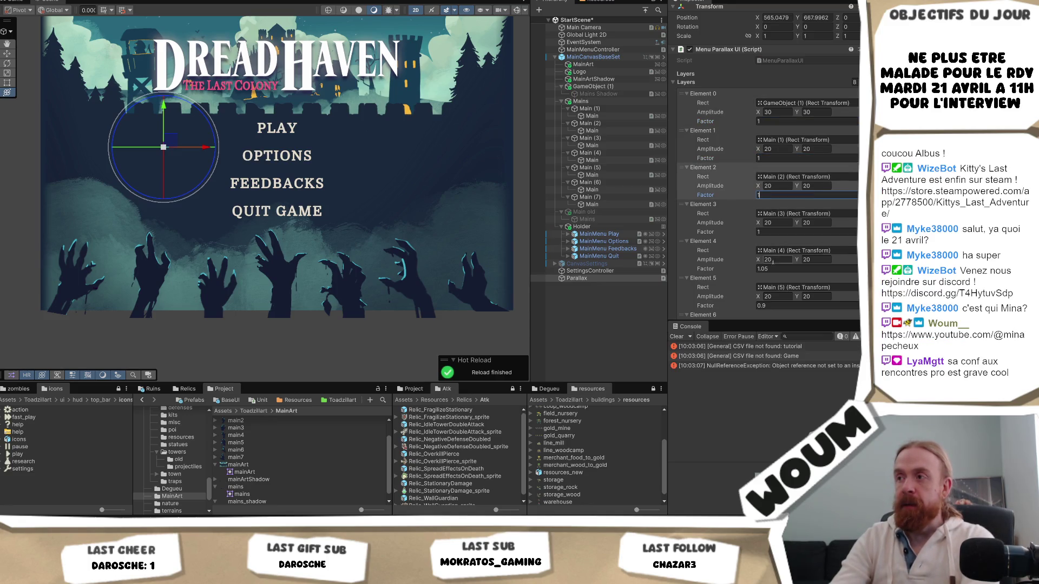
left_click(773, 268)
type("1")
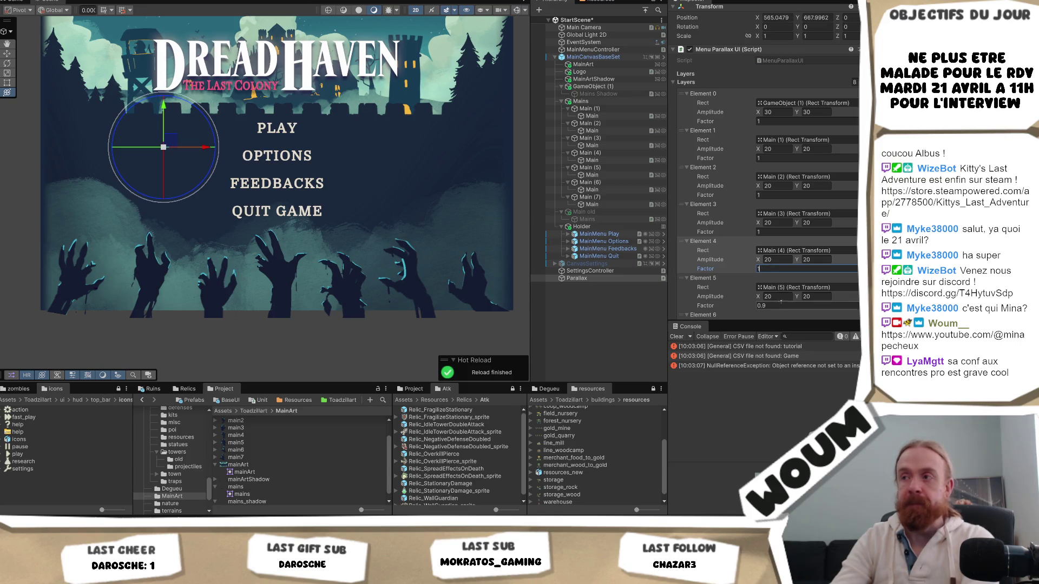
left_click(795, 306)
scroll(804, 233, "down", 3)
type("1")
left_click(804, 268)
type("1")
left_click(804, 305)
type("1")
left_click(575, 324)
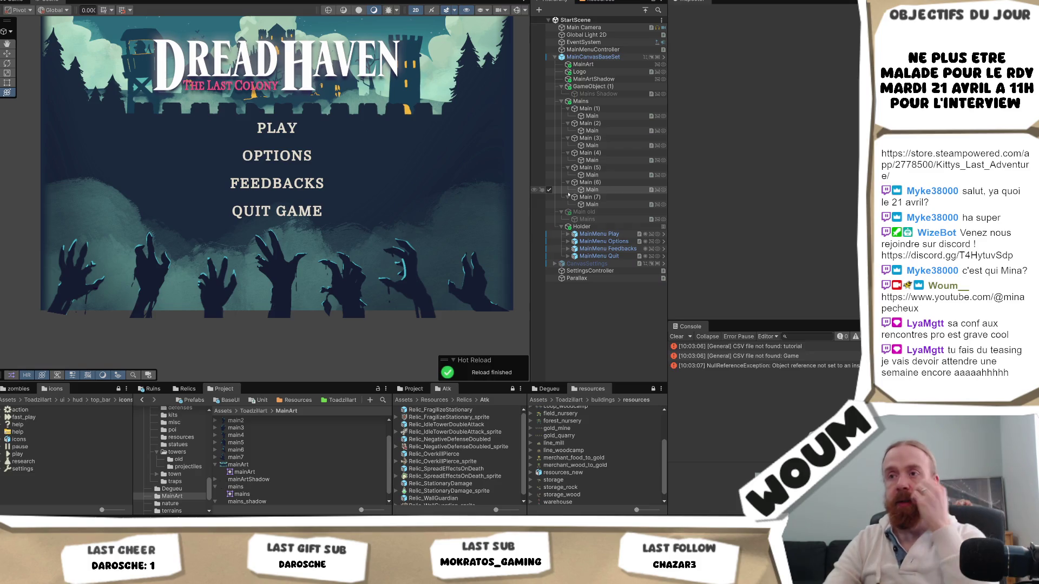
- Run the menu in play mode and select the Parallax object
left_click(590, 108)
left_click(420, 2)
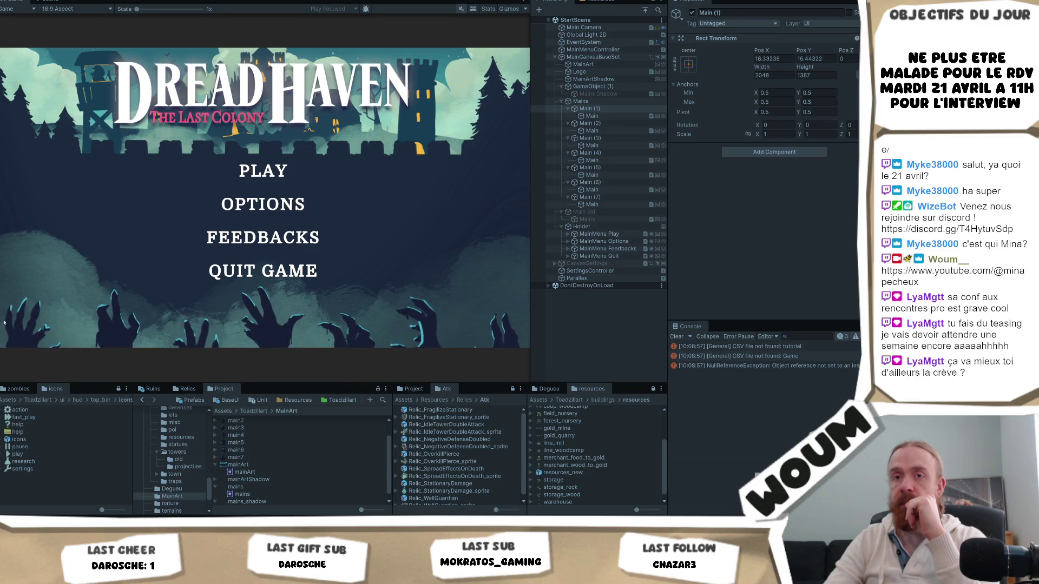
left_click(592, 116)
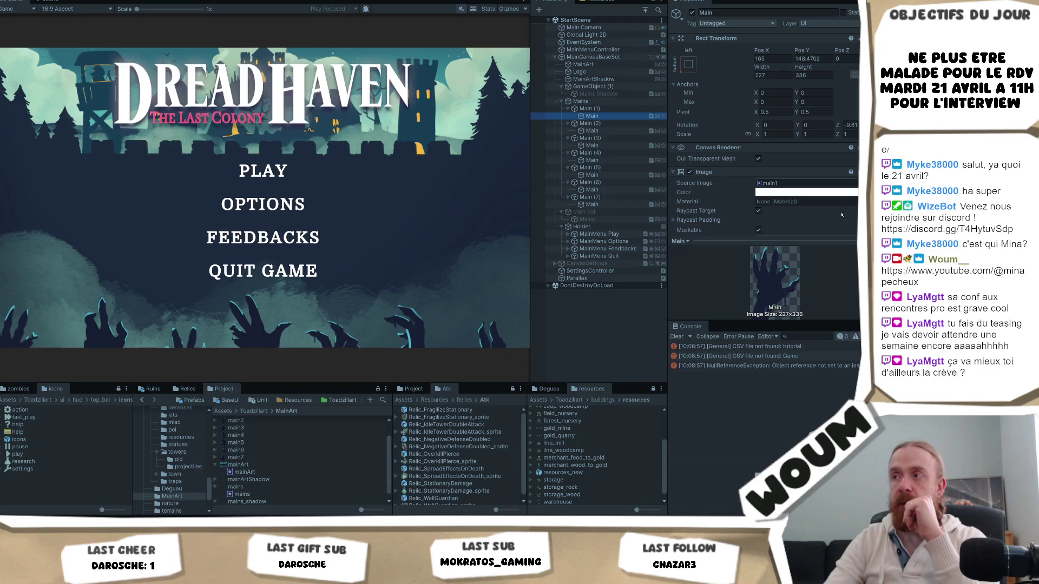
left_click(576, 279)
- Raise Element 0's Amplitude X to 50, then start retyping it as 20
left_click(767, 144)
type("50")
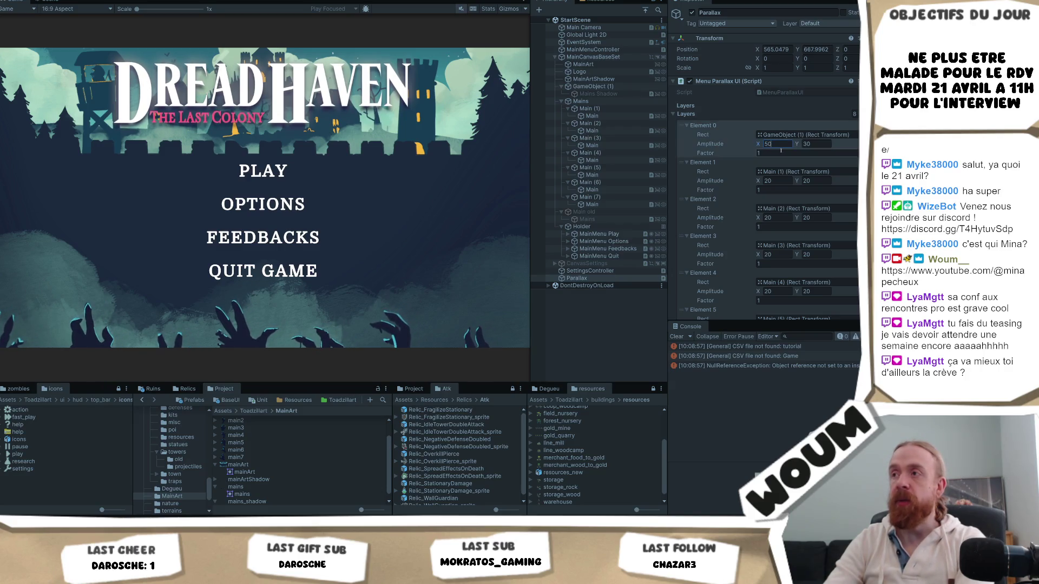
key("Return")
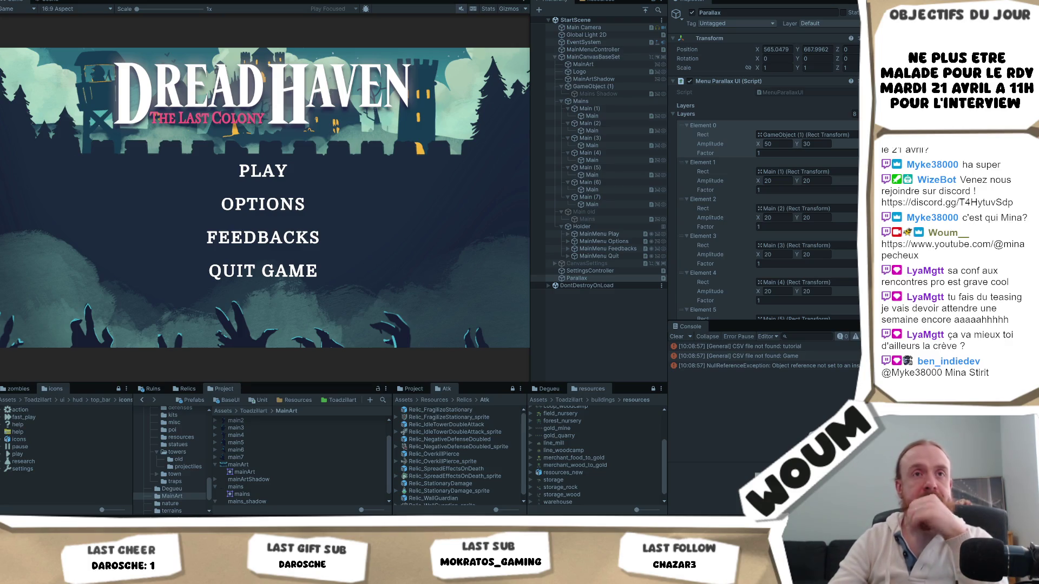
left_click(777, 144)
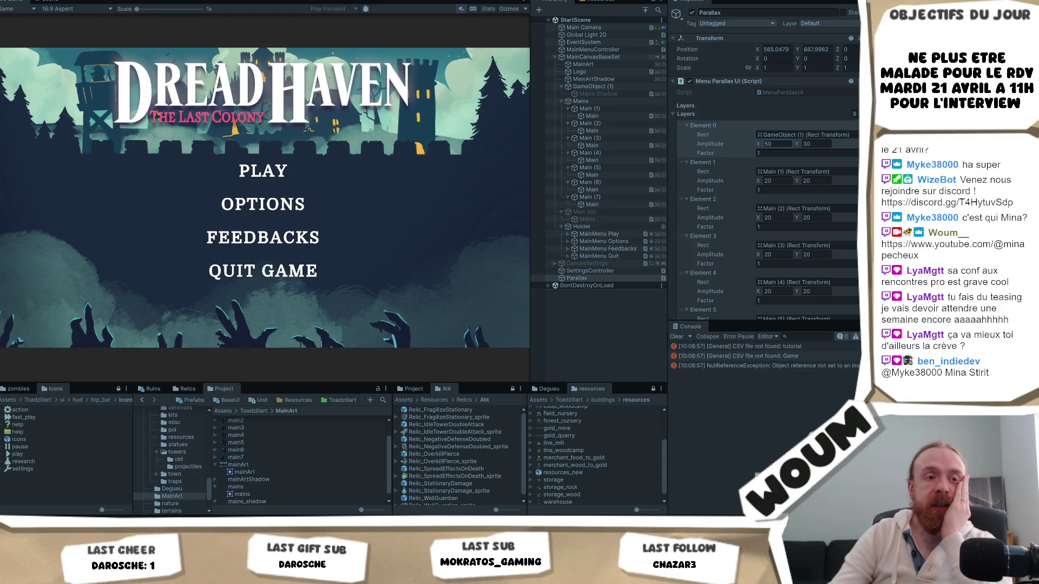
key("Return")
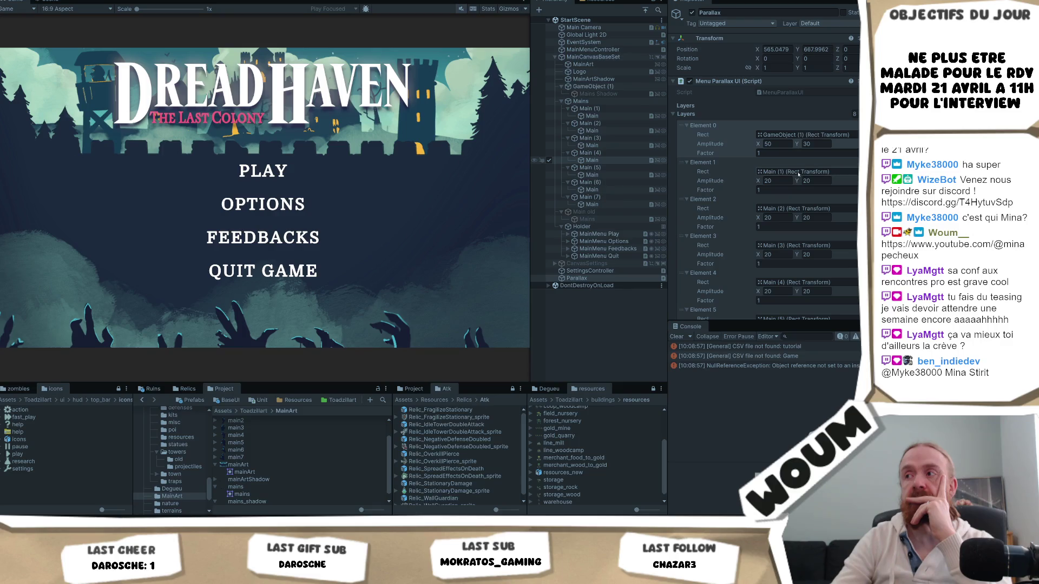
left_click(779, 144)
type("2")
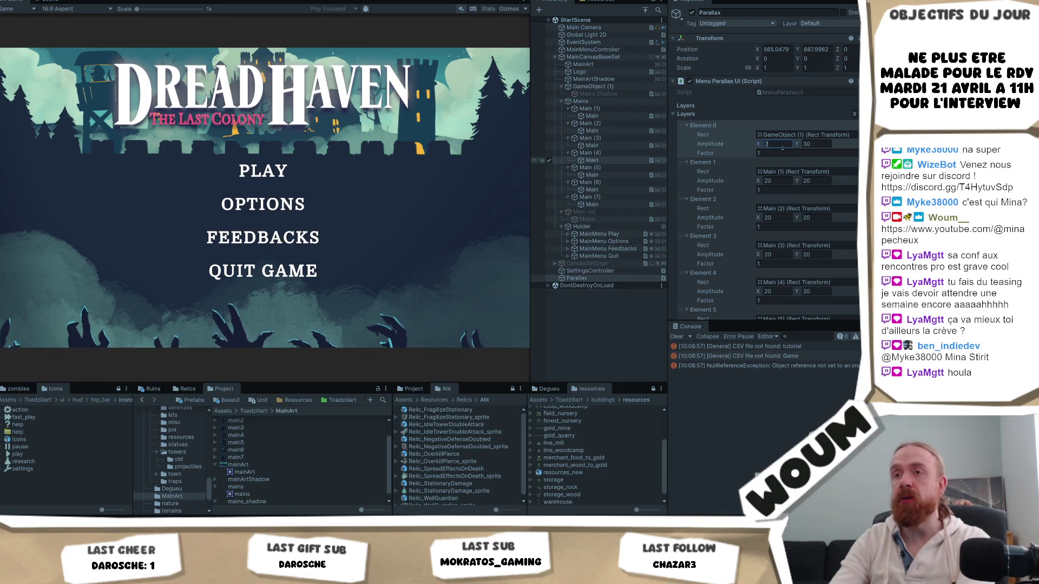
type("0")
- Commit Element 0's Amplitude X of 20 and set Element 1's Amplitude X to 50
left_click(776, 181)
type("50")
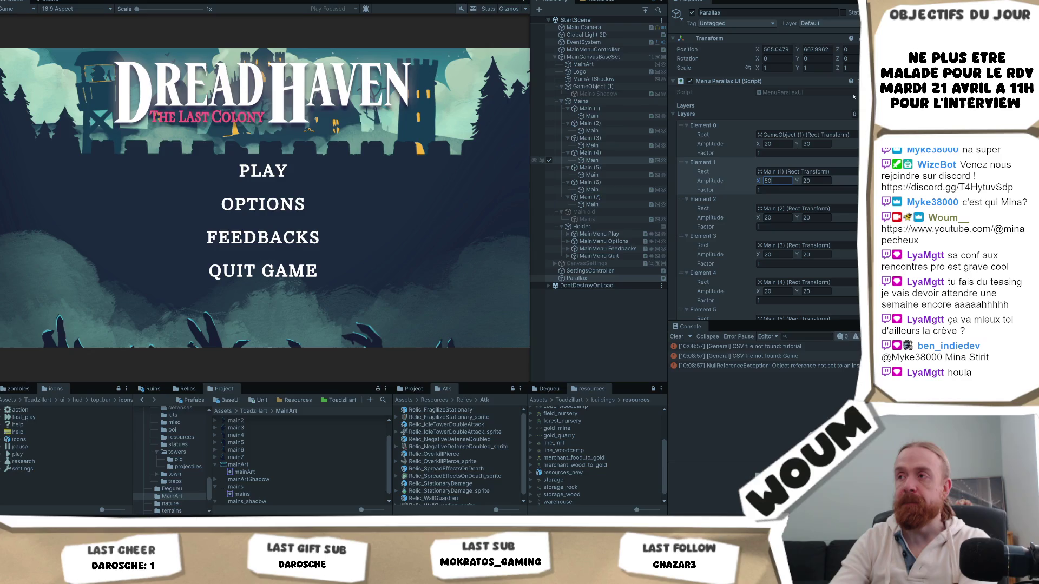
scroll(854, 96, "down", 4)
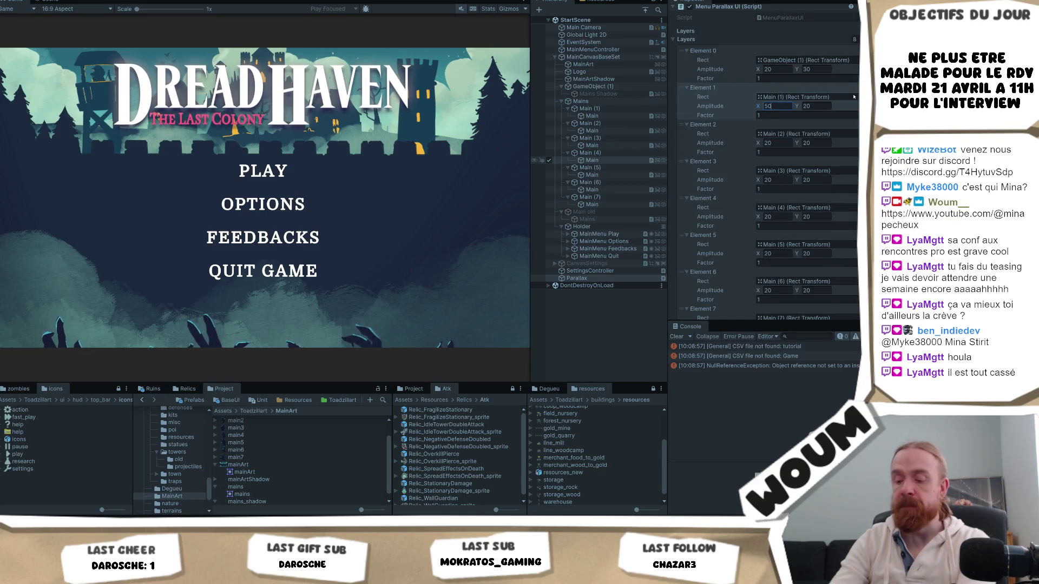
left_click(686, 78)
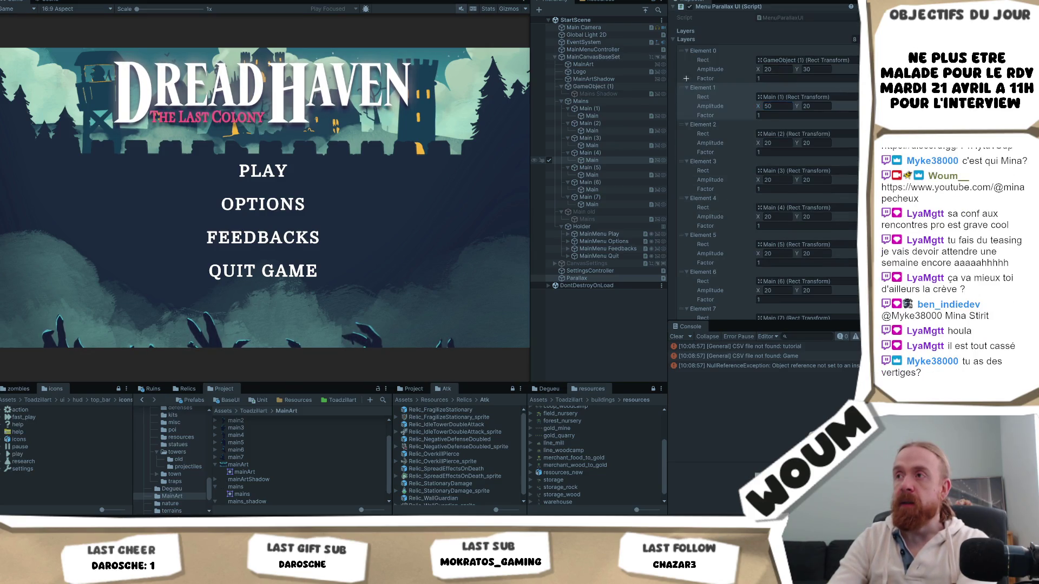
left_click_drag(684, 82, 858, 314)
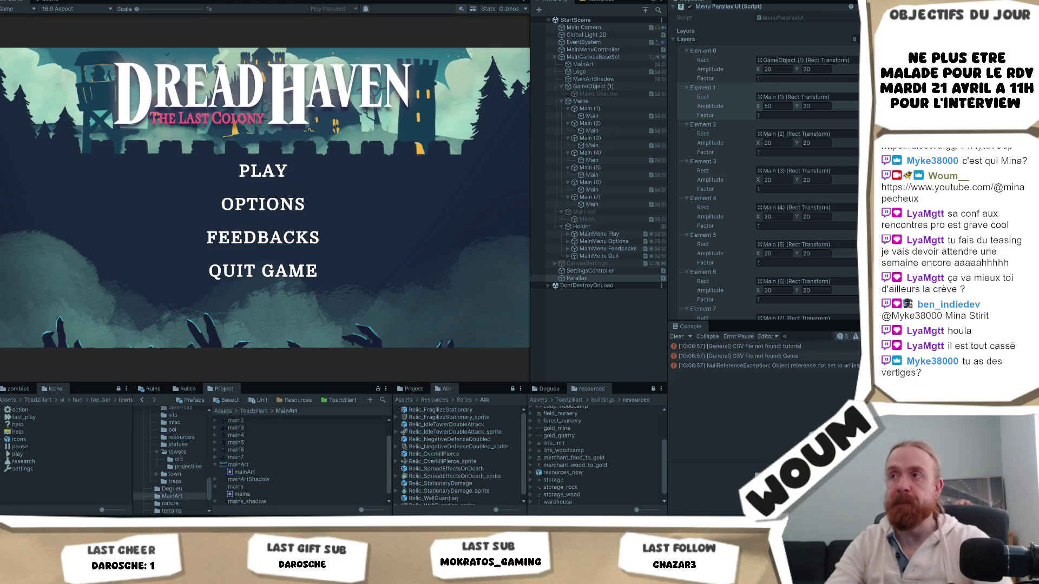
- Snip the Hierarchy to a screenshot and reconfirm Element 1's Amplitude X of 50
key("super+shift+s")
mouse_move(564, 103)
left_mouse_down()
mouse_move(620, 214)
mouse_move(662, 232)
left_mouse_up()
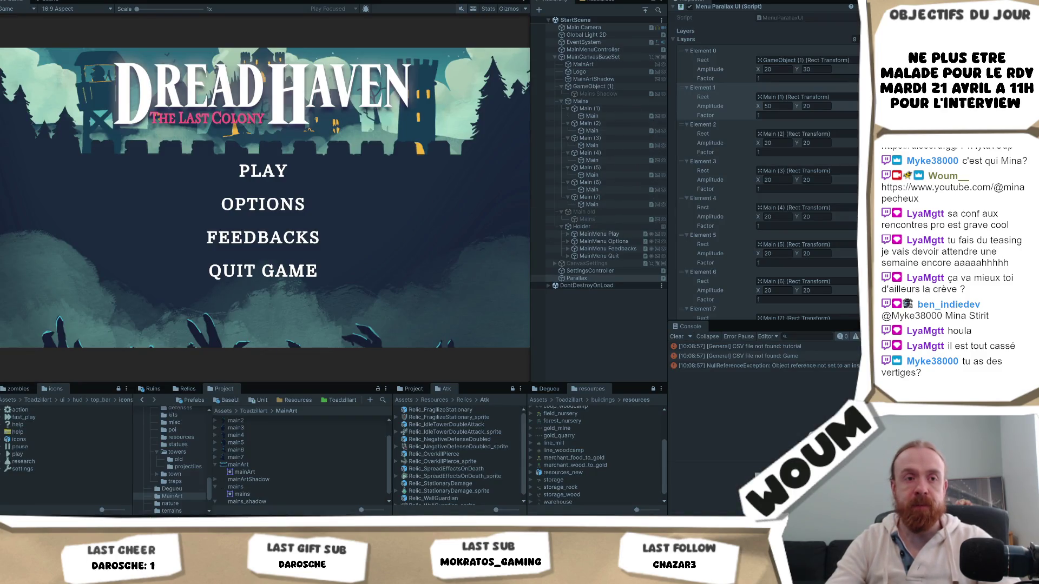
left_click(777, 106)
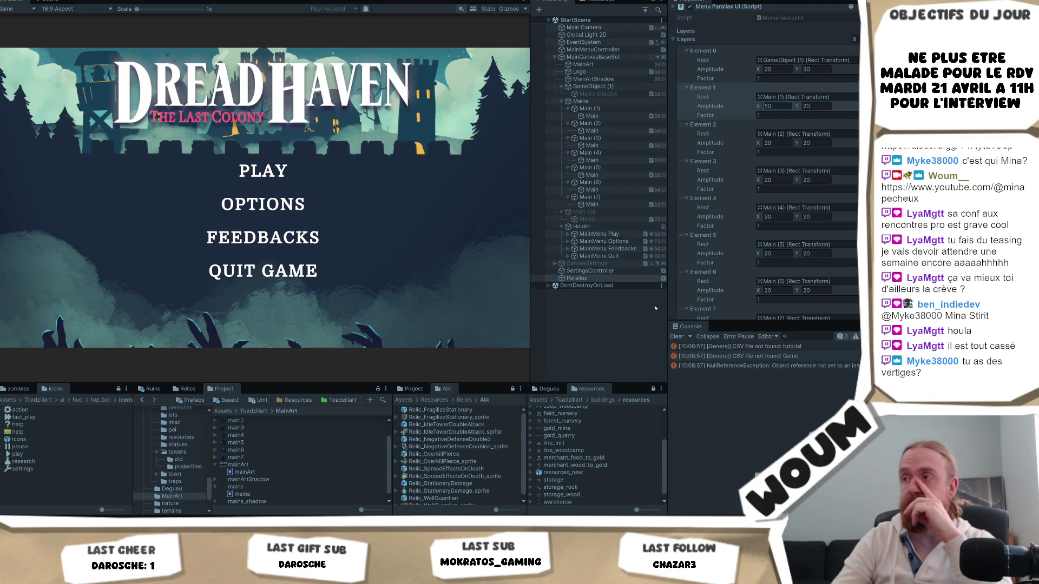
key("Return")
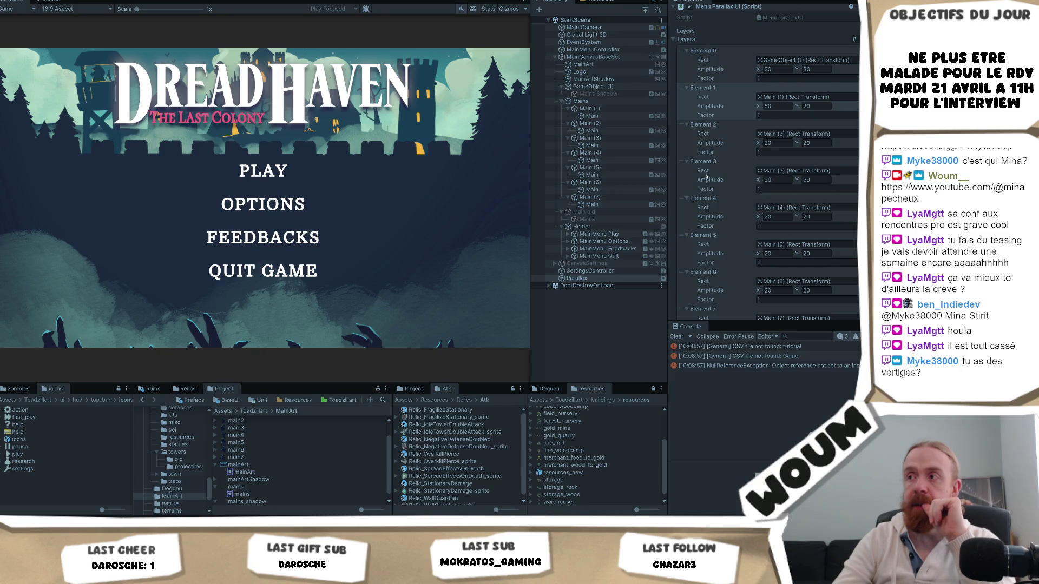
- Stop playing the menu scene
scroll(706, 178, "down", 4)
scroll(722, 178, "up", 2)
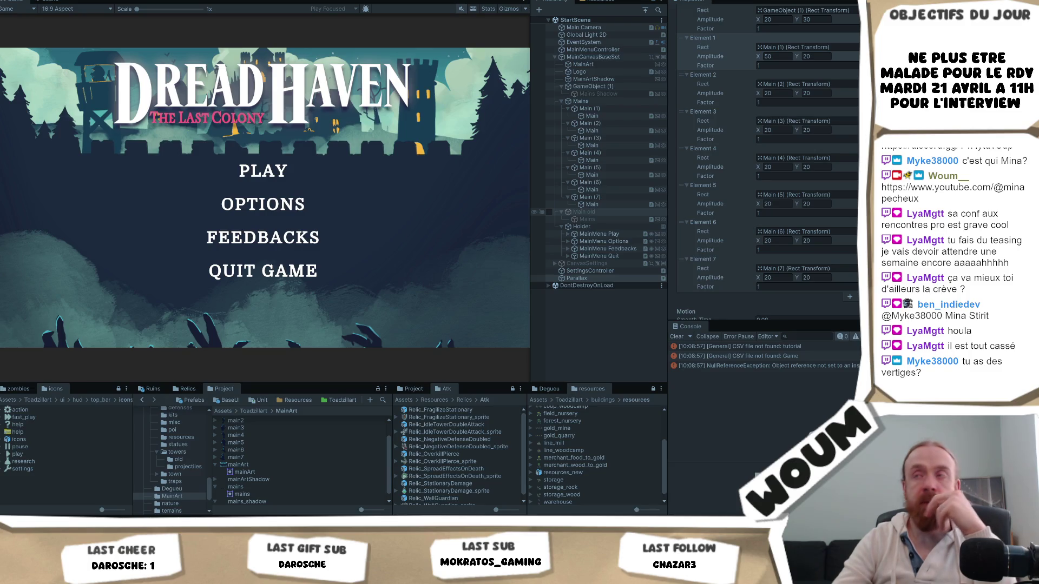
key("ctrl+p")
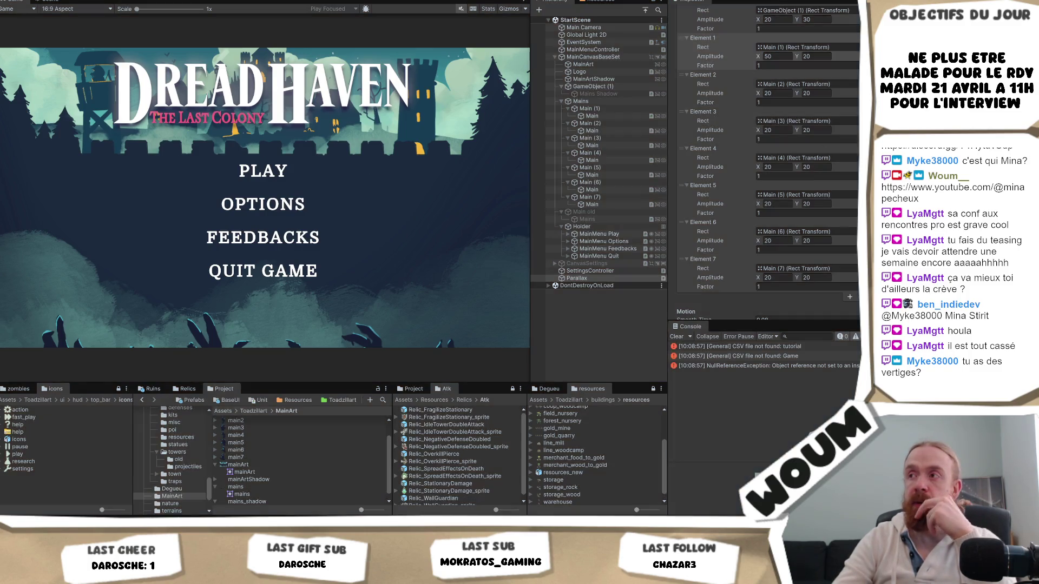
- Set Element 1's Amplitude X to 50 in edit mode and play-test the menu once
left_click(788, 59)
type("50")
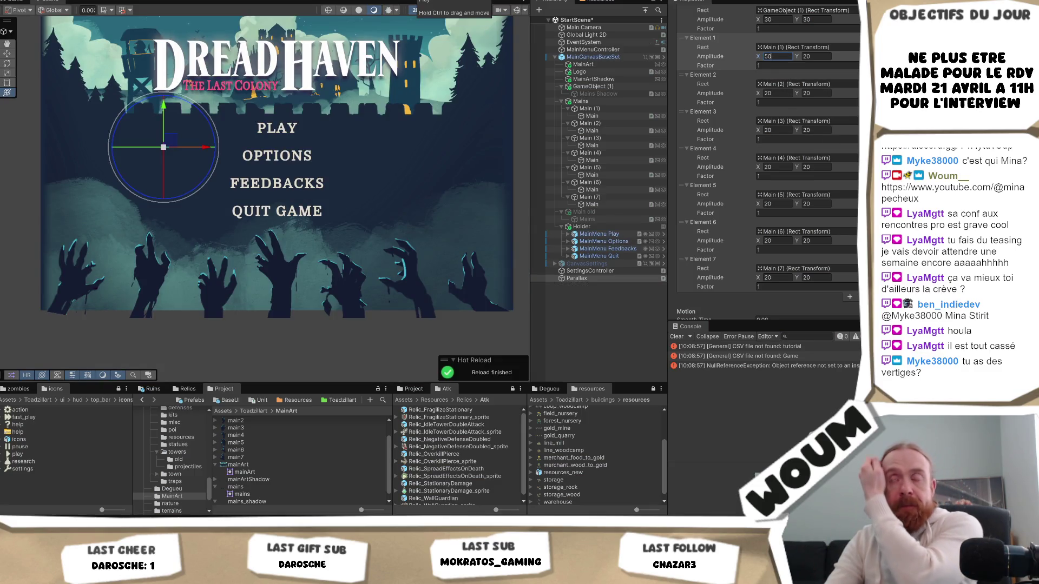
key("Return")
key("ctrl+p")
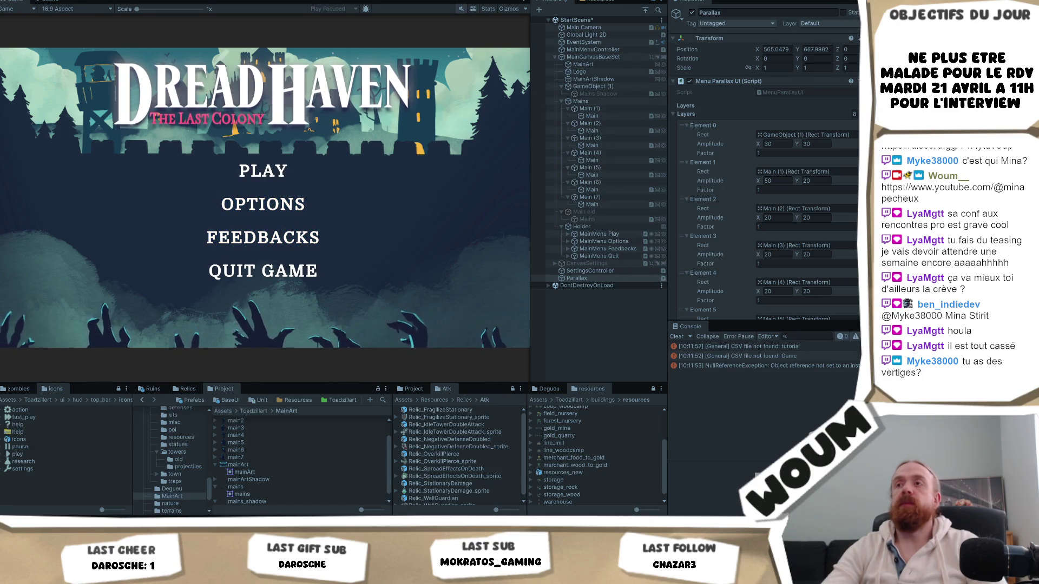
key("ctrl+p")
- Enter 50 as Element 1's Amplitude Y so it reads 50, 50
left_click(807, 181)
type("50")
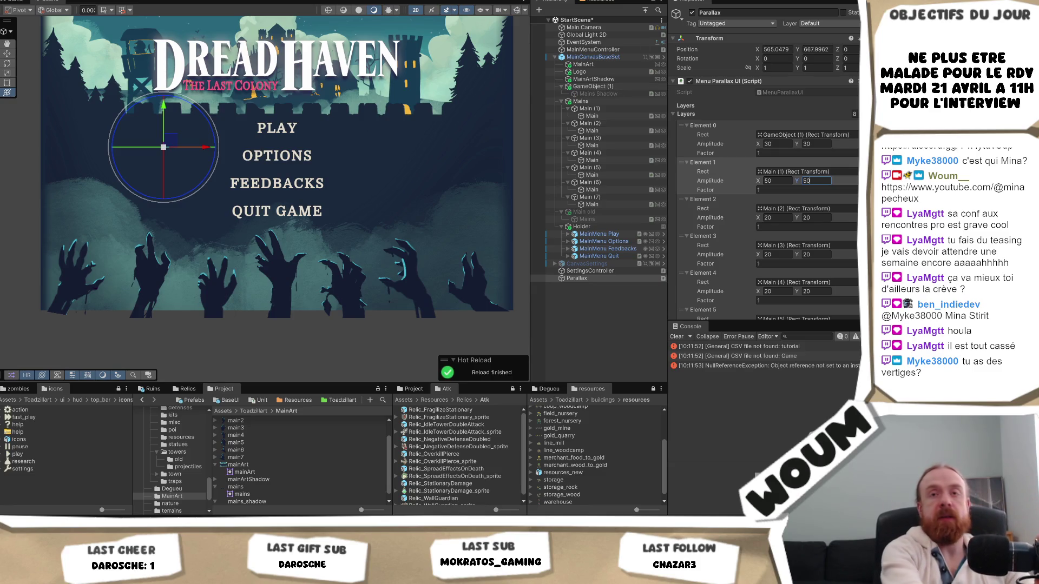
left_click(782, 217)
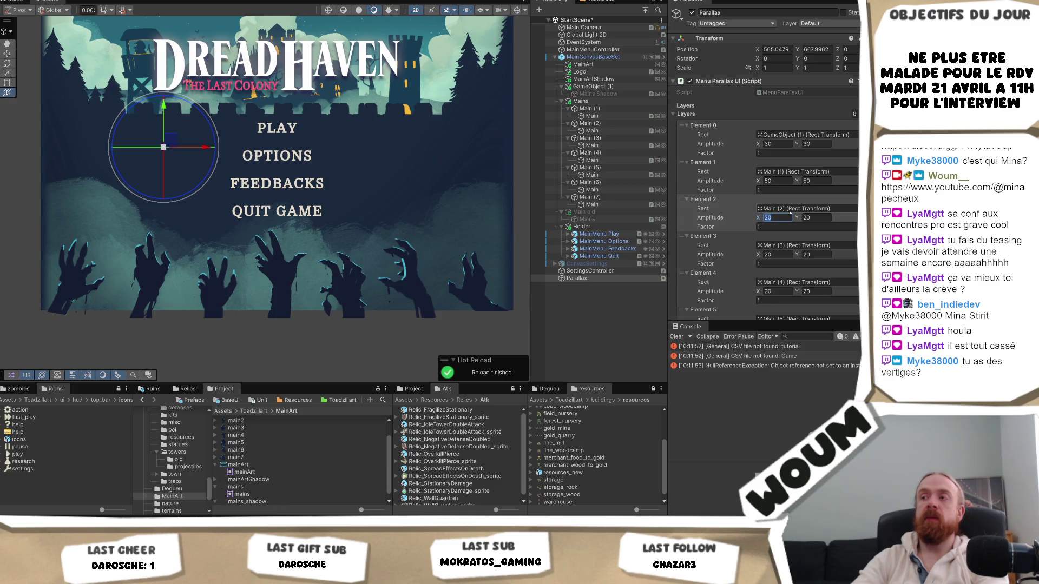
- Set Element 2's Amplitude X and Amplitude Y both to 70
type("70")
key("Tab")
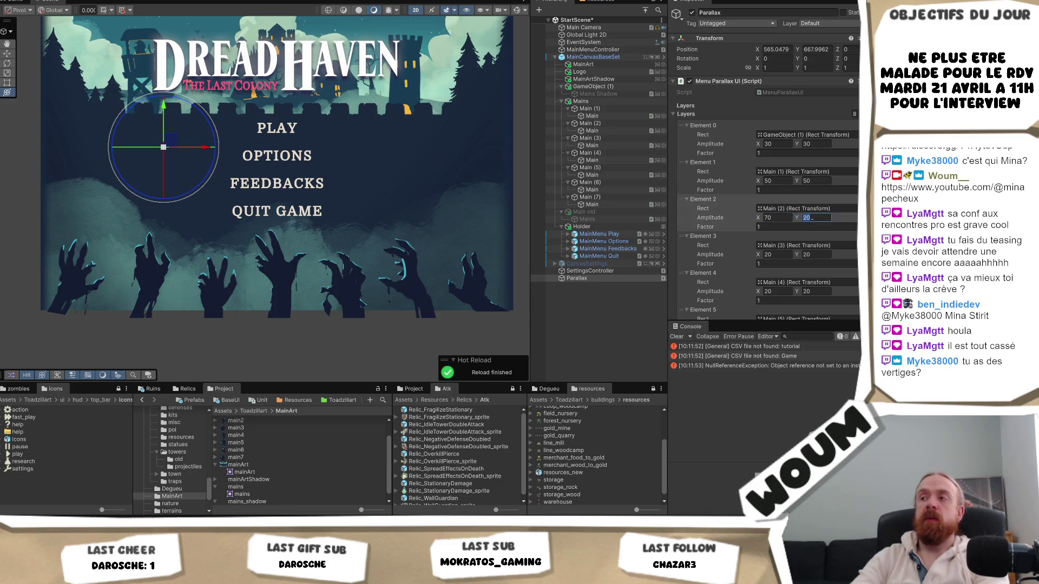
type("7")
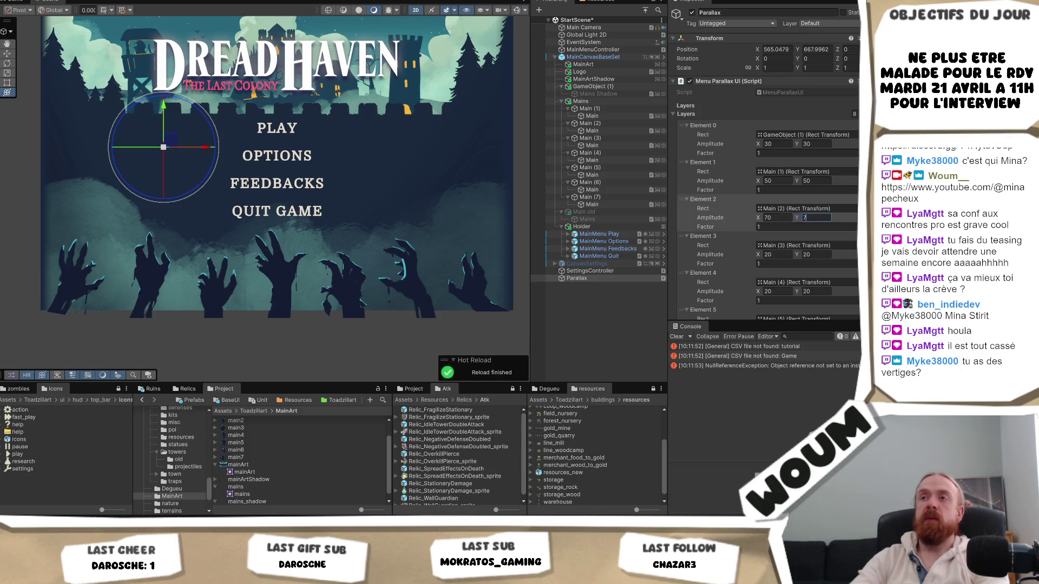
key("ctrl+s")
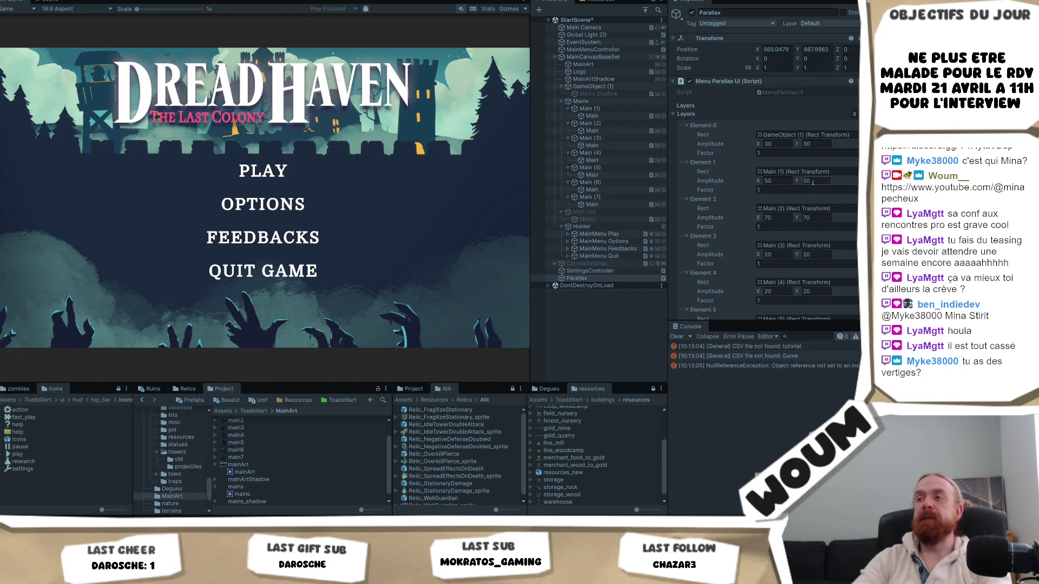
- Leave play mode, set Element 3's Factor to 2, and play-test the menu again
left_click(782, 181)
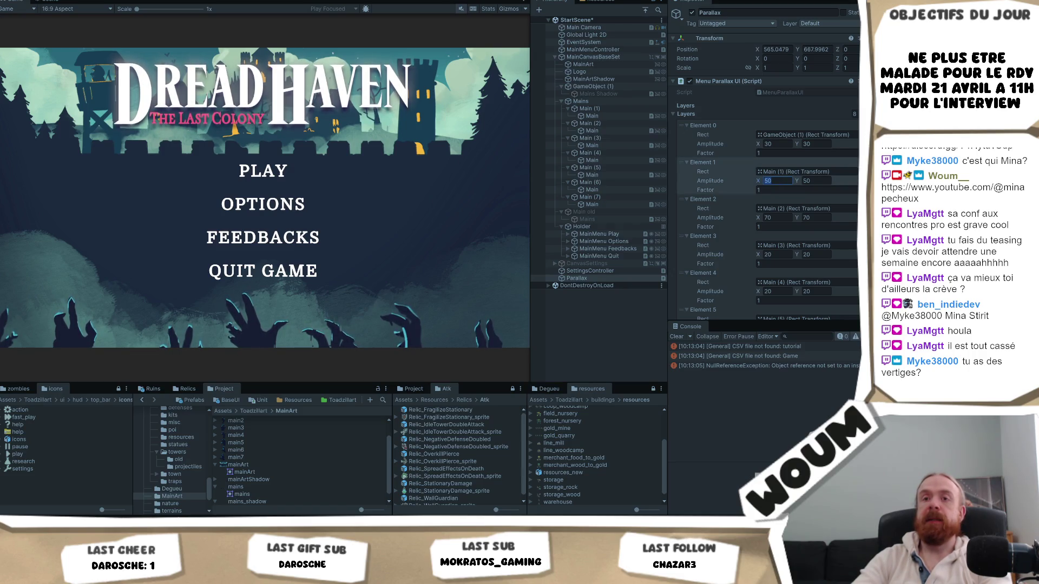
left_click(753, 171)
key("ctrl+p")
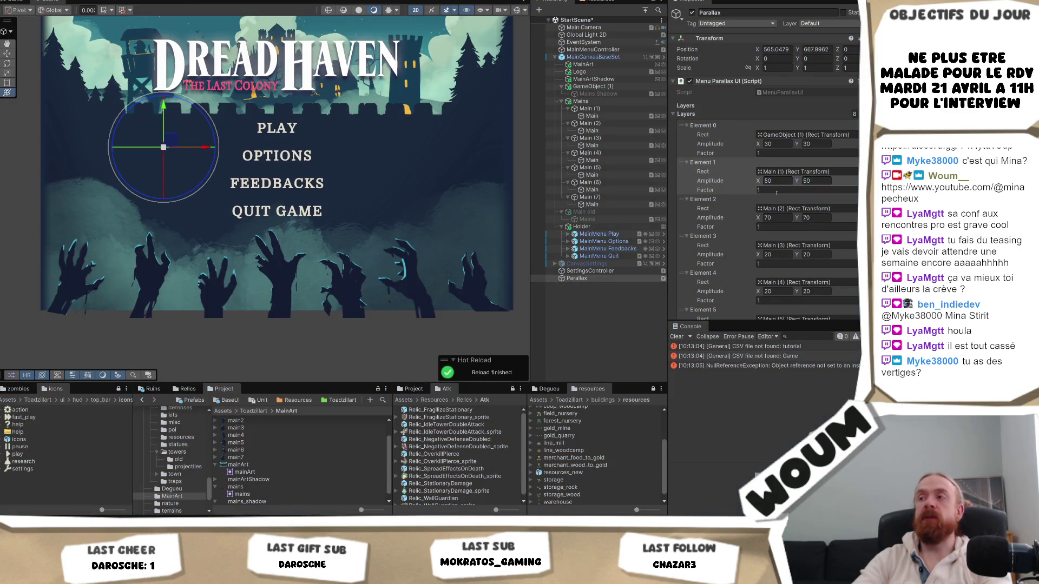
left_click(779, 264)
type("2")
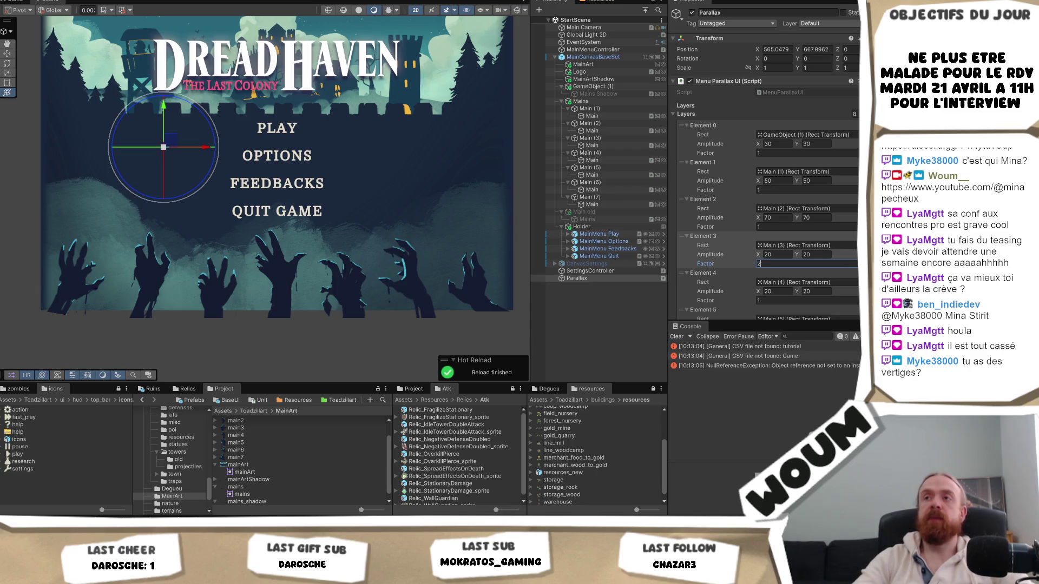
key("ctrl+s")
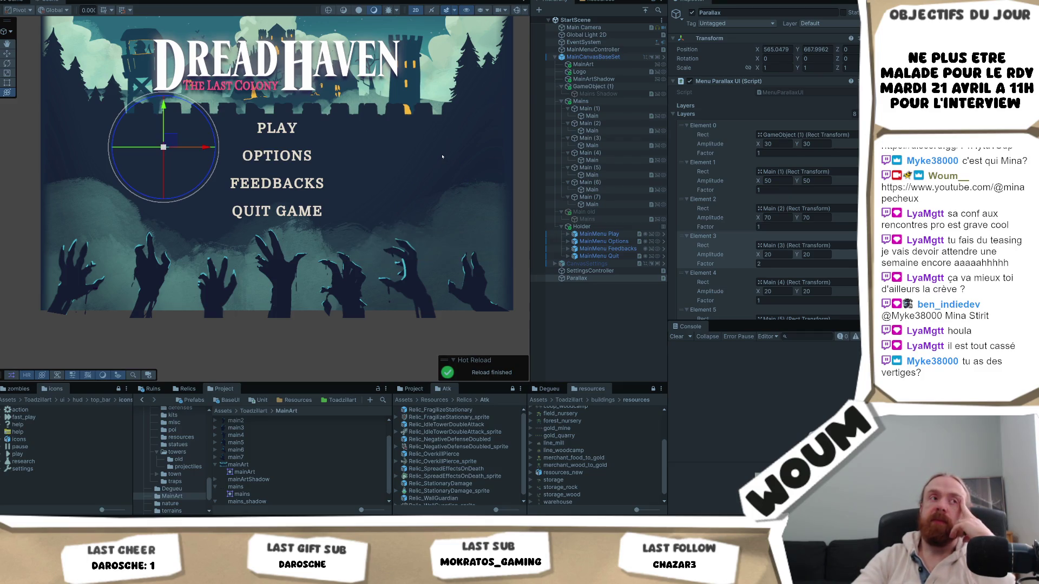
key("ctrl+p")
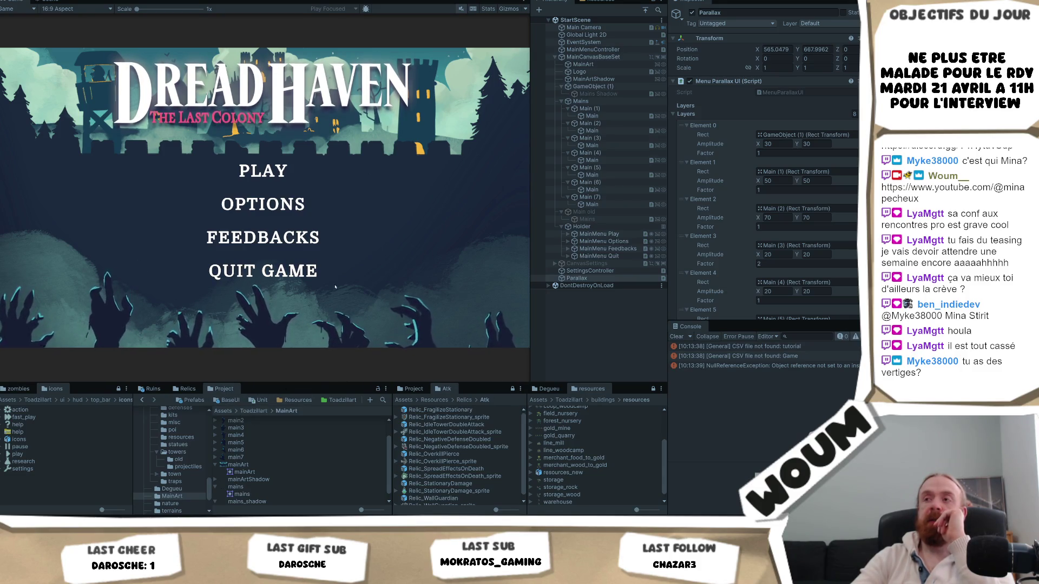
key("ctrl+p")
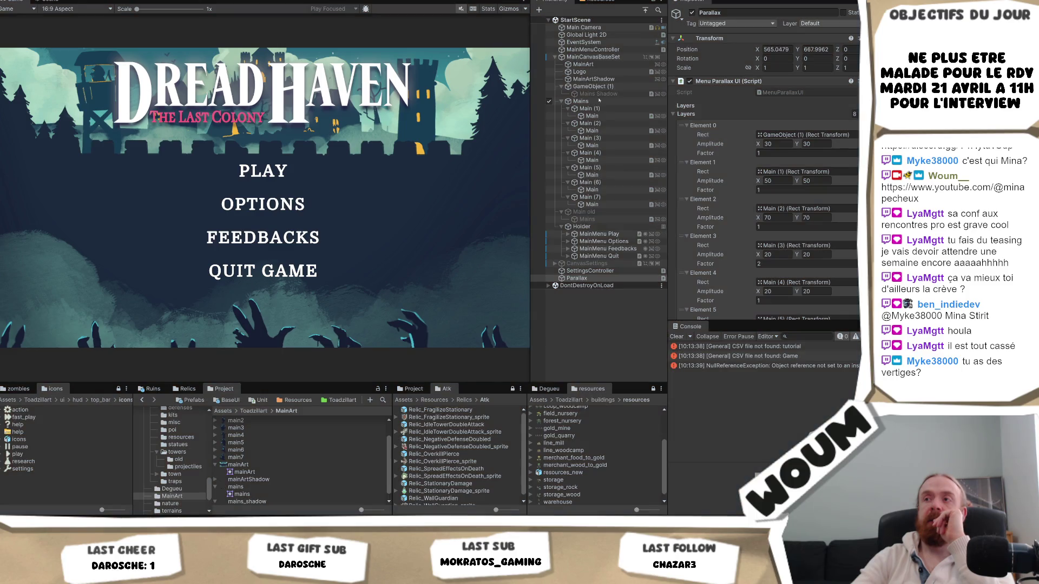
- Activate the Mains Shadow hands layer and select the Parallax object's layer list
left_click(277, 157)
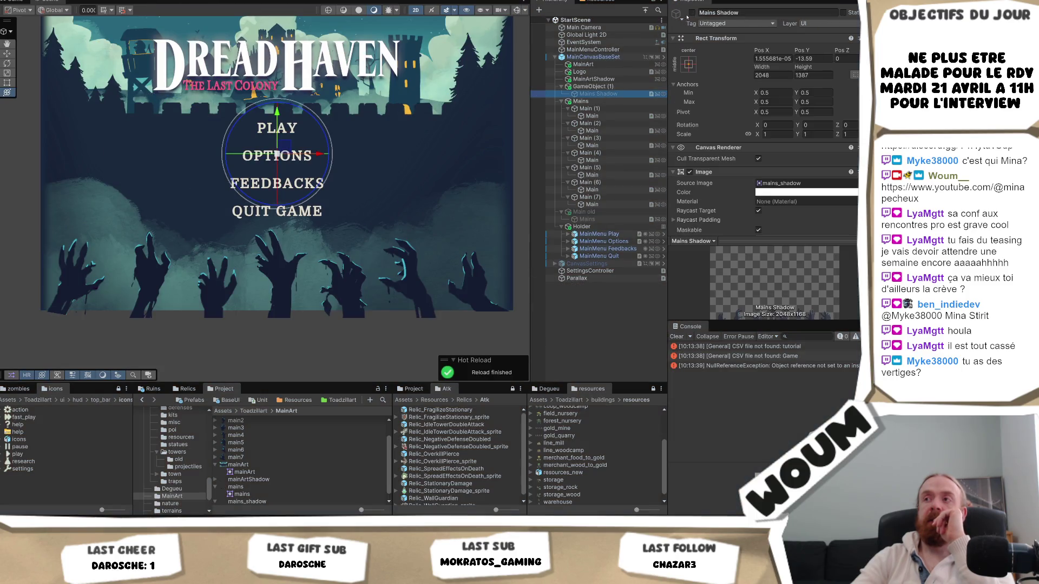
left_click(692, 13)
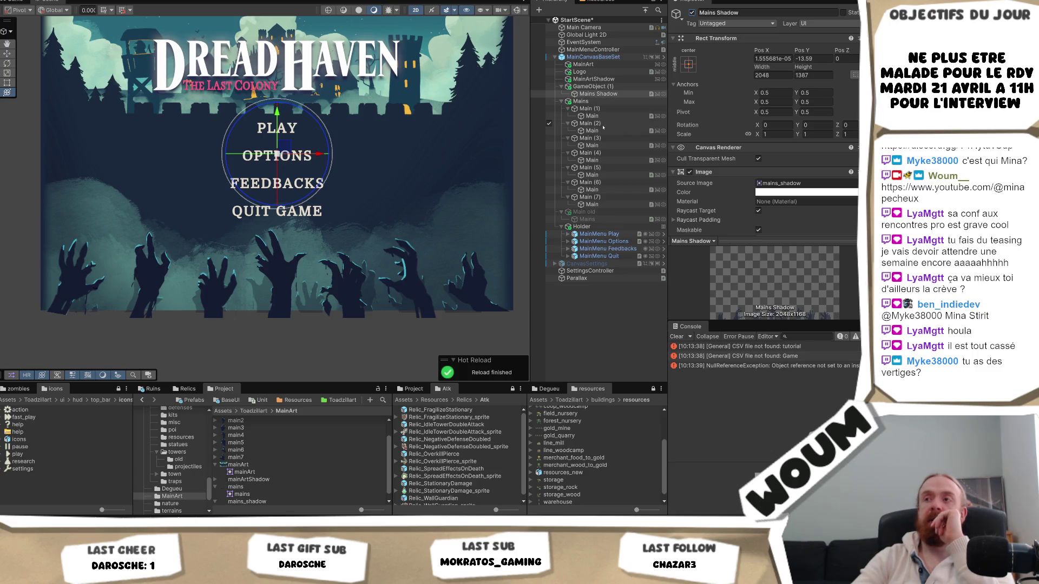
left_click(576, 278)
left_click(765, 265)
left_click(768, 254)
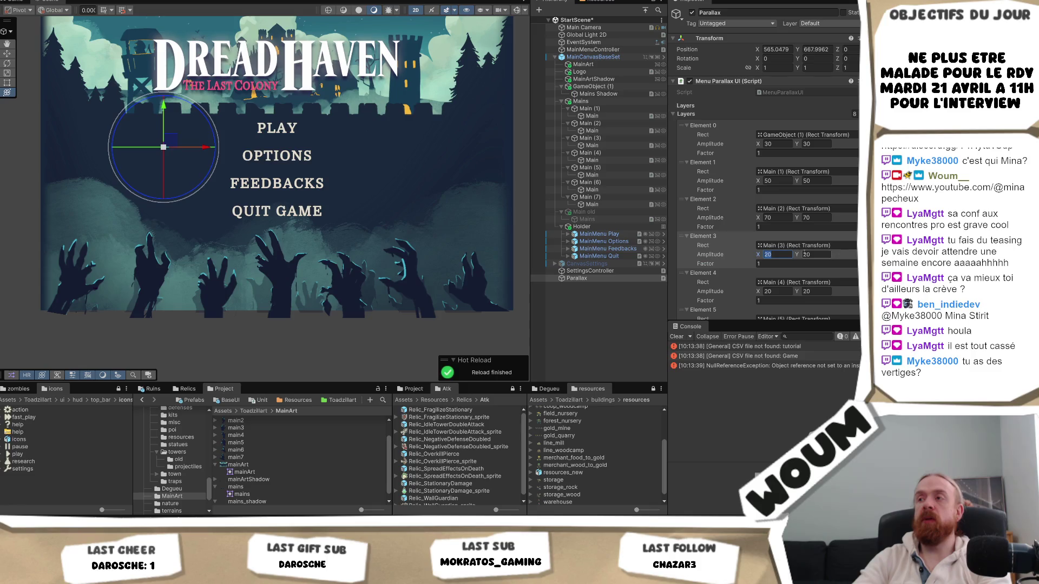
scroll(809, 242, "down", 2)
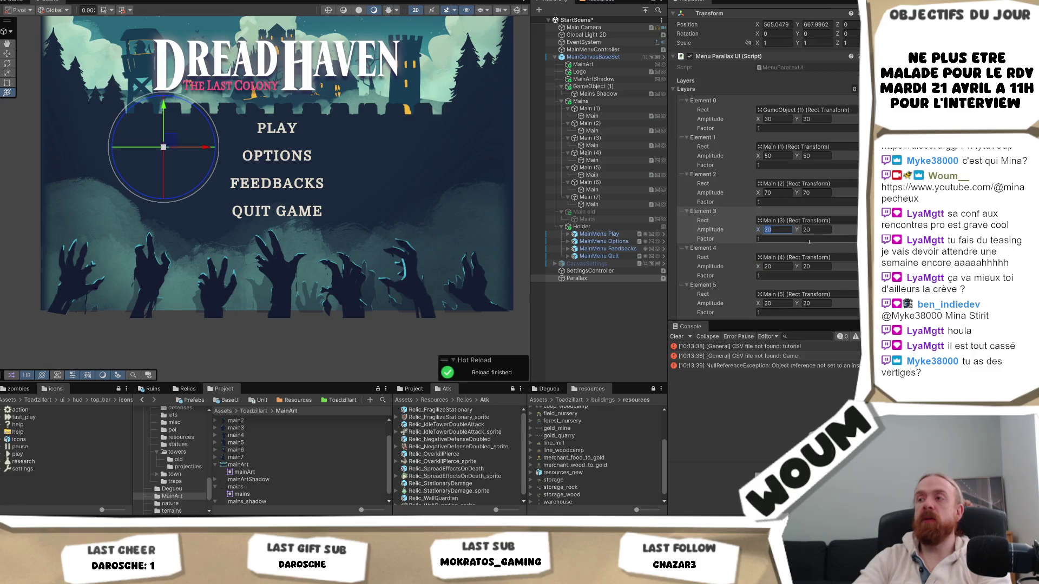
left_click(780, 155)
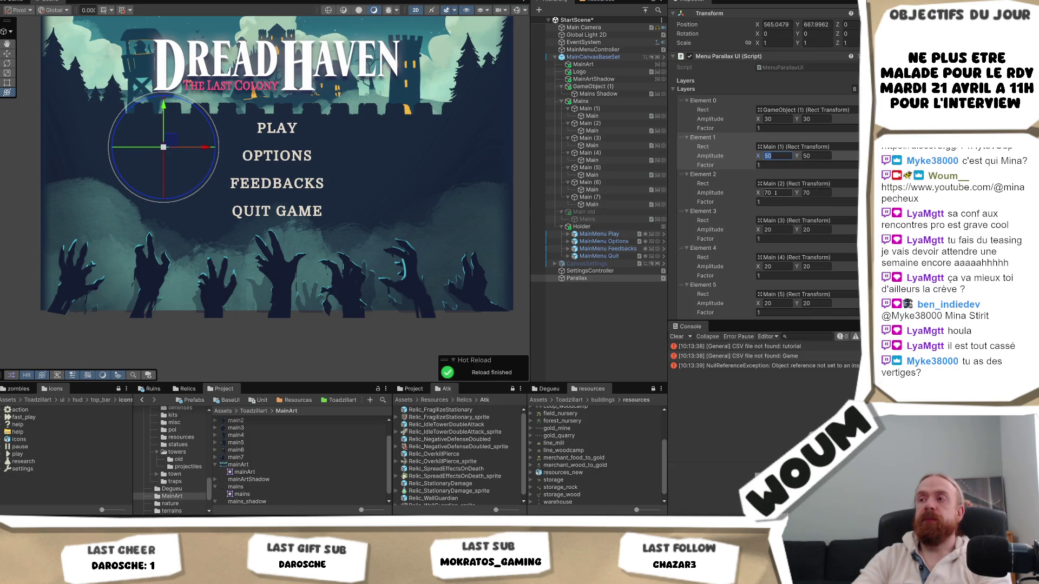
- Set Element 4's amplitude to 90 × 80 and Element 2's Amplitude Y to 50
left_click(779, 267)
type("90")
left_click(821, 266)
left_click(816, 193)
type("50")
left_click(817, 266)
type("9")
key("BackSpace")
type("80")
- Set Element 5's amplitude to 30 × 40
scroll(811, 260, "down", 2)
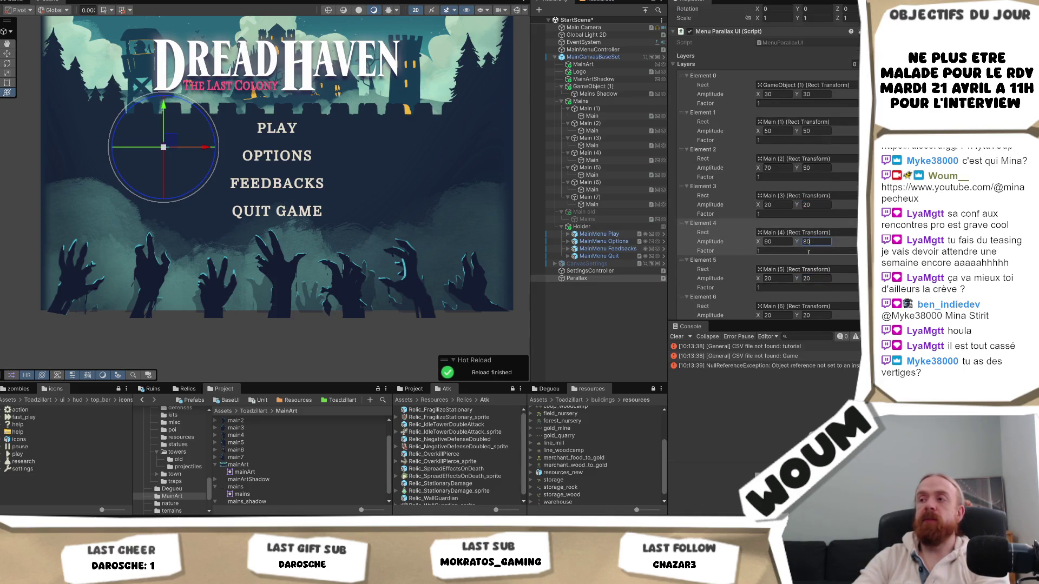
left_click(774, 279)
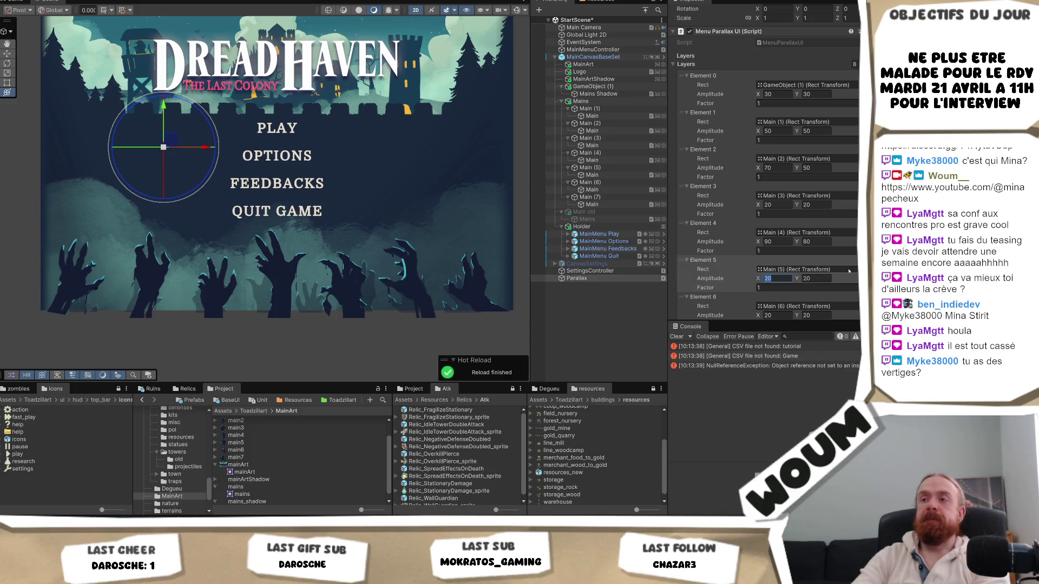
type("0")
left_click(815, 278)
type("40")
- Set Element 6's amplitude to 80 × 70
scroll(790, 263, "down", 2)
left_click(775, 265)
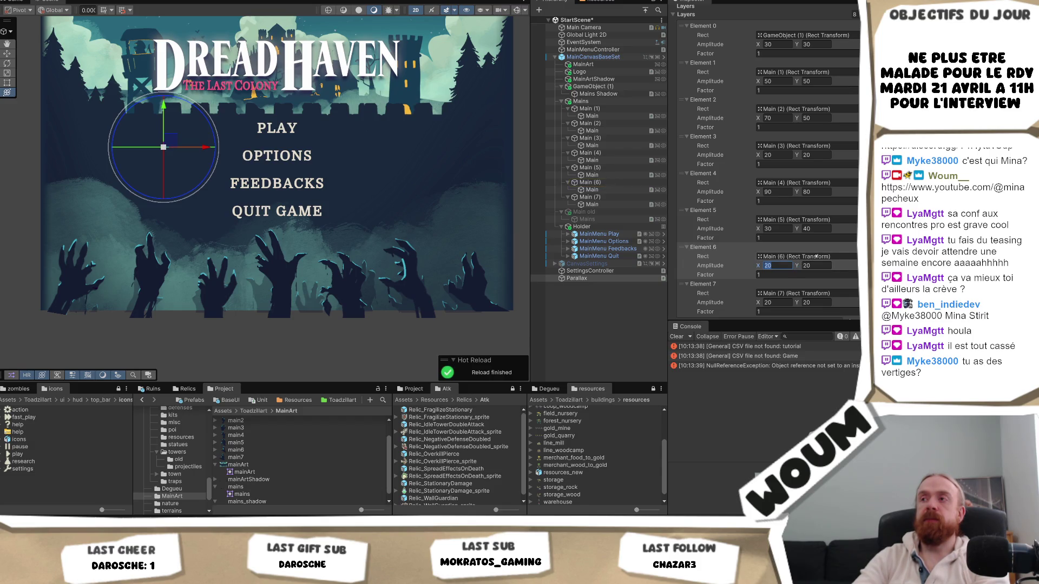
type("8")
left_click(823, 265)
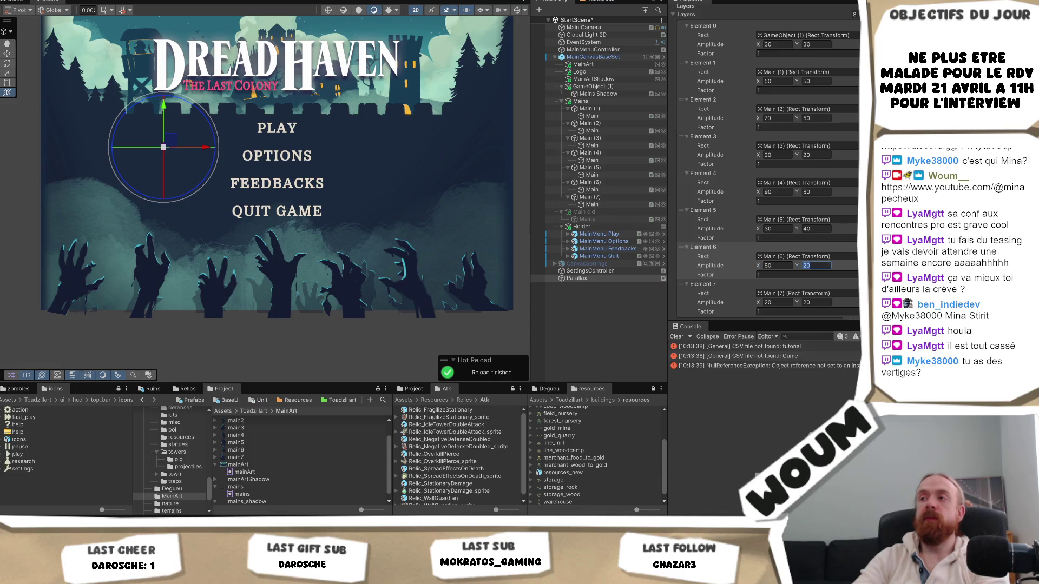
type("0")
- Set the last layer, Element 7, to amplitude 60 × 50
scroll(823, 265, "down", 2)
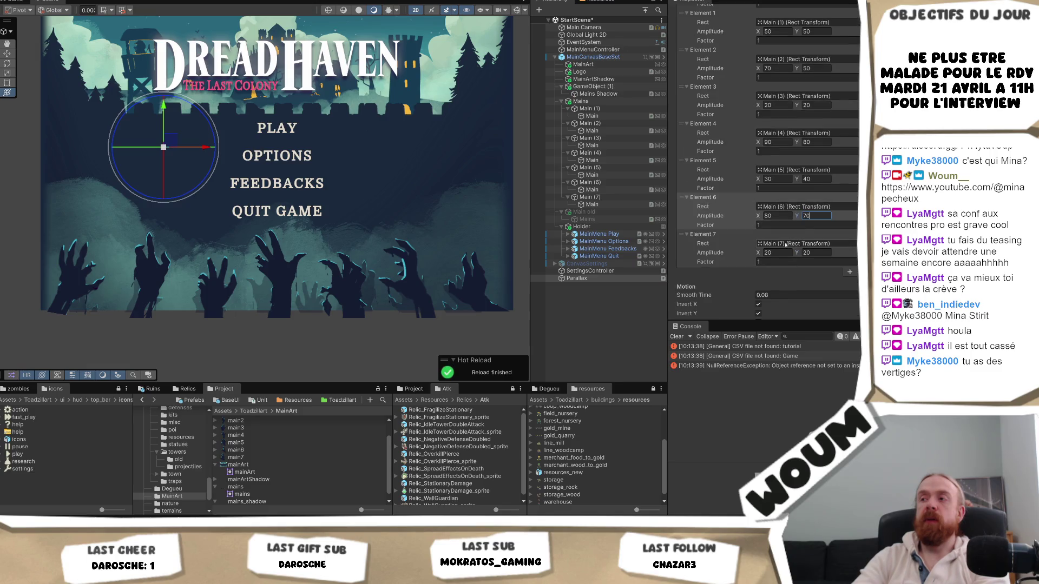
key("Tab")
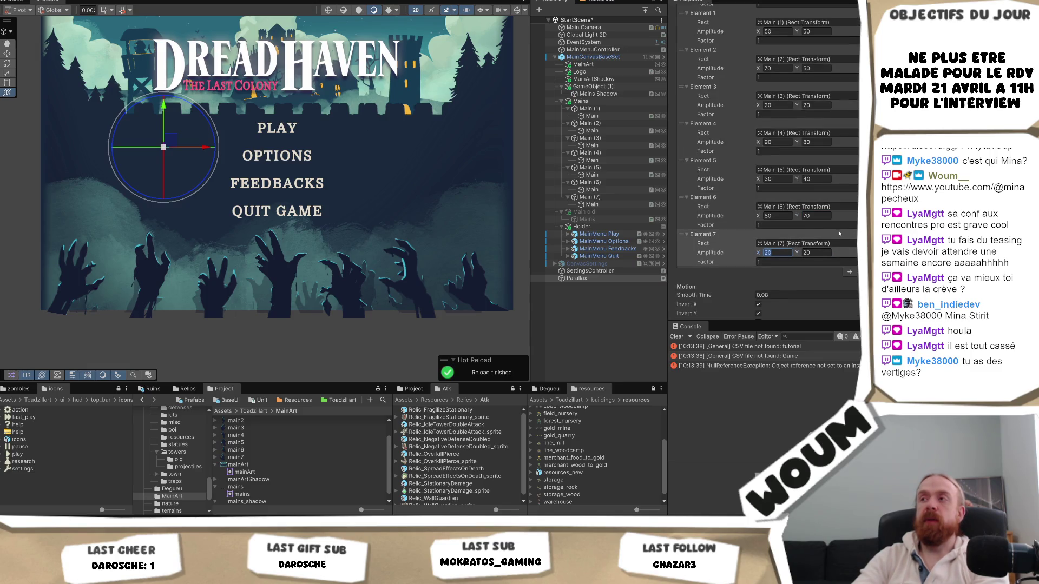
type("60")
key("Tab")
type("70")
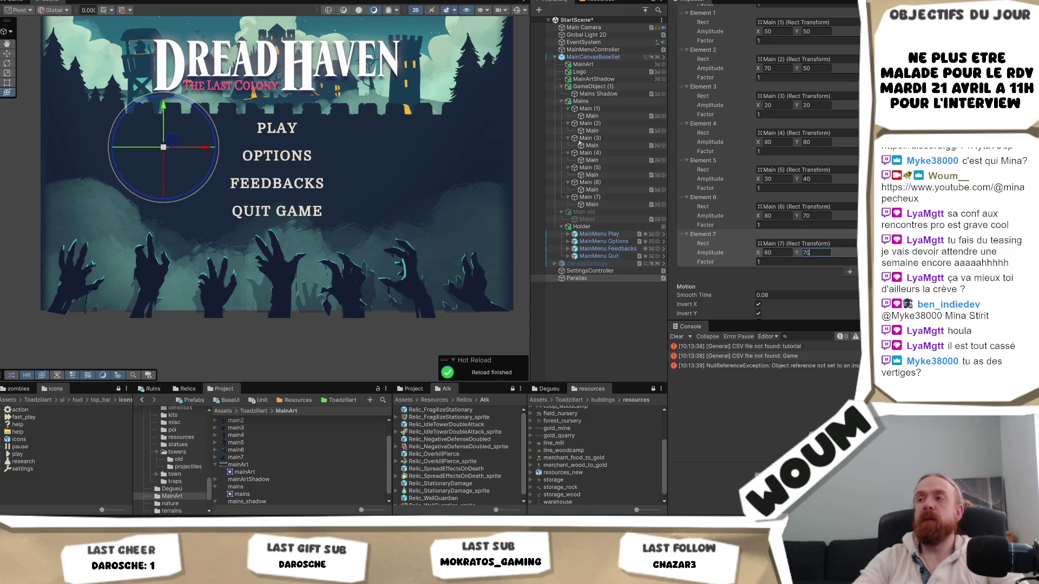
key("BackSpace")
key("BackSpace")
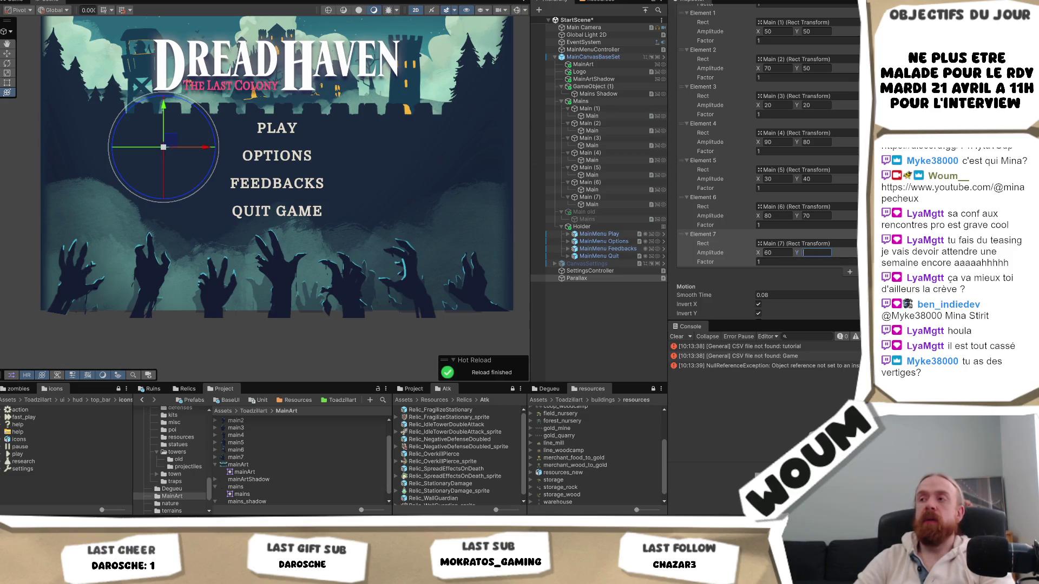
type("50")
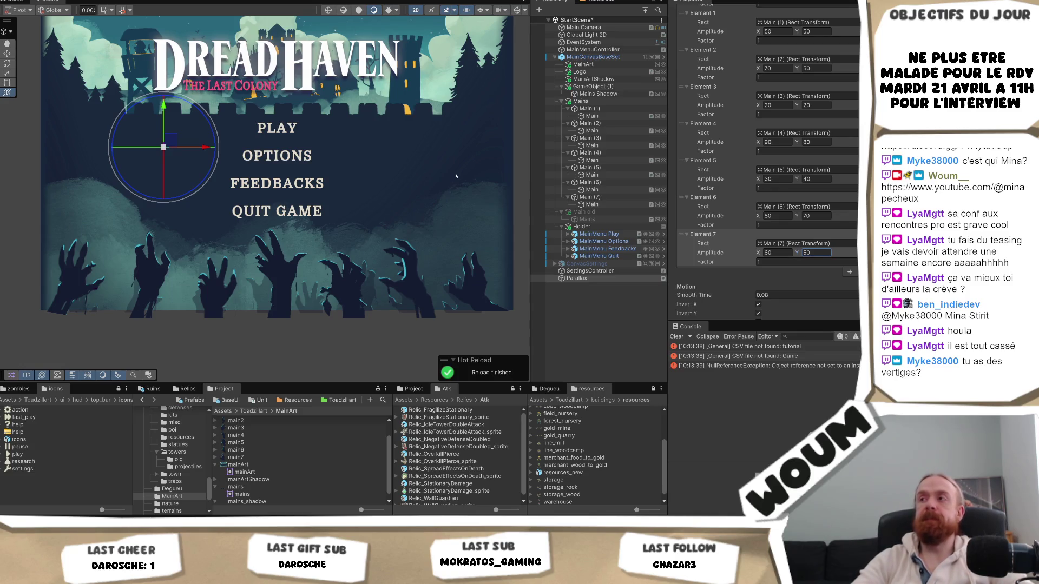
- Set Element 3's amplitude to 45 × 35 and run the menu to preview it
left_click(774, 105)
type("4")
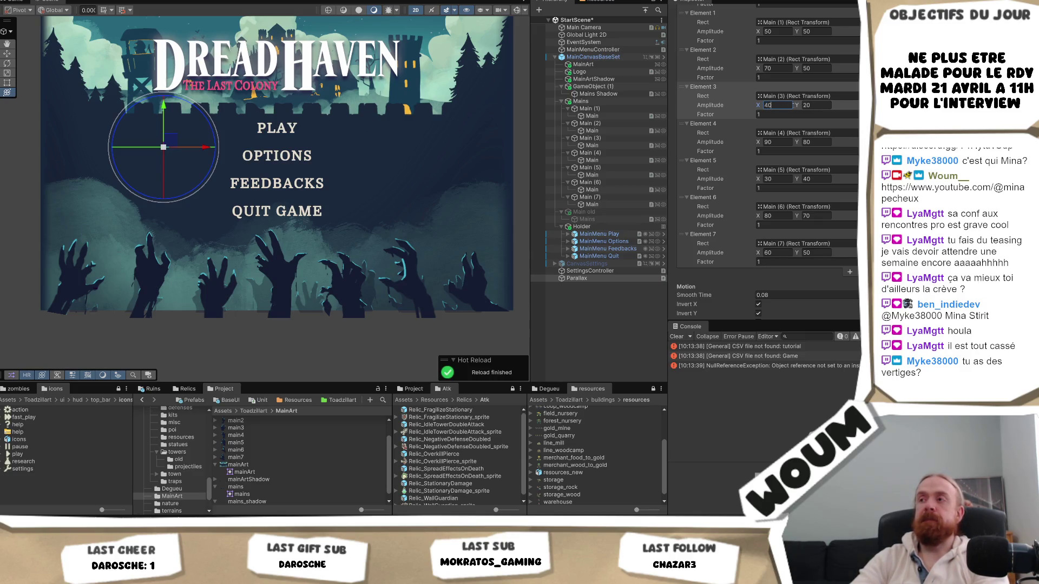
type("5")
left_click(818, 105)
type("0")
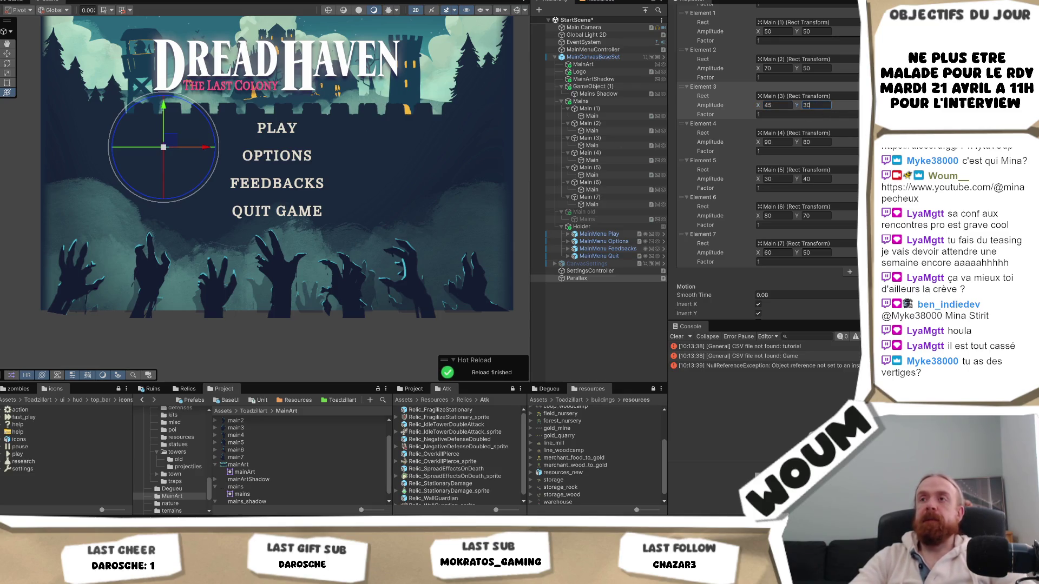
type("5")
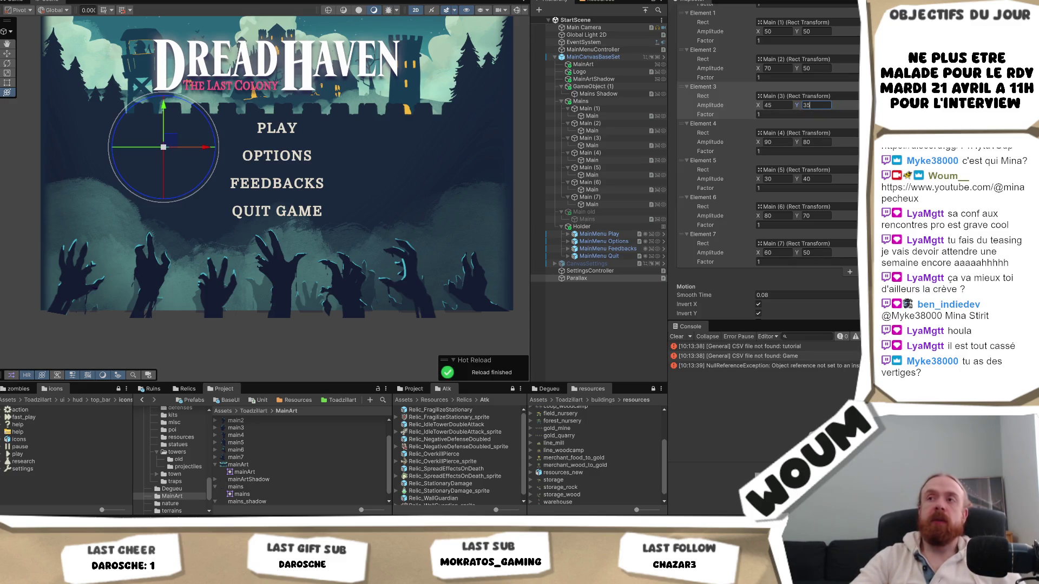
key("ctrl+s")
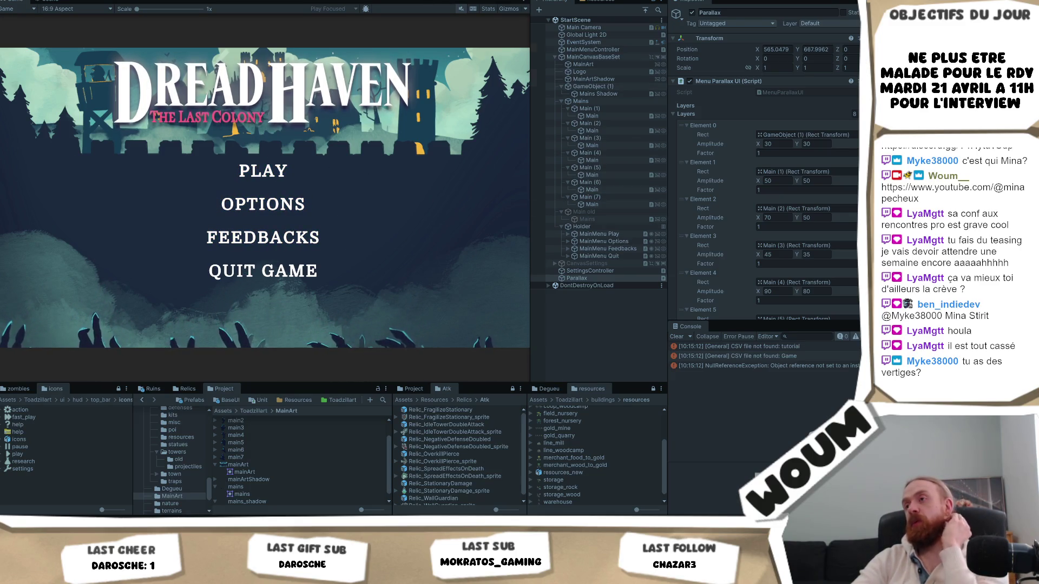
- Stop play mode, set Element 1's Factor to 10, and play-test the menu again
key("ctrl+p")
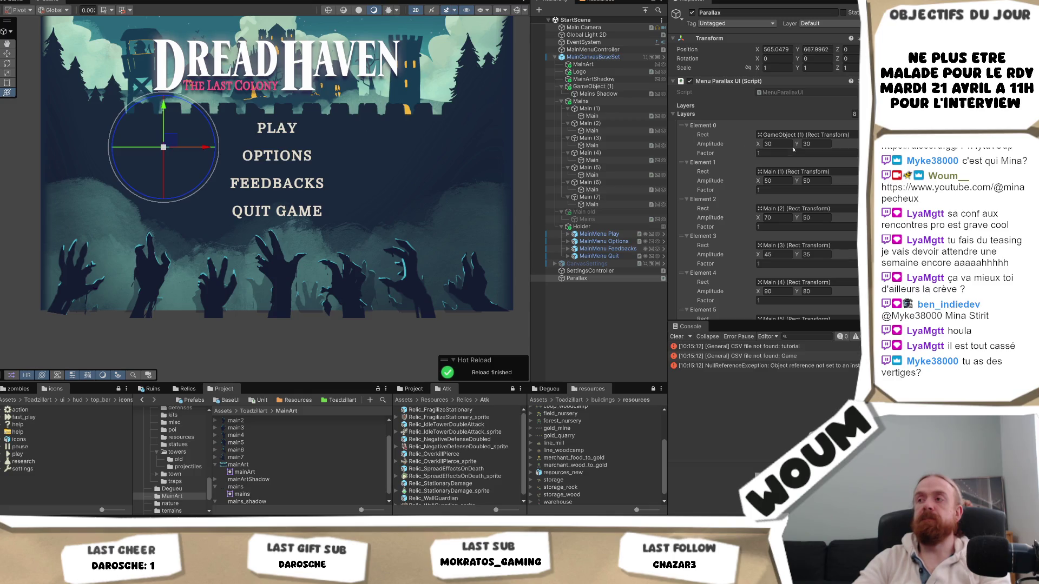
left_click(785, 190)
type("10")
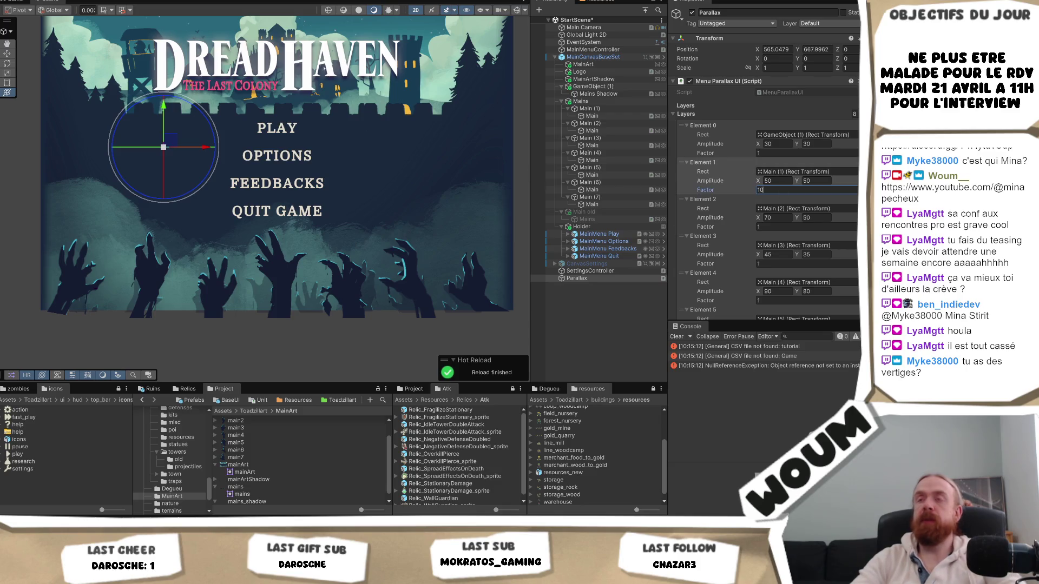
key("ctrl+s")
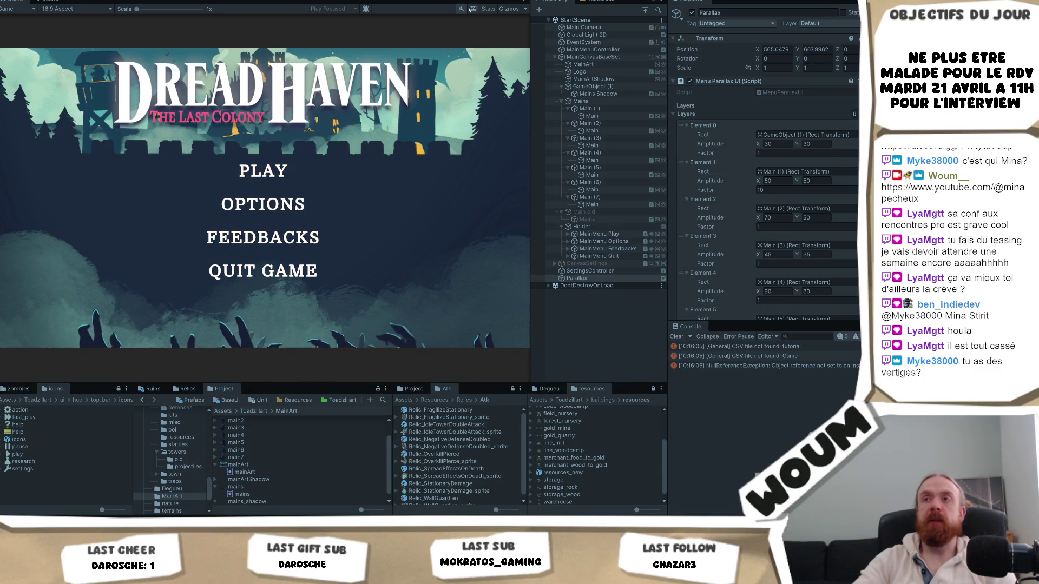
key("ctrl+p")
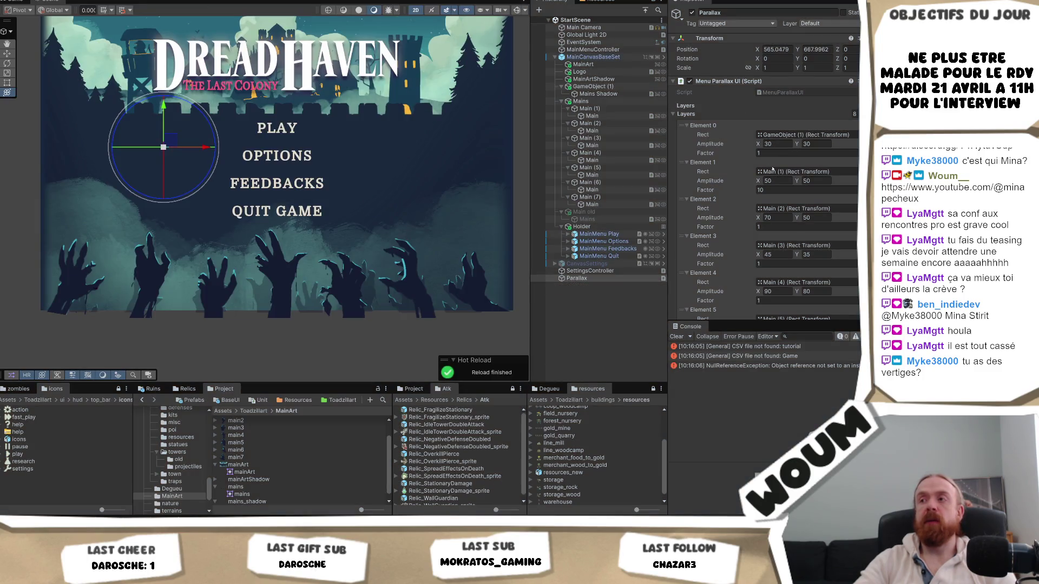
- Set the parallax factor of hand layers 1–4 to 2
left_click(771, 190)
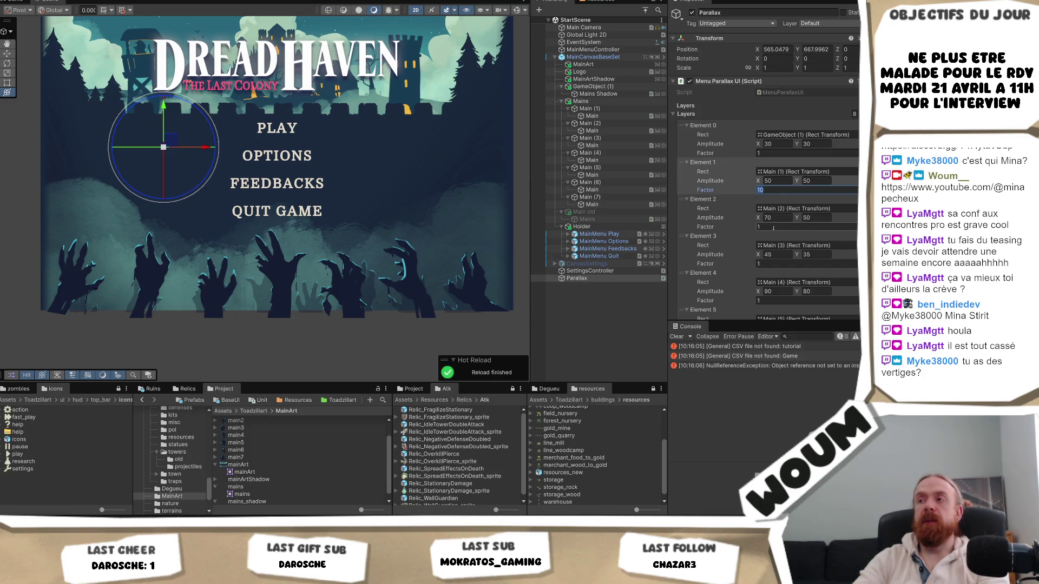
type("2")
left_click(774, 227)
type("2")
left_click(774, 263)
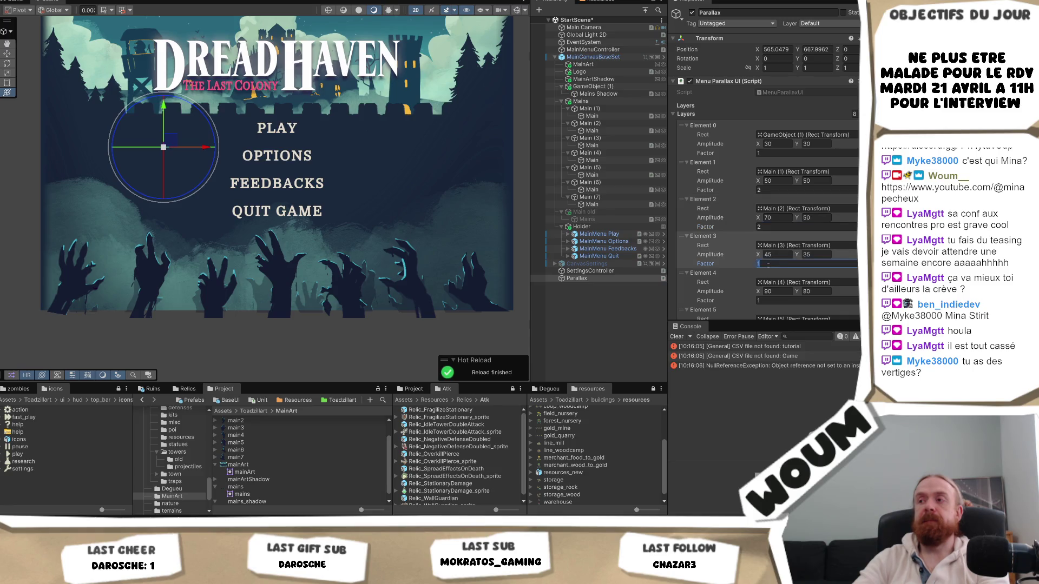
type("2")
scroll(776, 250, "down", 2)
left_click(776, 251)
type("2")
- Set layers 5–7 to factor 2 and play-test the menu
scroll(776, 251, "down", 2)
left_click(773, 239)
left_click(769, 274)
type("2")
scroll(766, 273, "down", 2)
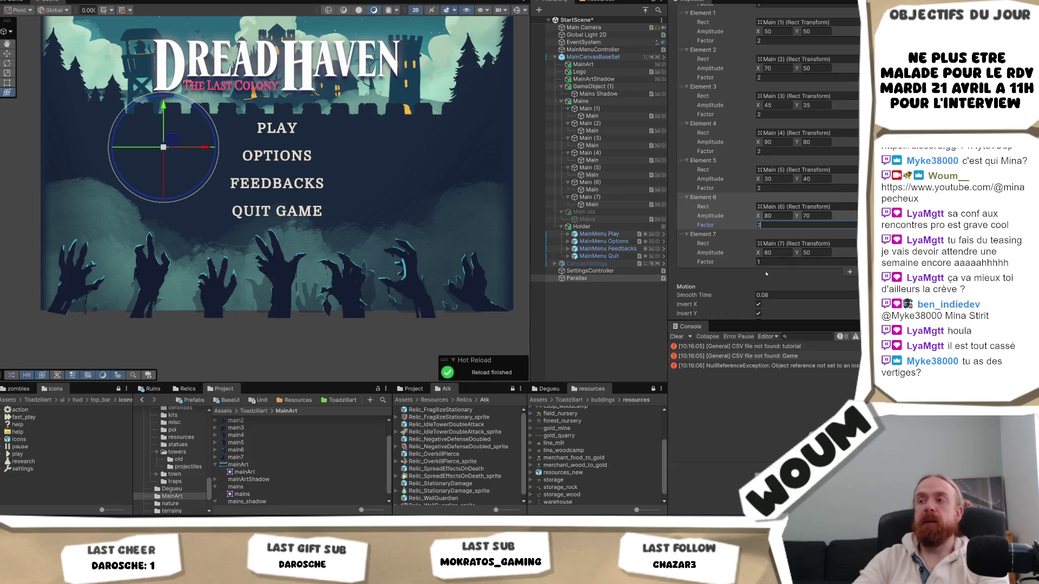
left_click(771, 262)
type("2")
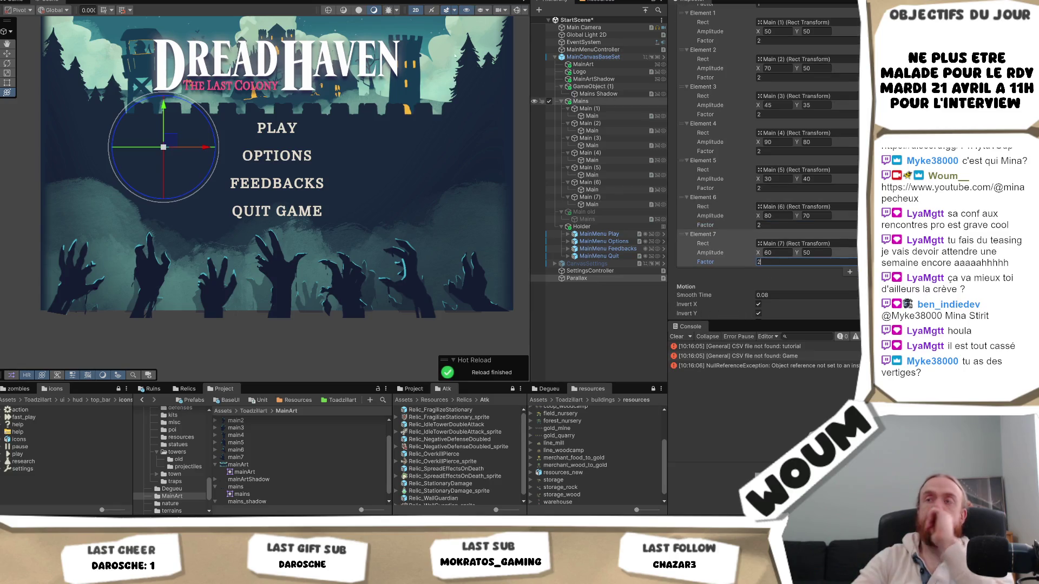
key("ctrl+p")
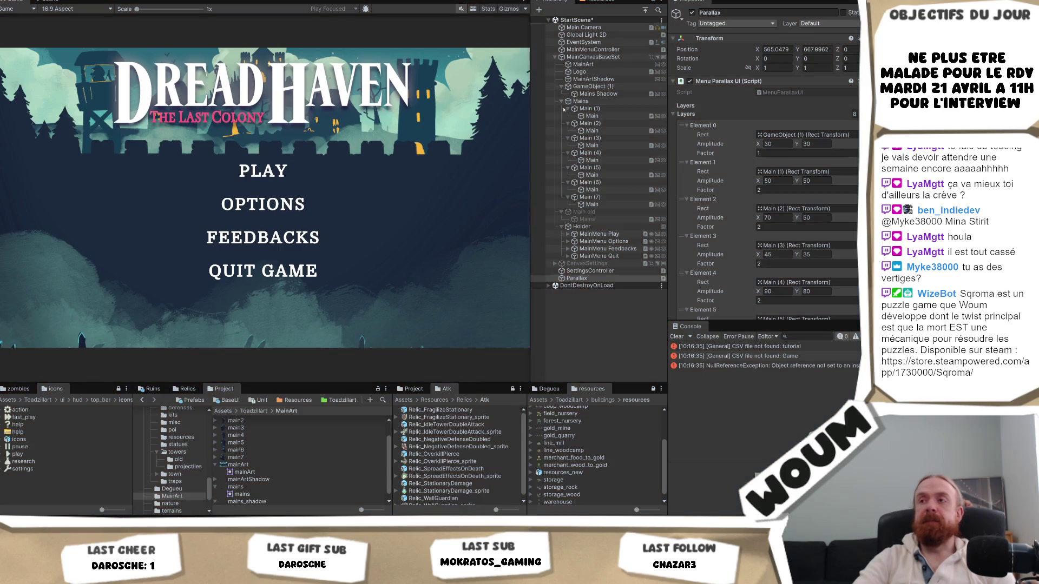
key("ctrl+p")
- Set the first hand's vertical move to 15 and the second hand's duration to 2.2 s
left_click(593, 116)
scroll(821, 203, "down", 3)
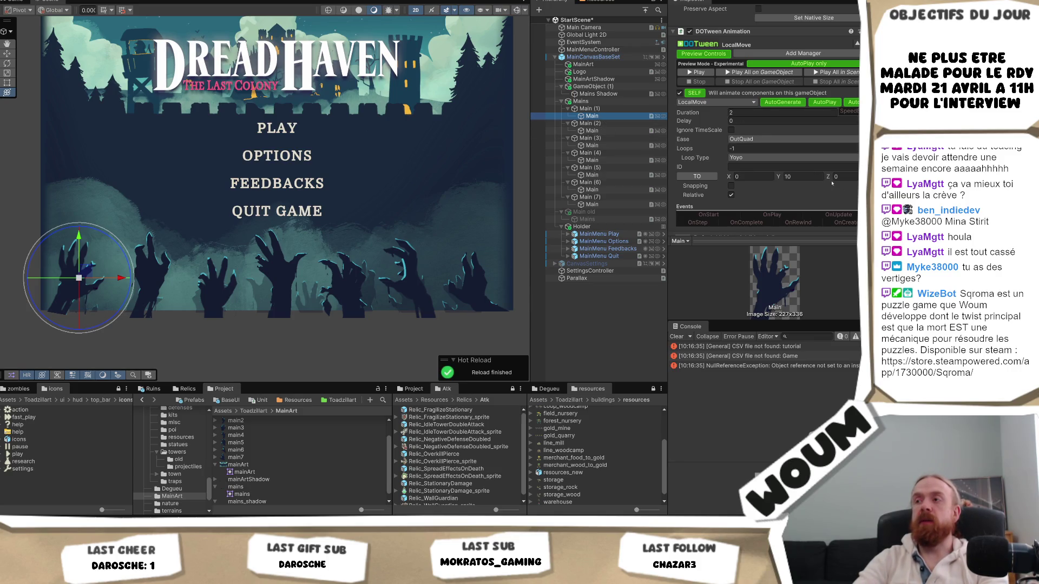
left_click(808, 176)
type("15")
left_click(592, 132)
left_click(760, 121)
left_click(762, 112)
key("Return")
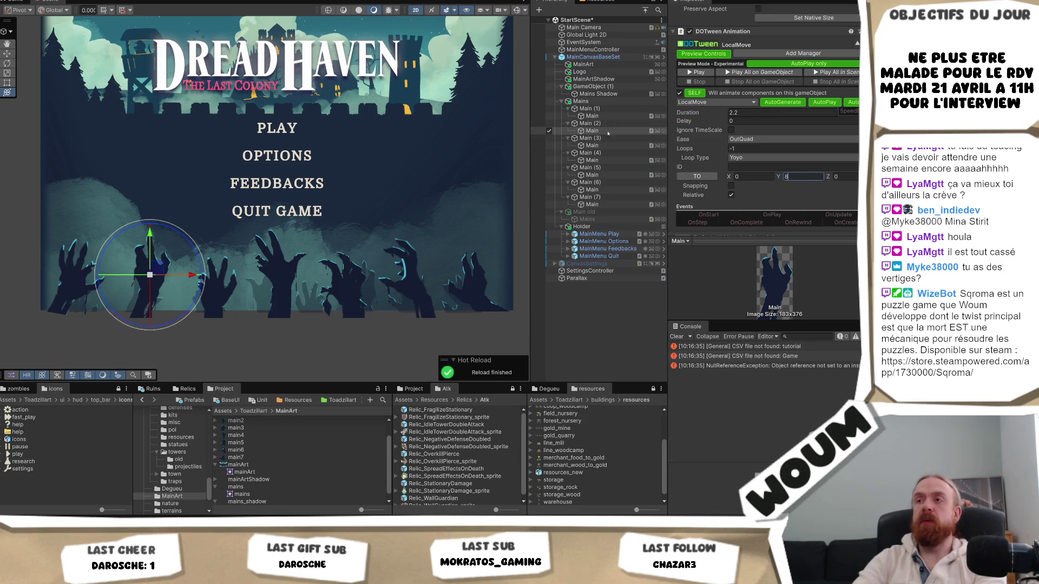
- Give the third hand a 1.5 s move duration and the fourth hand 3 s
left_click(549, 145)
left_click(746, 114)
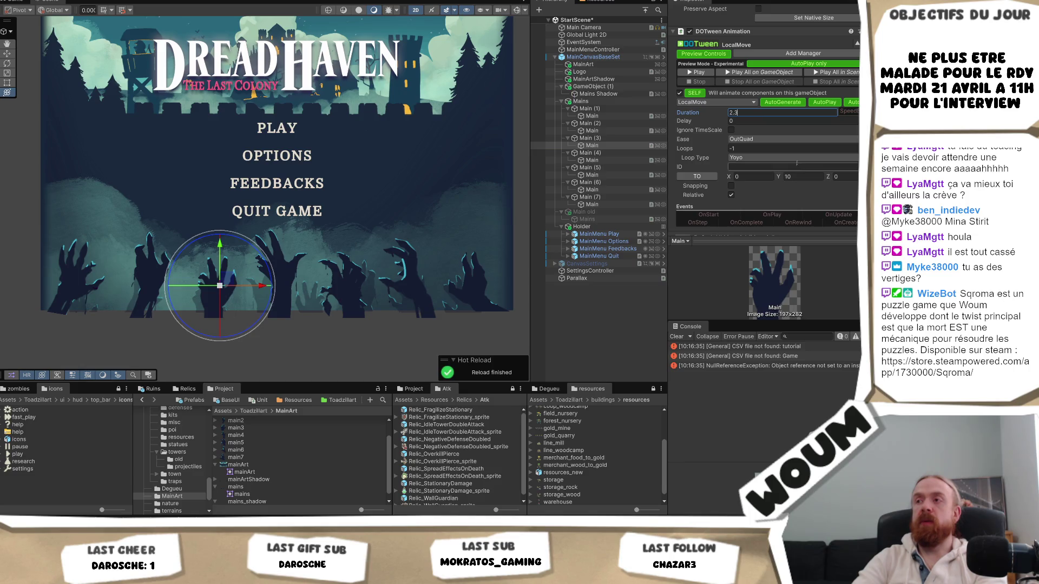
left_click(725, 113)
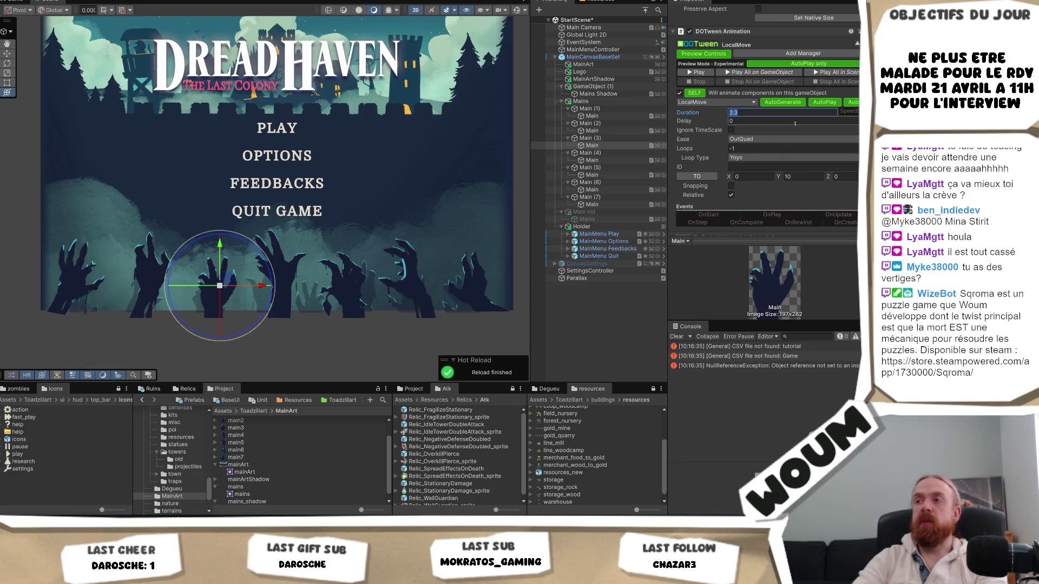
type("1.5")
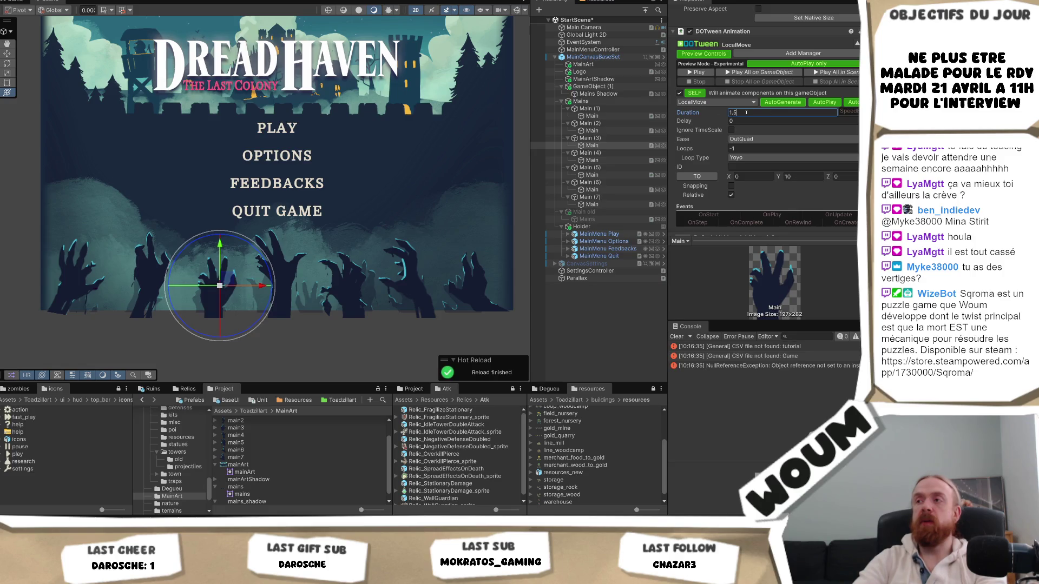
left_click(807, 175)
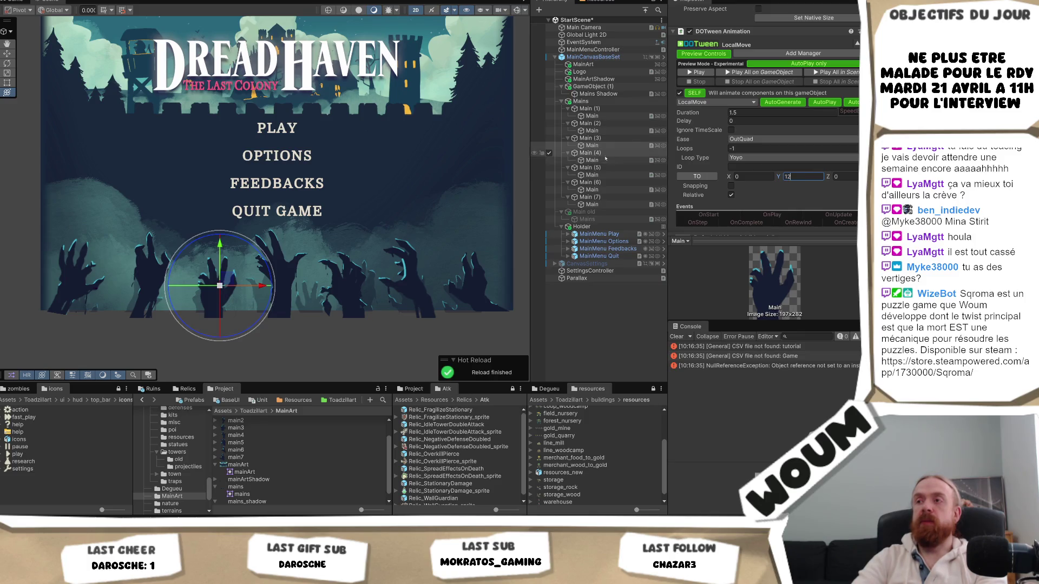
left_click(595, 160)
type("3")
left_click(812, 177)
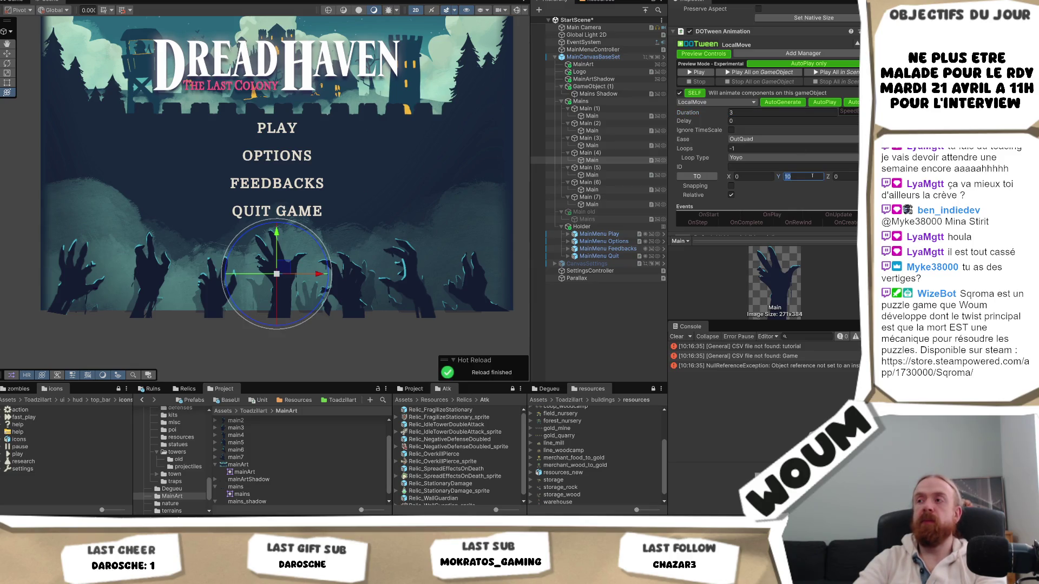
type("0")
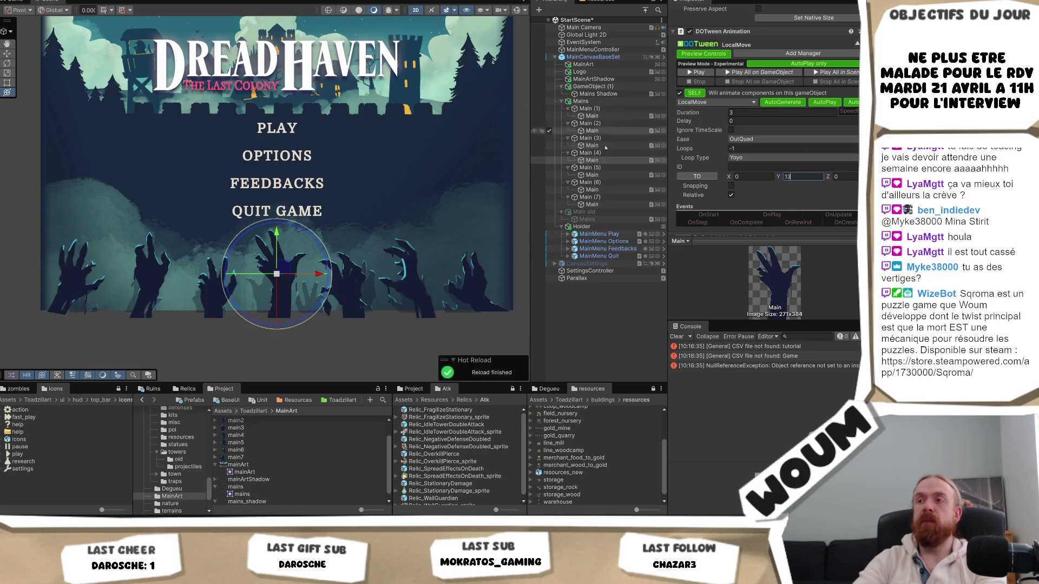
- Set the fifth hand's move duration to 2.7 seconds
left_click(592, 175)
left_click(740, 111)
type("7")
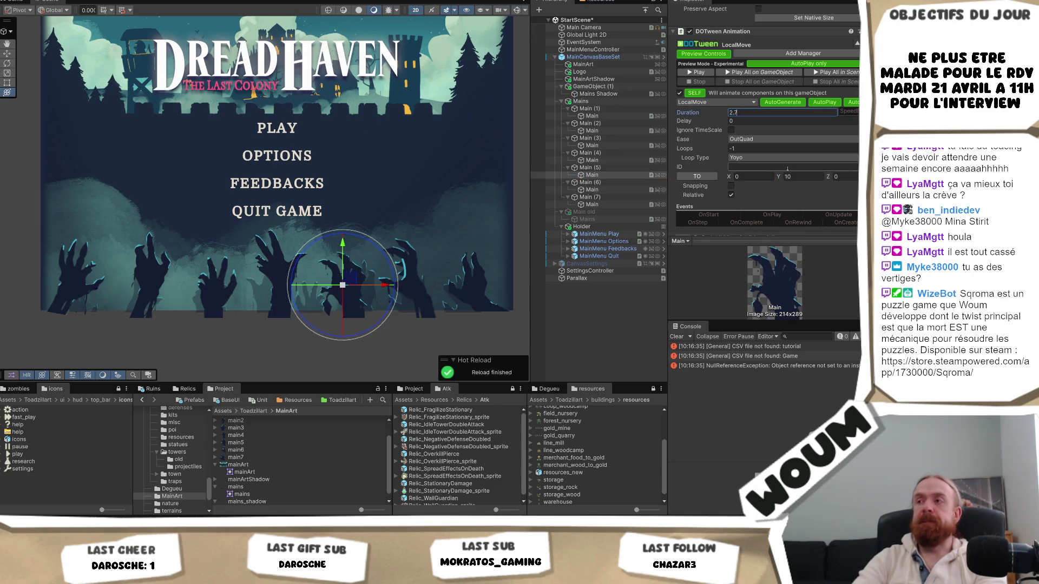
left_click(802, 177)
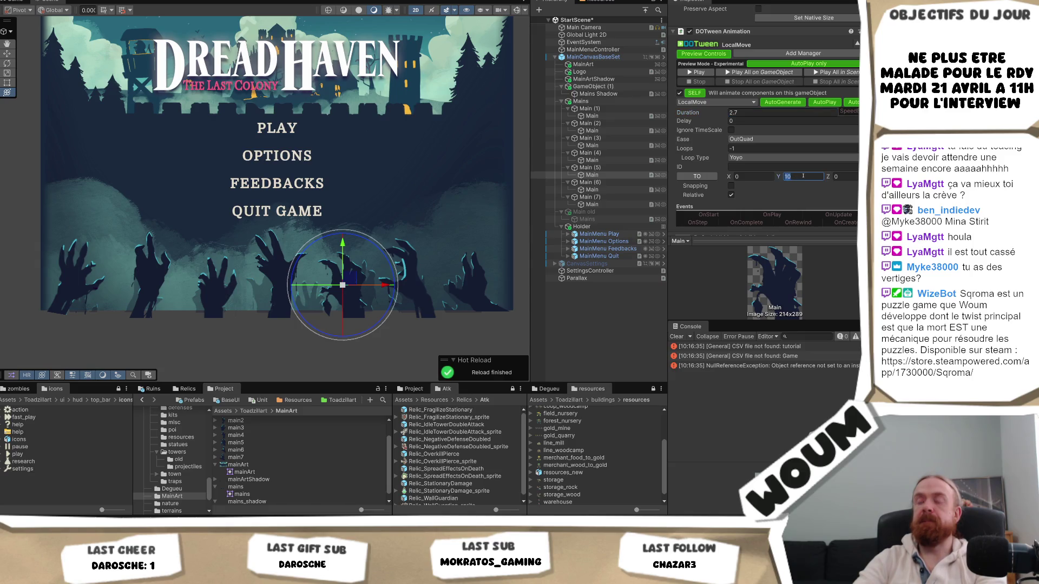
type("1")
type("0")
- Set the sixth hand's move duration to 1.8 s and the seventh's to 2.1 s
left_click(592, 190)
left_click(769, 113)
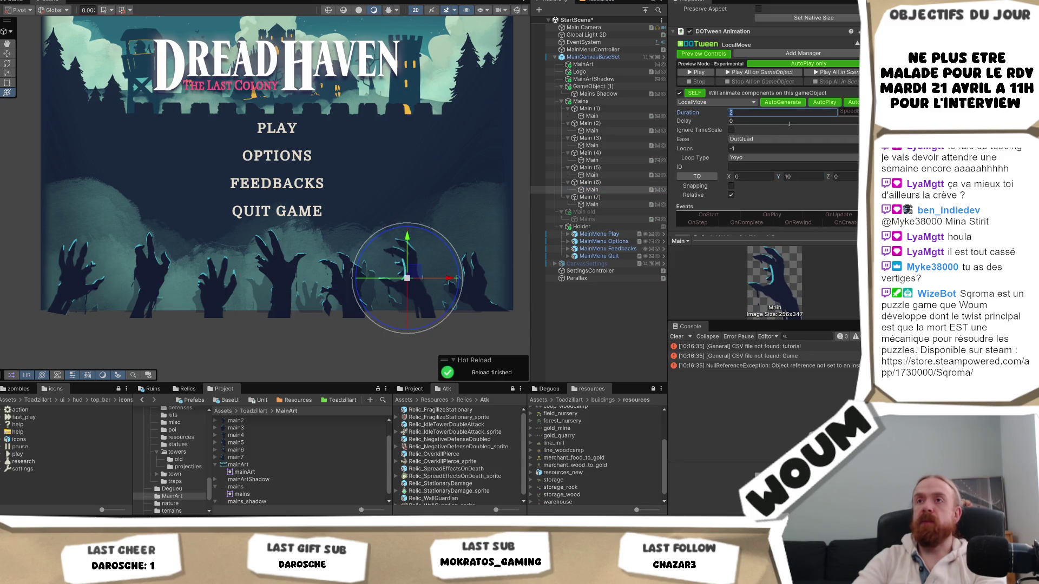
type(".8")
left_click(800, 176)
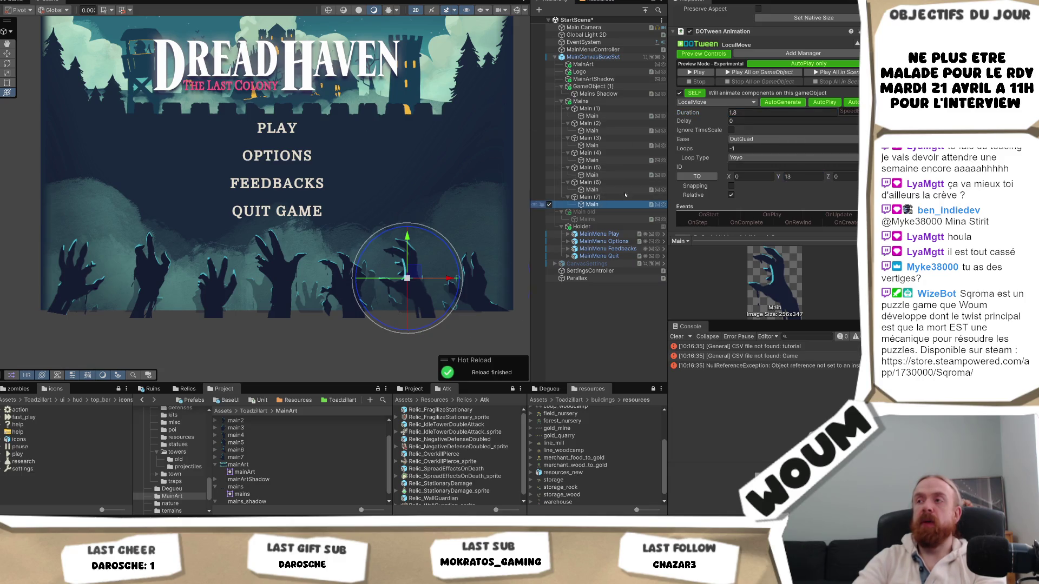
left_click(592, 204)
left_click(746, 113)
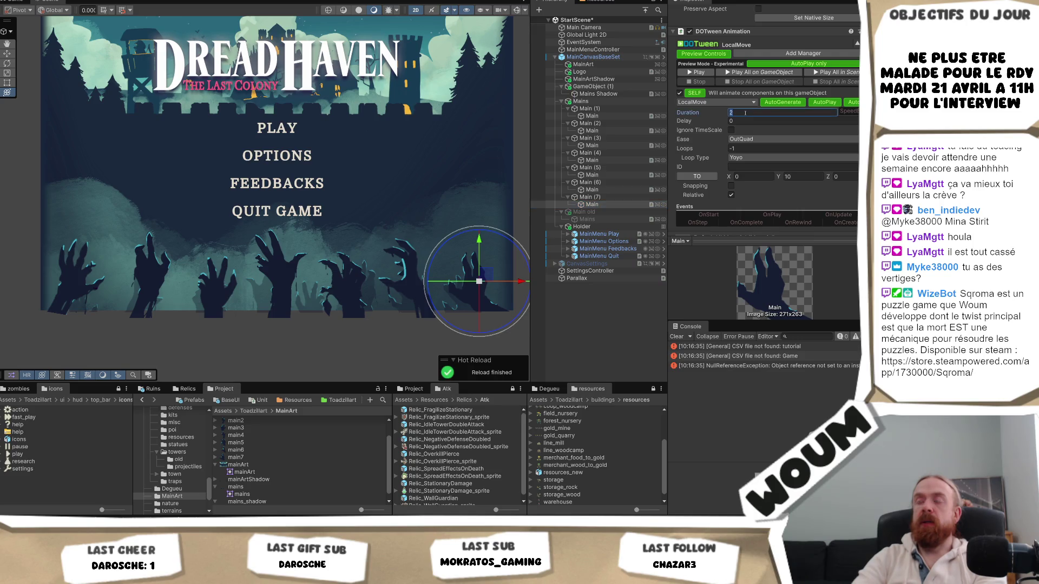
type(".1")
left_click(799, 176)
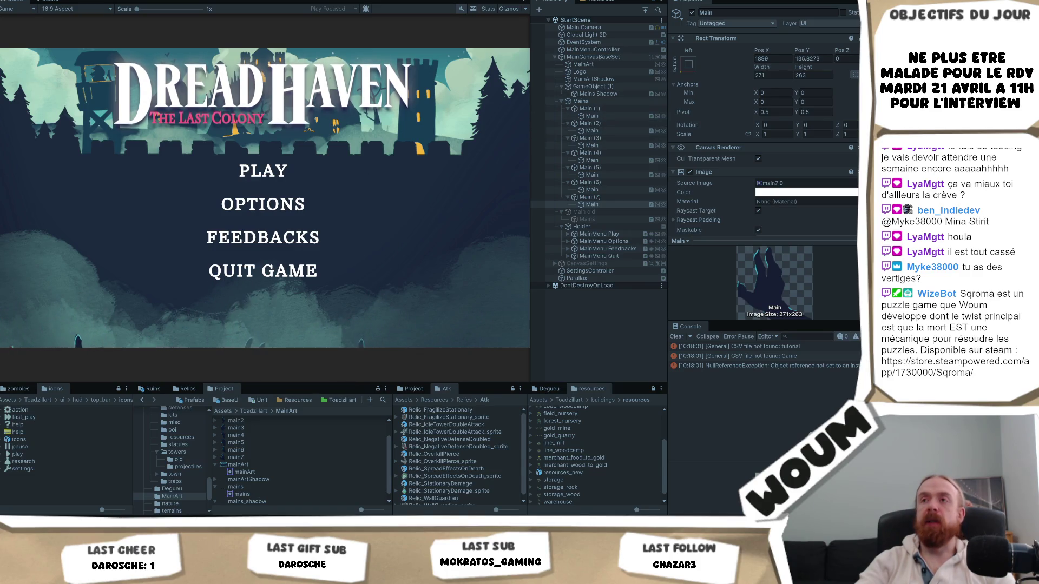
- Stop the menu preview after watching the zombie hand animations
key("ctrl+p")
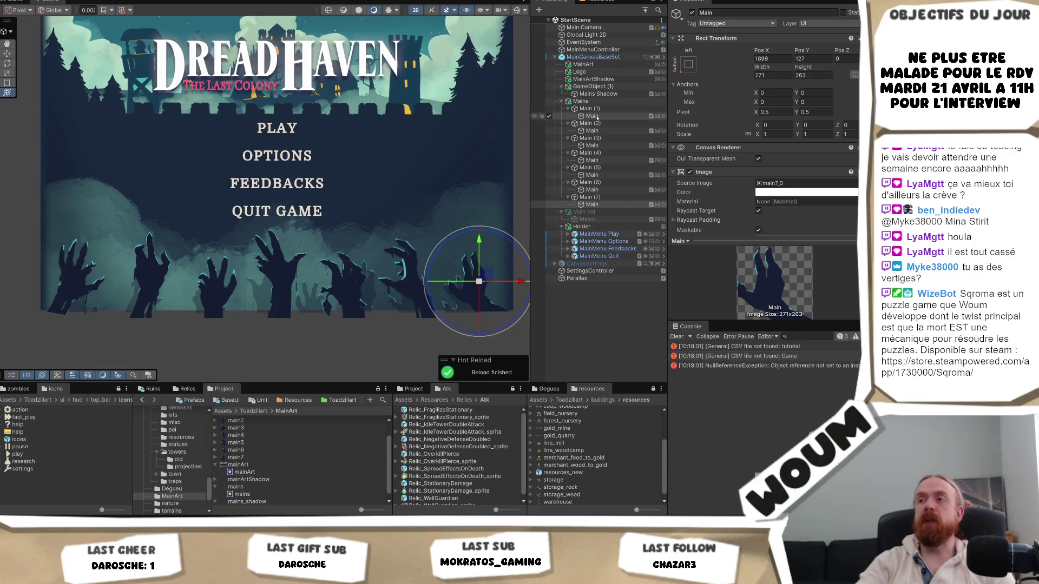
- Add a LocalRotate DOTween Animation to the leftmost zombie hand
left_click(591, 116)
scroll(841, 175, "down", 5)
scroll(840, 175, "down", 4)
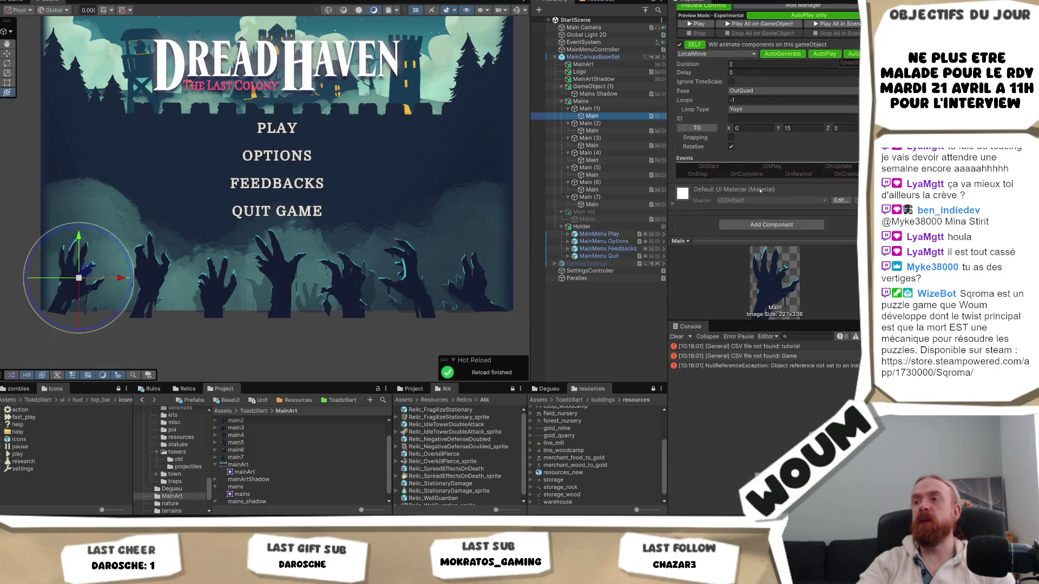
left_click(772, 224)
type("paral")
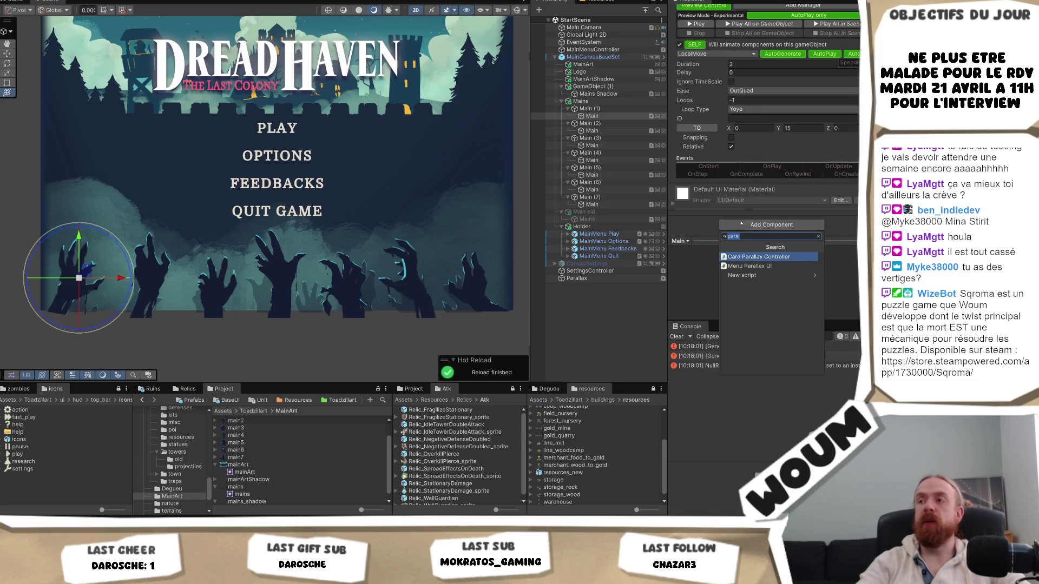
type("dotw")
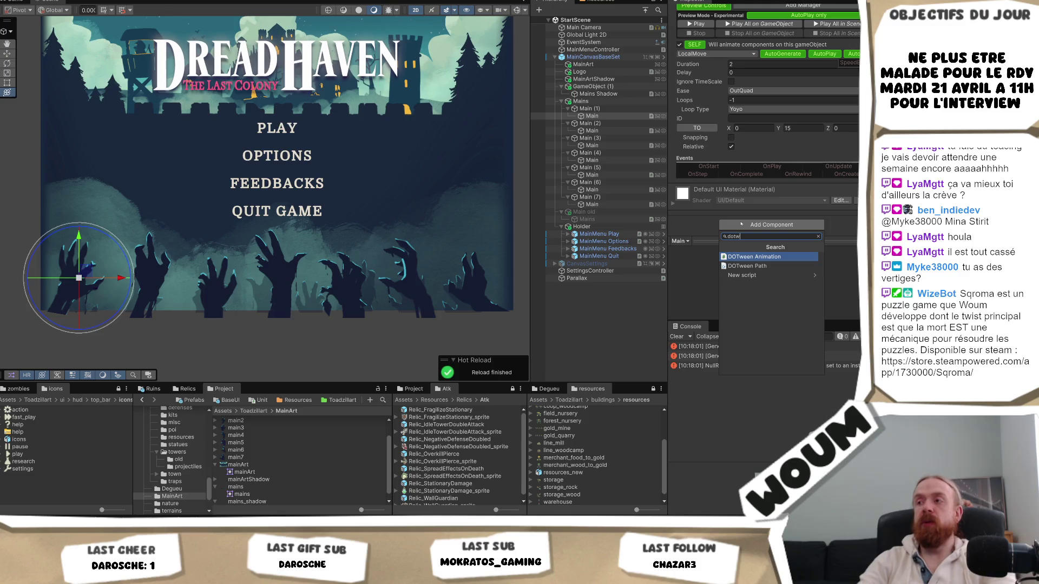
key("Return")
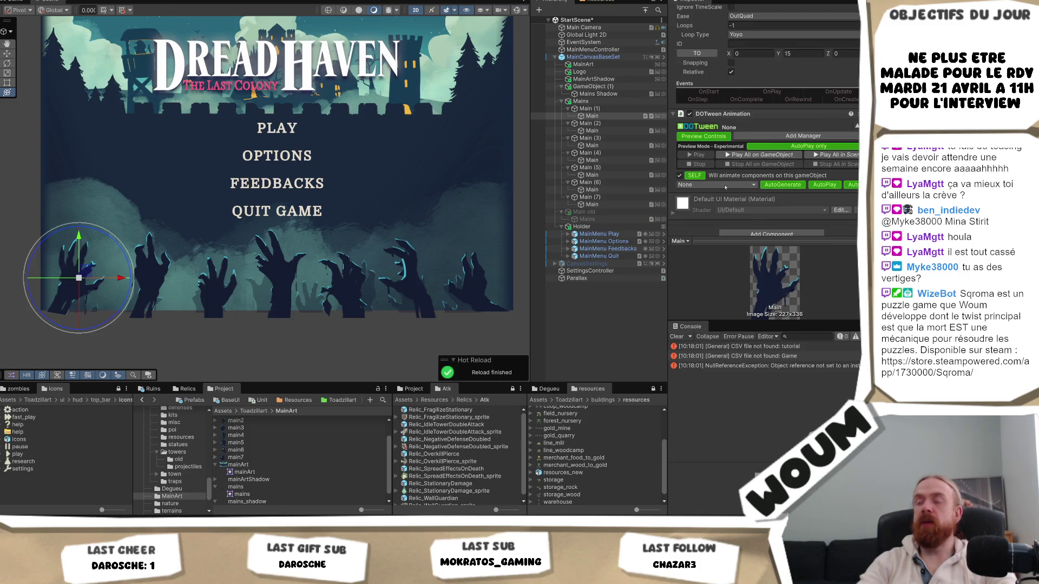
left_click(726, 187)
left_click(728, 231)
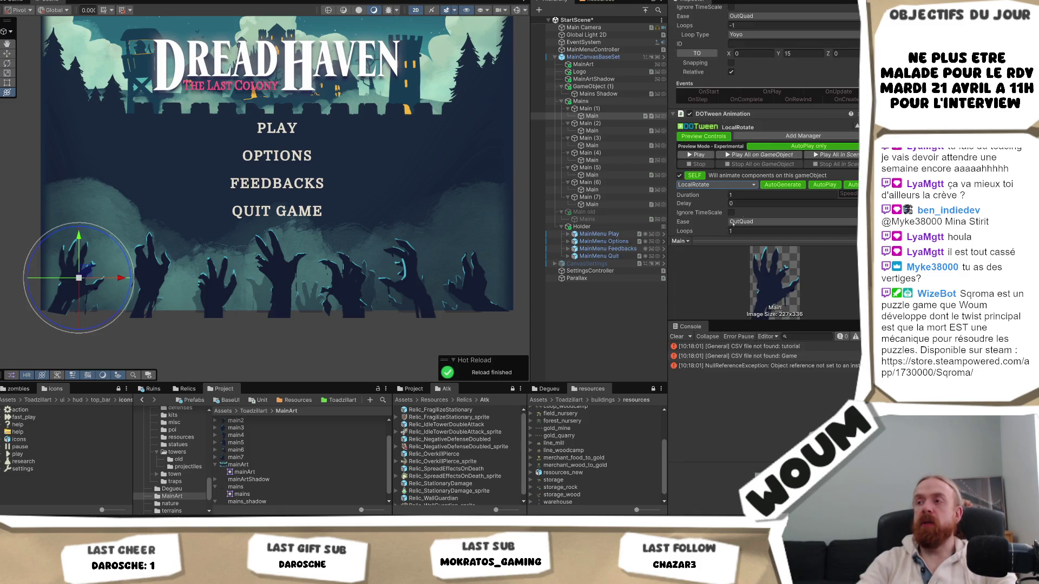
- Set the rotation's target Z angle to 10
scroll(758, 211, "down", 2)
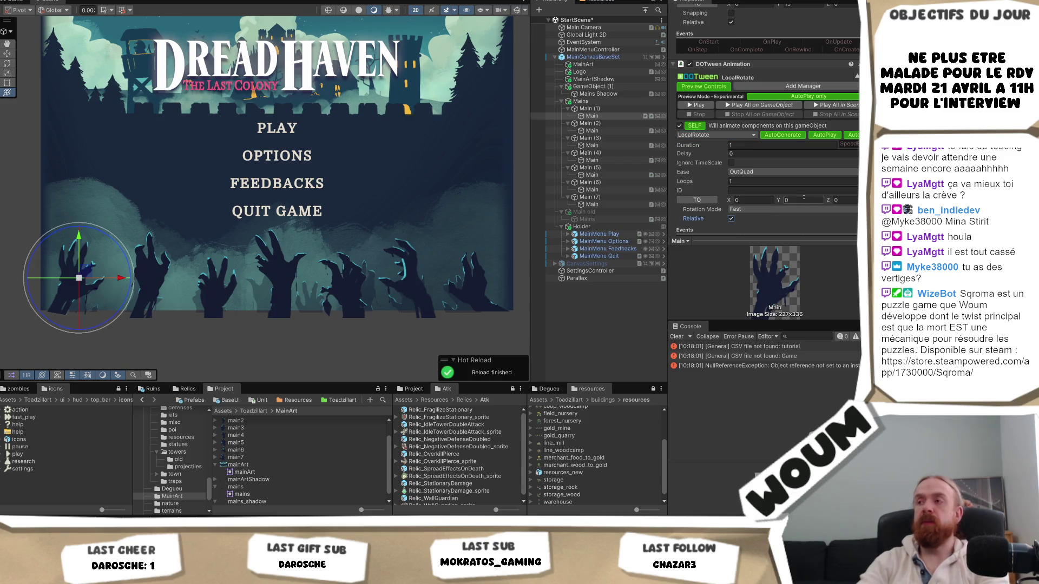
scroll(837, 148, "up", 3)
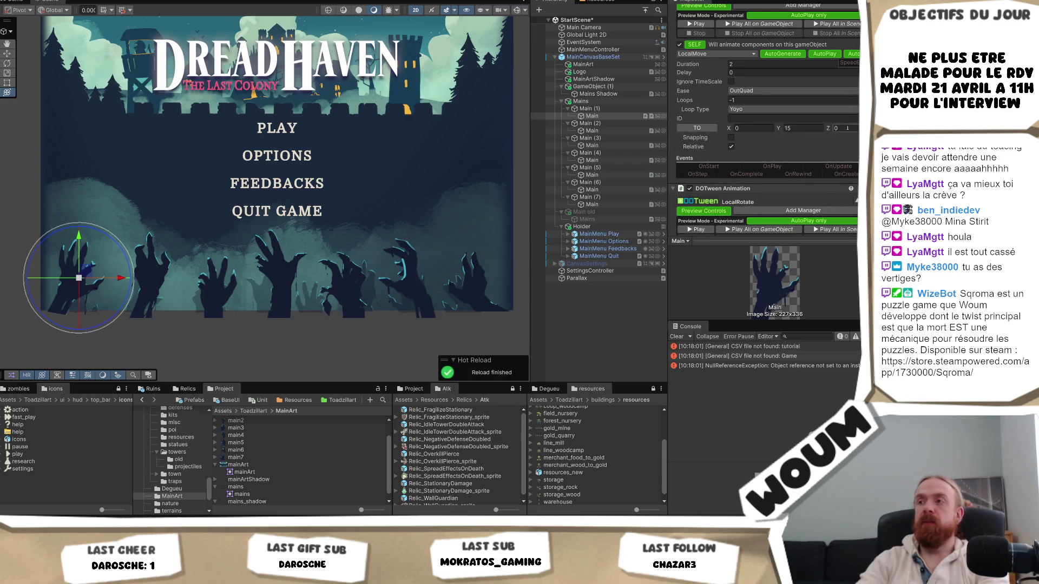
scroll(851, 124, "up", 4)
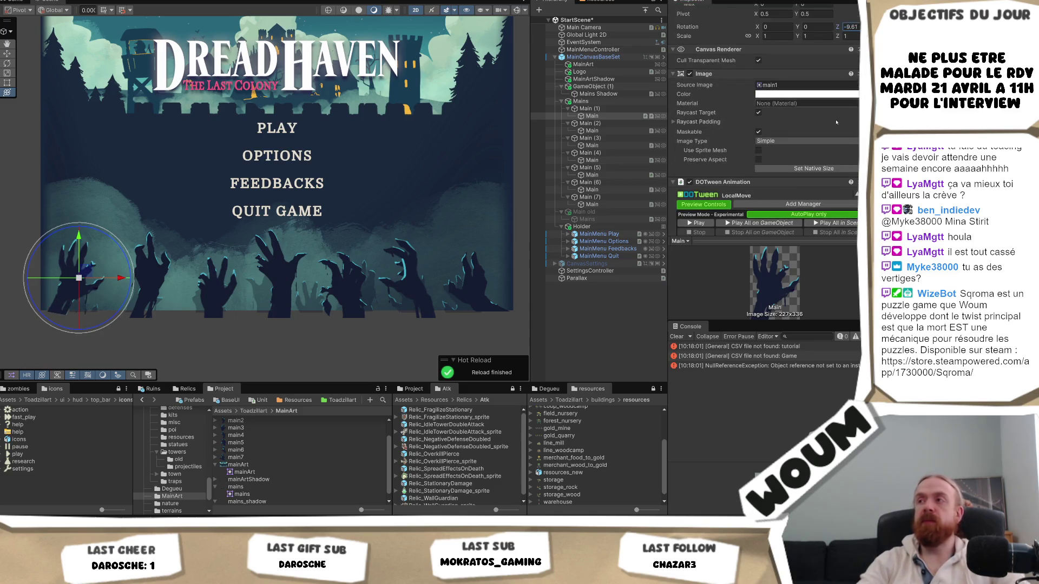
scroll(839, 111, "up", 1)
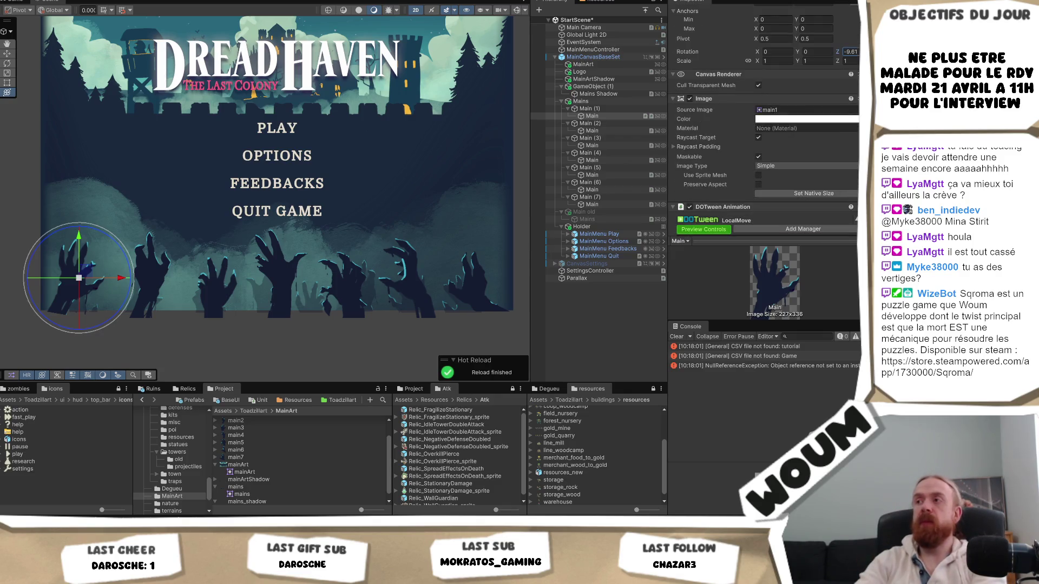
type("20")
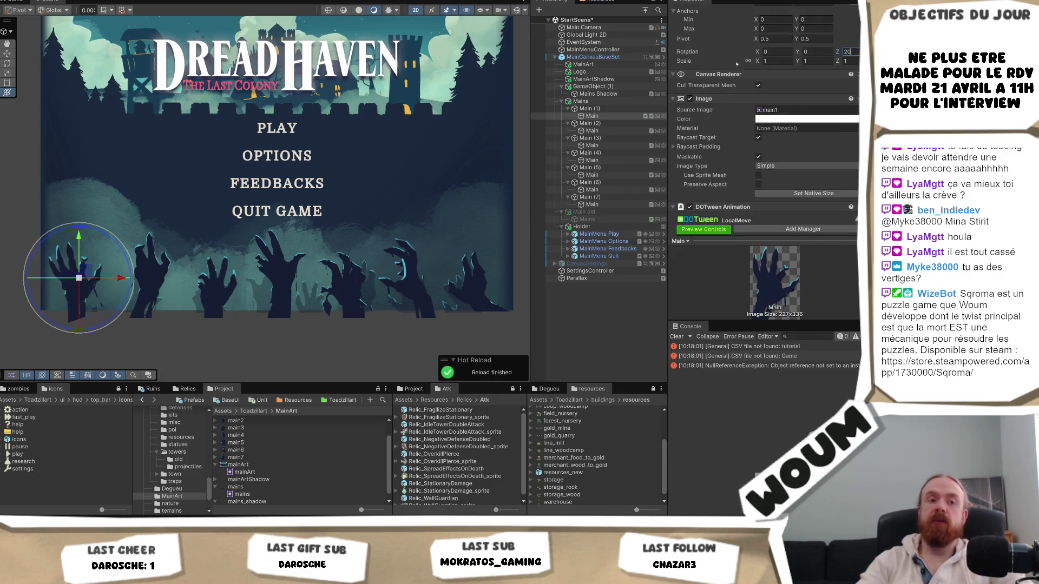
scroll(792, 125, "down", 5)
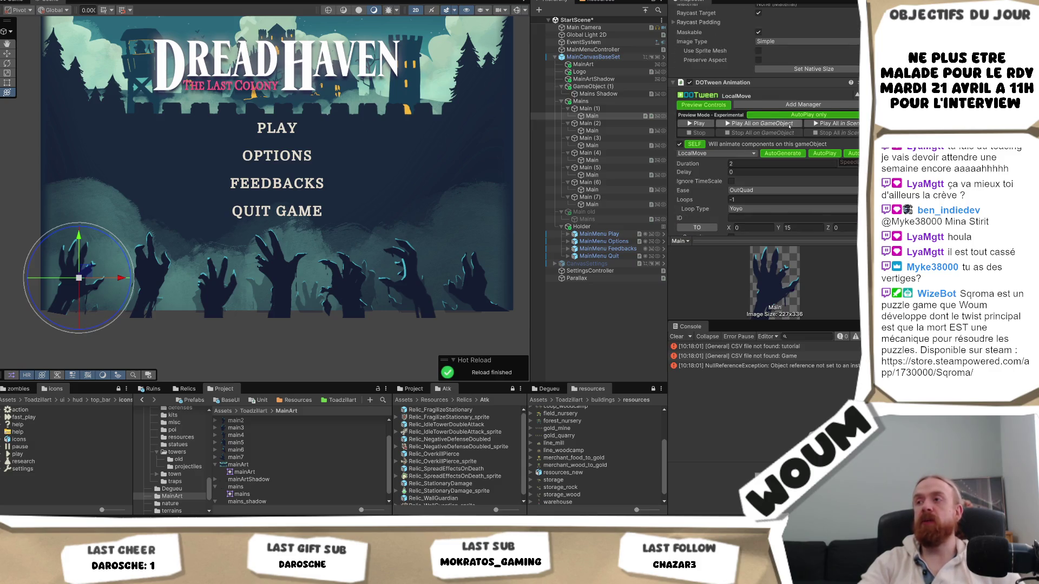
scroll(790, 125, "down", 1)
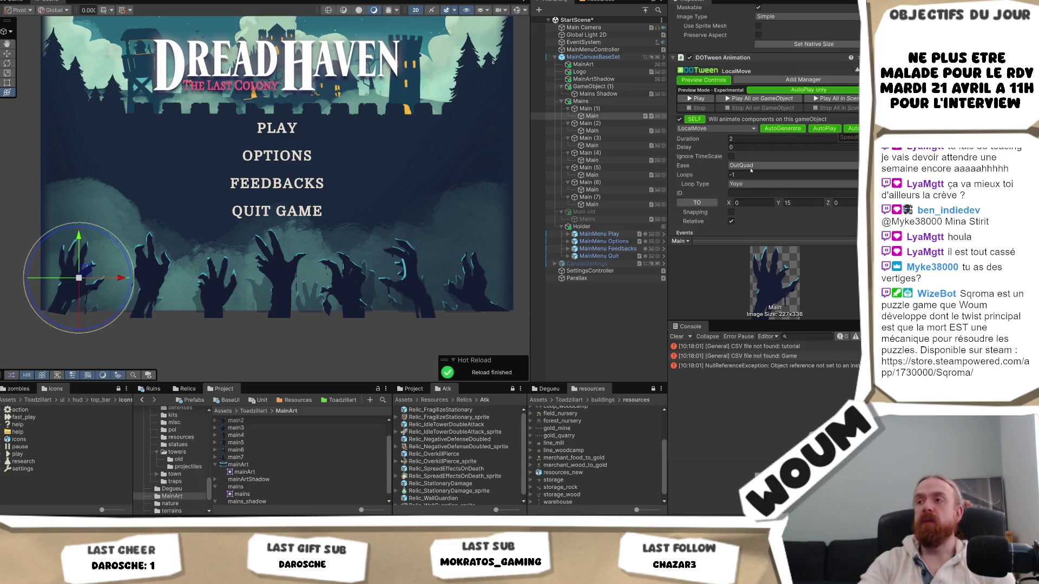
scroll(785, 179, "down", 3)
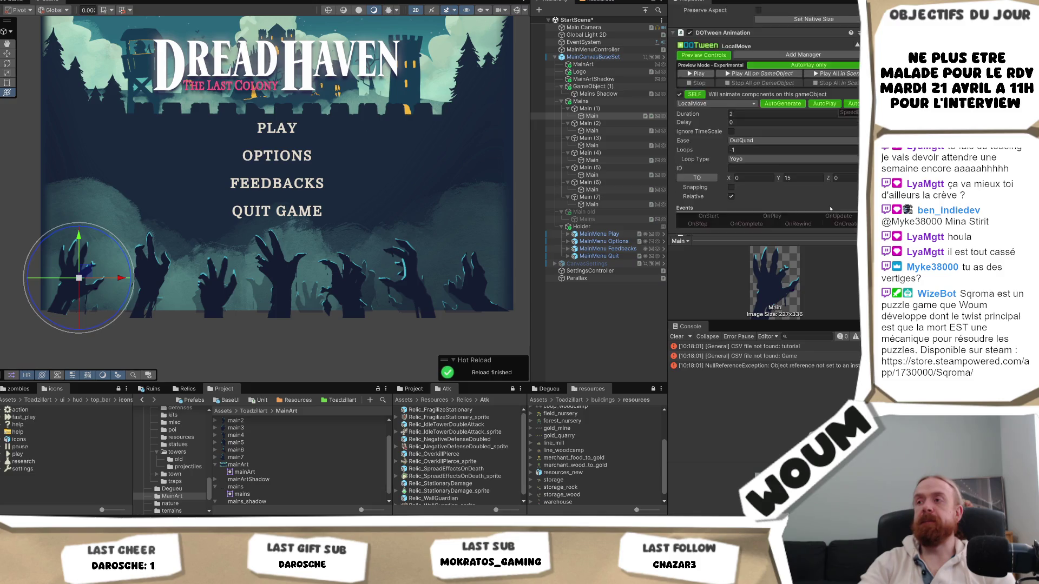
scroll(823, 189, "down", 6)
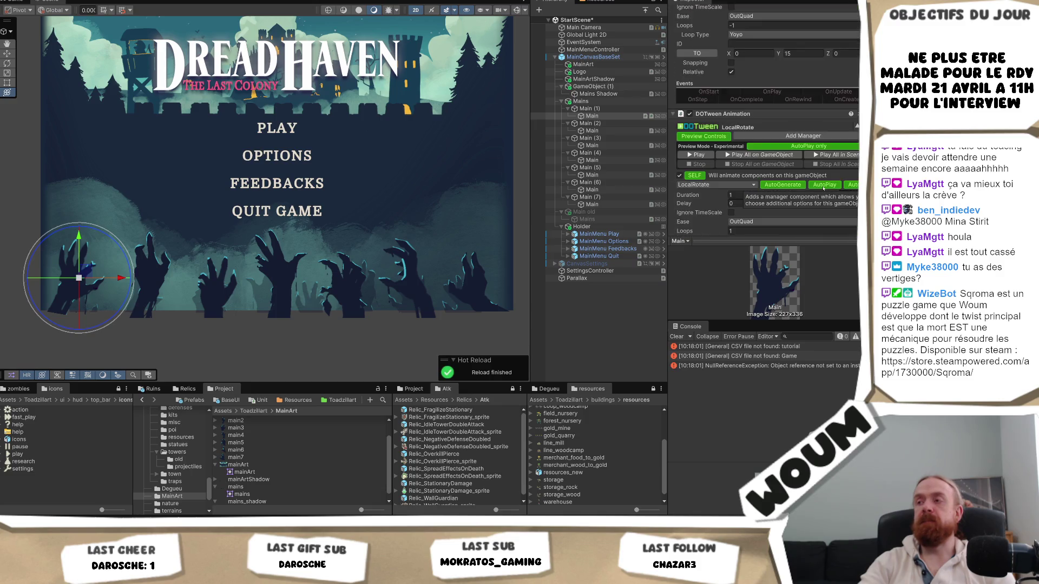
type("10")
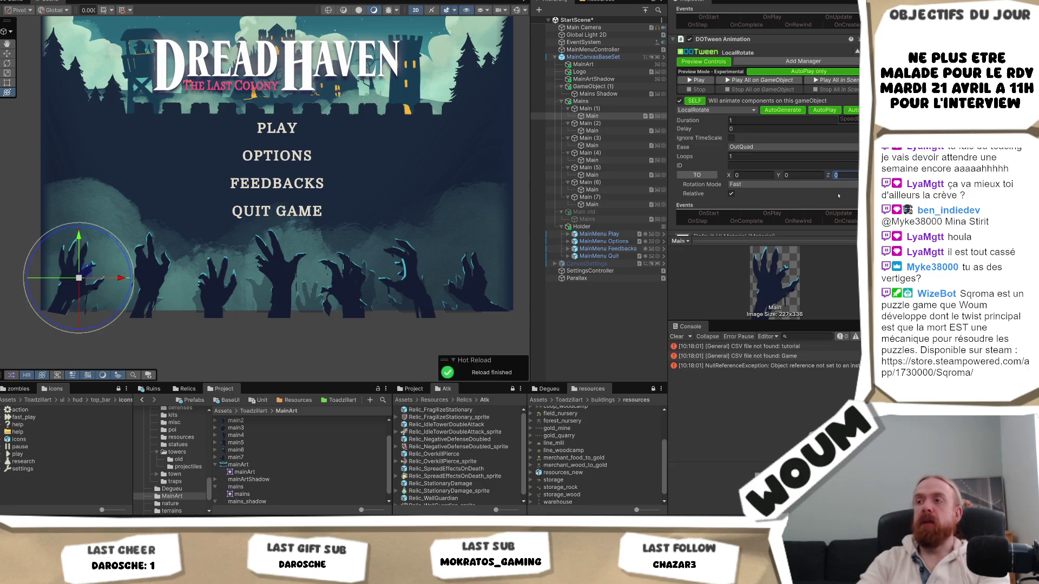
- Keep OutQuad easing and loop the rotation infinitely (-1) with Yoyo loop type
left_click(744, 148)
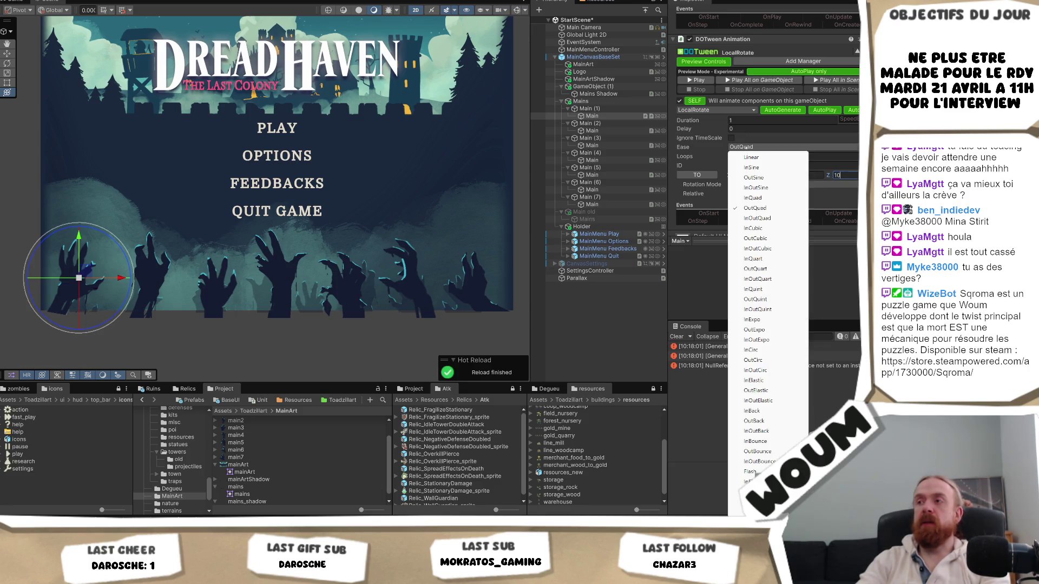
left_click(842, 154)
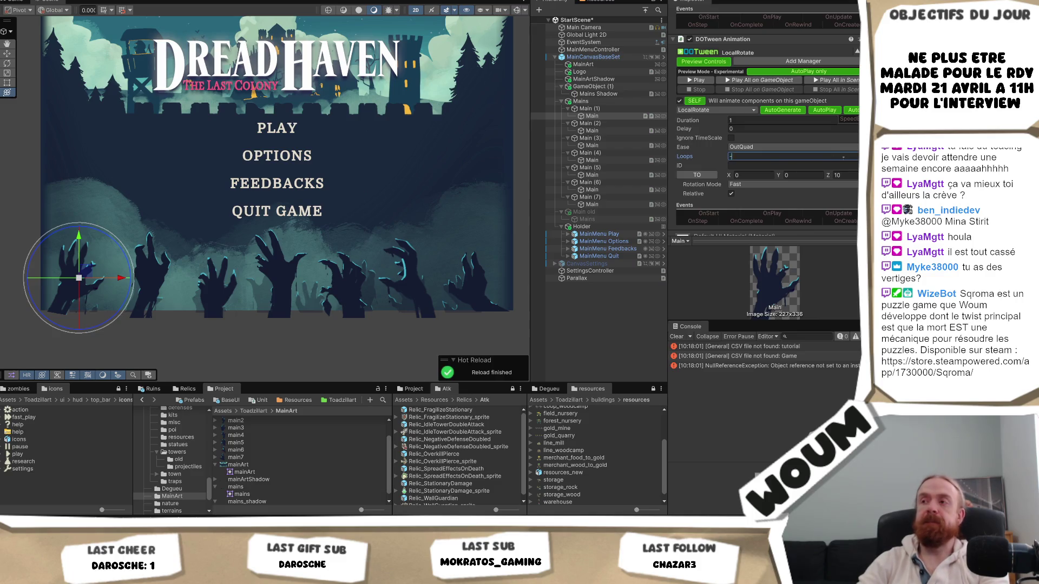
type("-1")
left_click(739, 166)
left_click(764, 177)
left_click(838, 185)
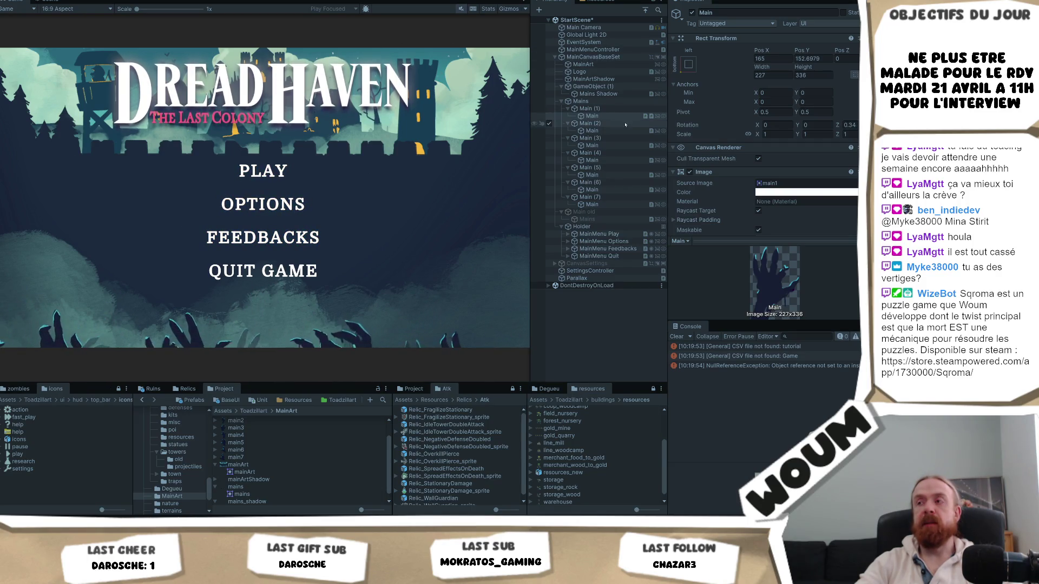
- Scroll the Inspector while watching the left hand move and rotate in play mode
scroll(820, 178, "down", 3)
scroll(821, 178, "down", 2)
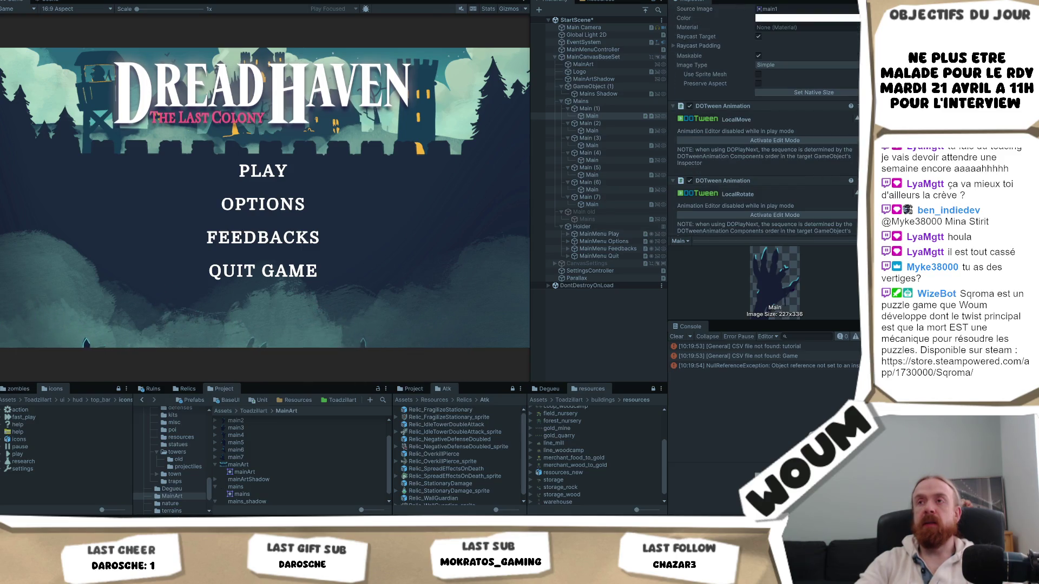
- Give the left hand's LocalRotate animation a 3-second duration with Linear easing, then test it
key("ctrl+p")
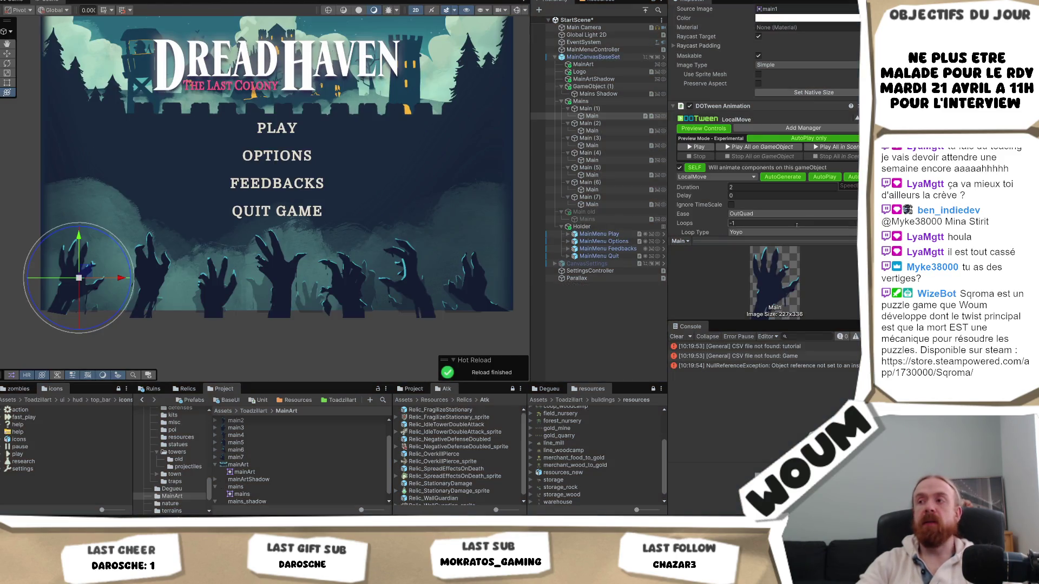
scroll(814, 192, "down", 5)
scroll(813, 193, "down", 2)
left_click(746, 95)
type("3")
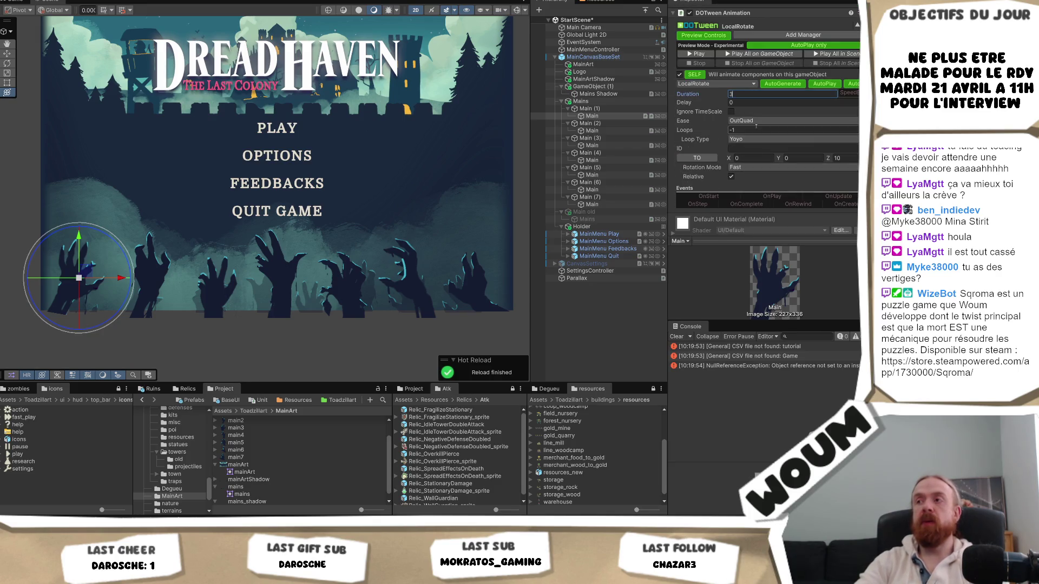
left_click(756, 120)
left_click(752, 132)
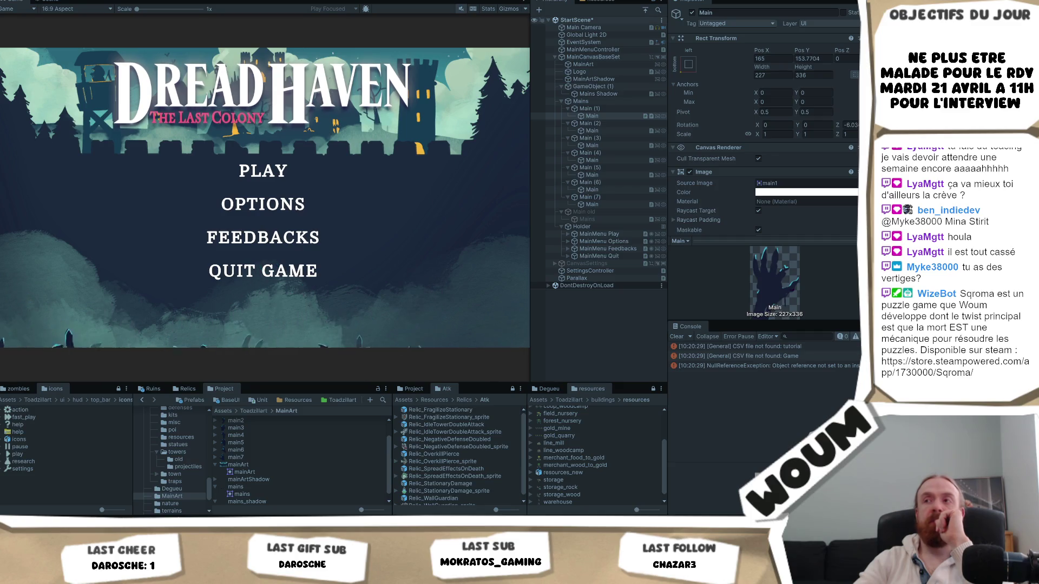
key("ctrl+p")
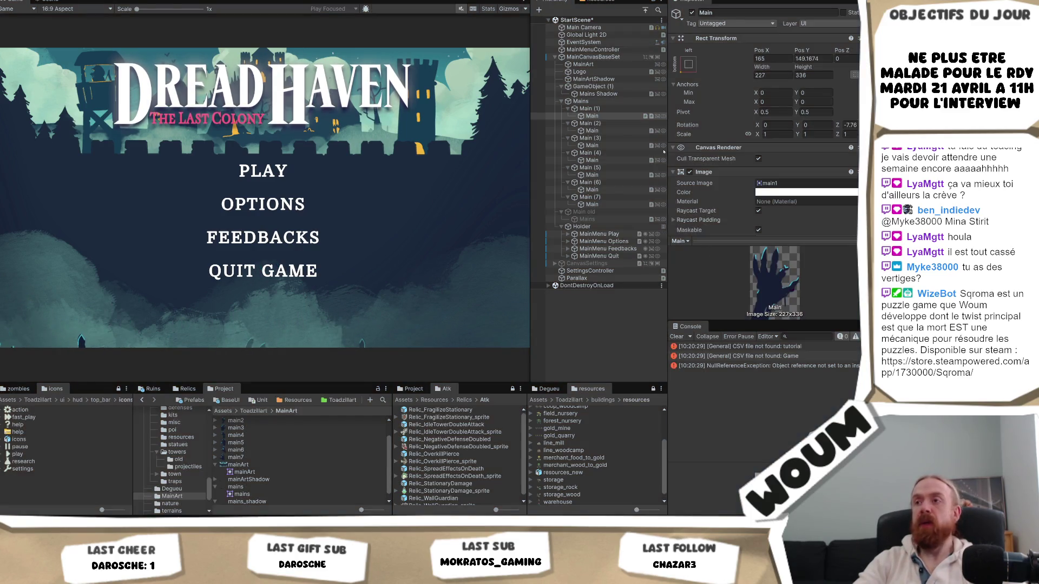
- Select the zombie hands under Main (2) through Main (7), leaving Main old out
left_click(601, 131)
left_click(607, 145, "ctrl")
left_click(607, 160, "ctrl")
left_click(601, 175, "ctrl")
left_click(601, 190, "ctrl")
left_click(601, 212, "ctrl")
left_click(603, 205, "ctrl")
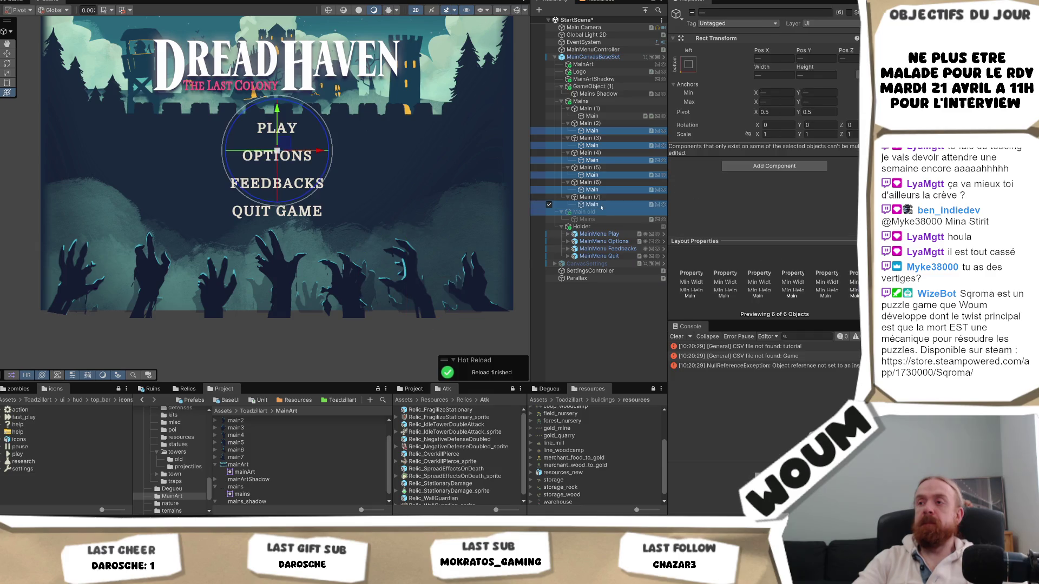
left_click(585, 212, "ctrl")
scroll(810, 205, "down", 3)
scroll(810, 205, "down", 15)
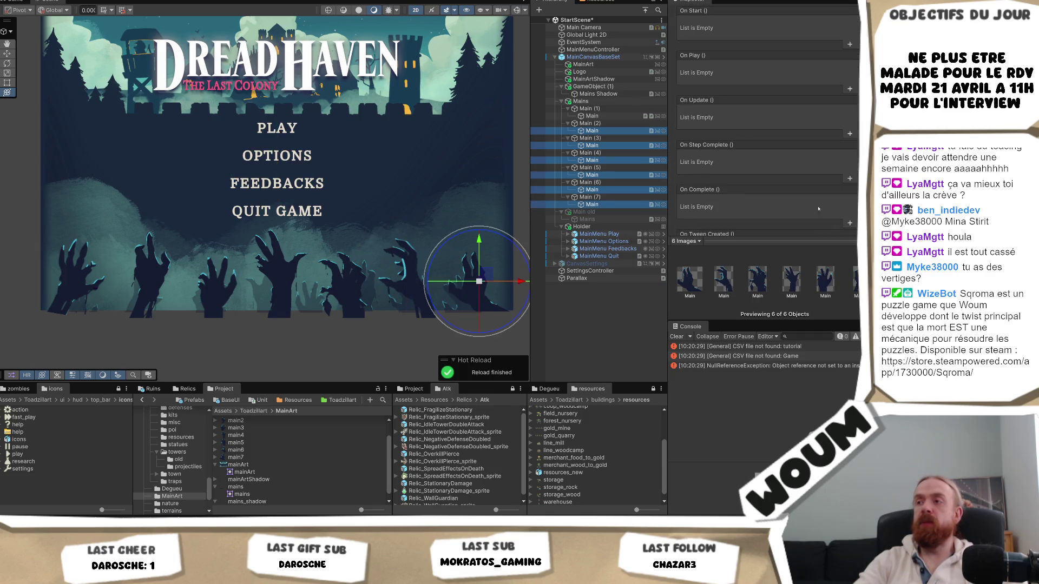
- Add a DOTween Animation to all six hands with Yoyo looping and Linear ease
left_click(772, 224)
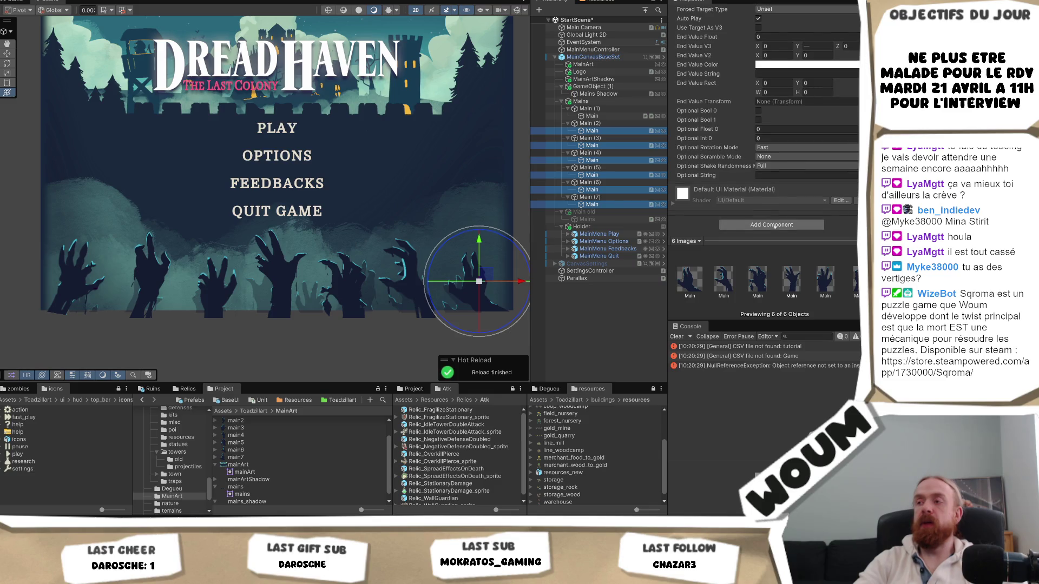
left_click(770, 254)
scroll(794, 185, "down", 2)
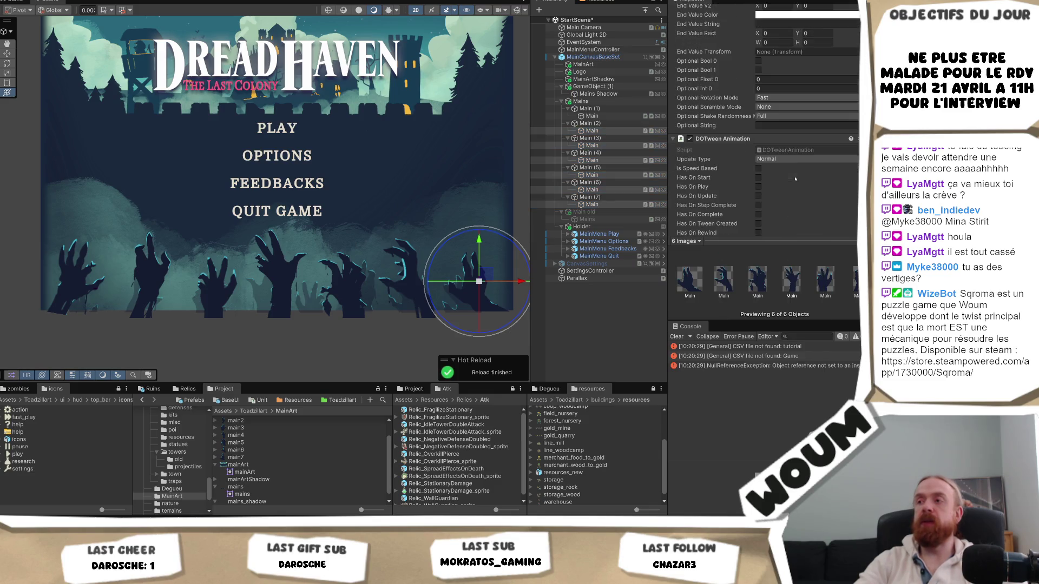
scroll(775, 186, "down", 10)
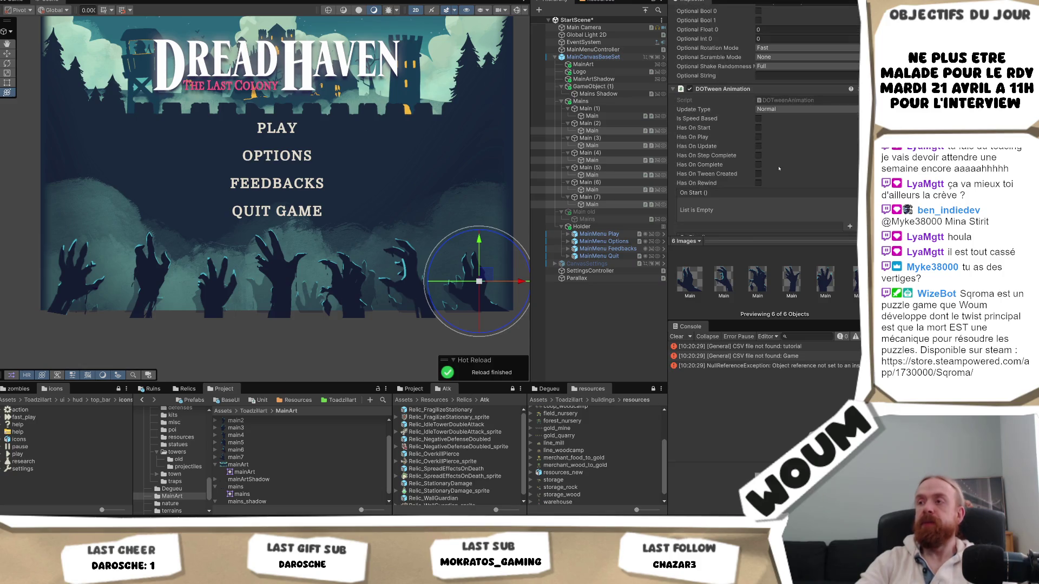
scroll(783, 167, "down", 6)
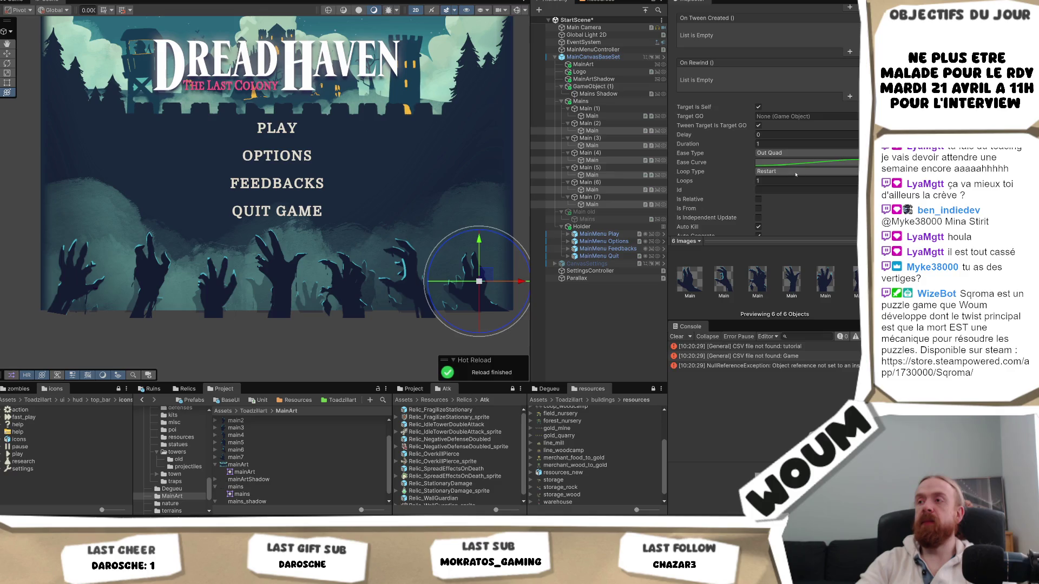
left_click(796, 172)
left_click(786, 192)
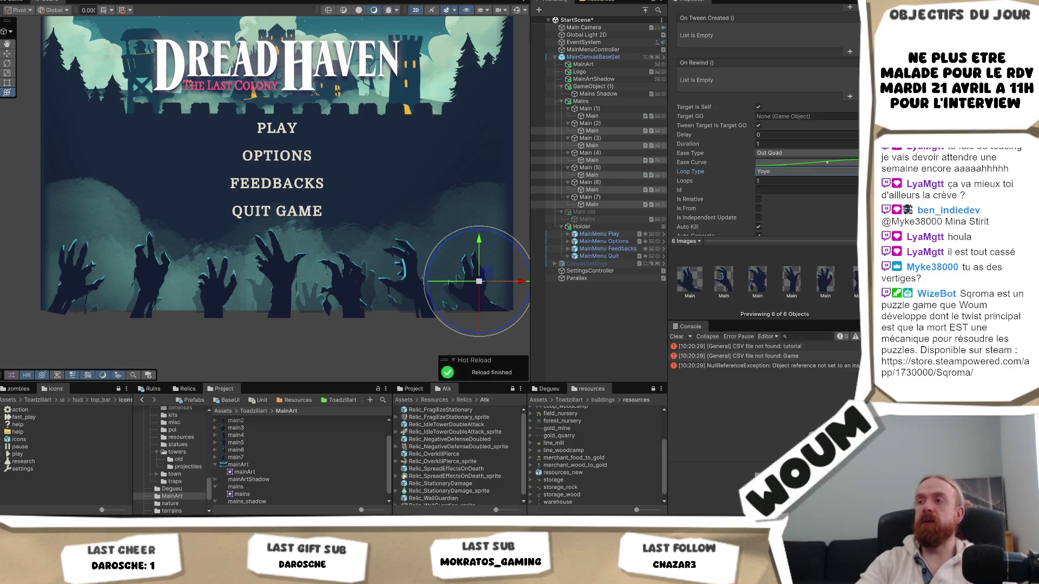
left_click(795, 153)
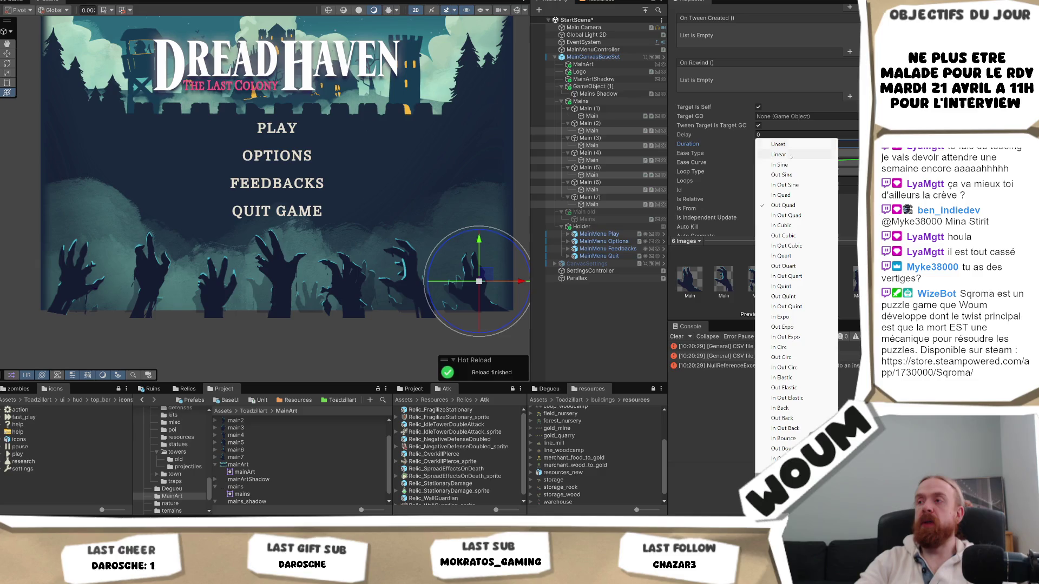
left_click(780, 154)
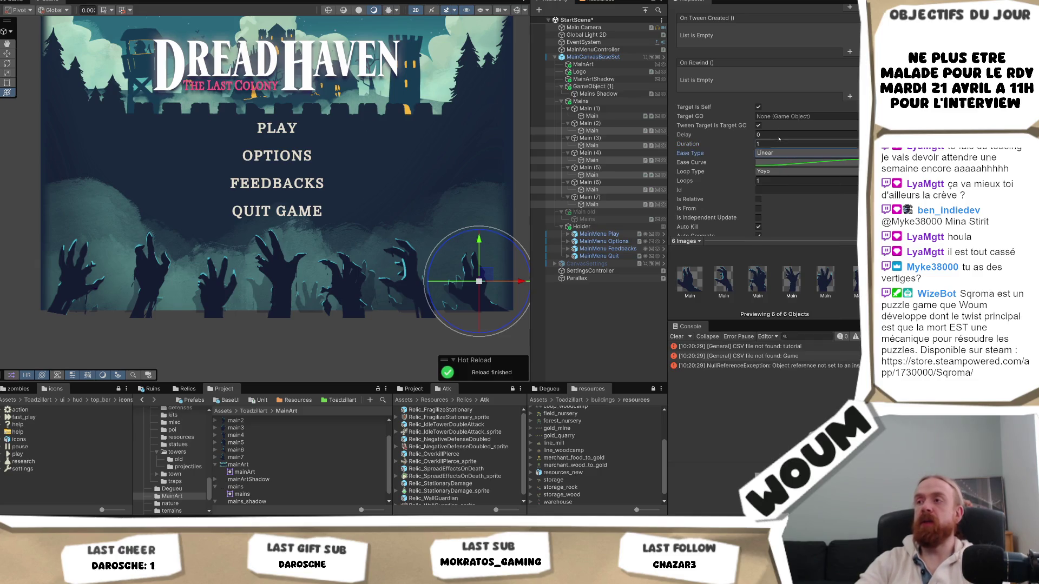
- Review the shared tween settings, then inspect the hand under Main (7)
scroll(802, 187, "down", 2)
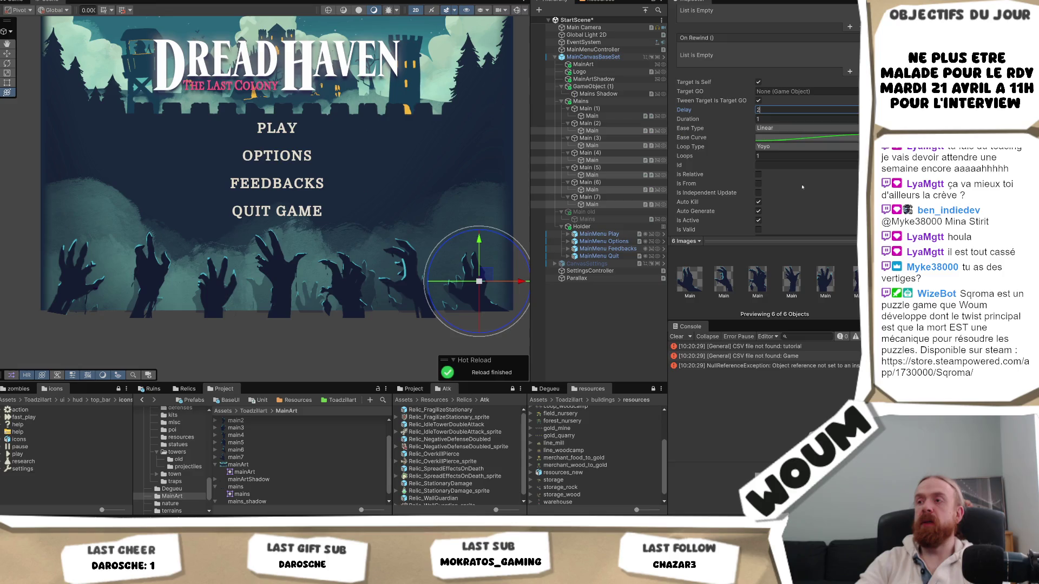
scroll(820, 200, "down", 4)
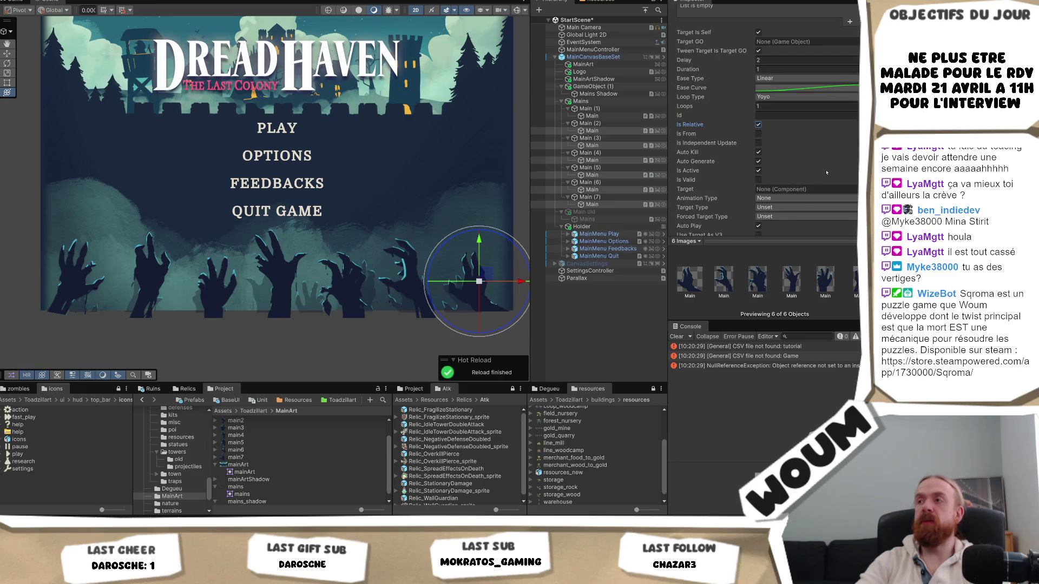
scroll(826, 172, "down", 2)
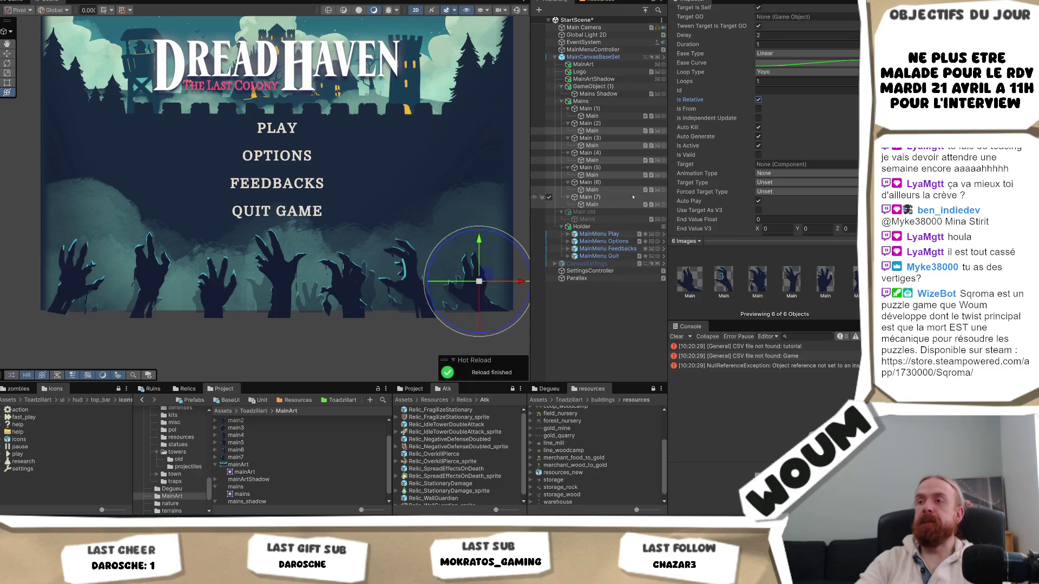
scroll(827, 177, "down", 4)
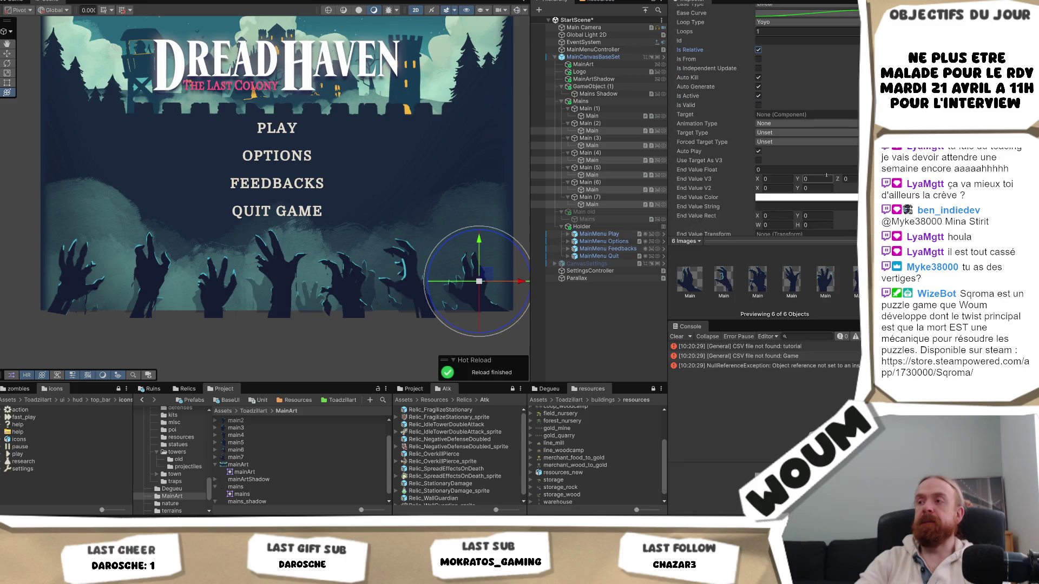
left_click(592, 204)
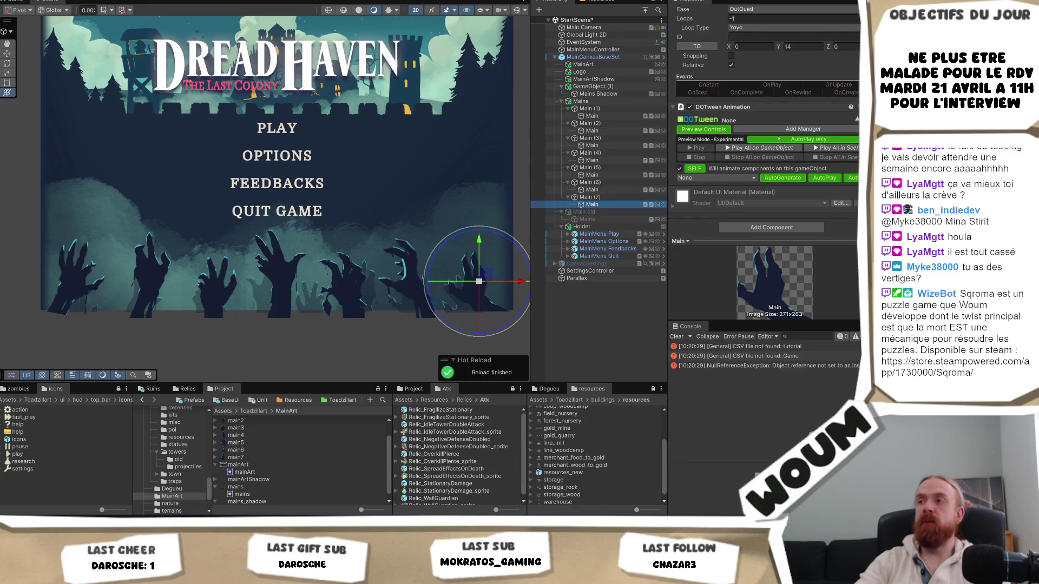
- Review the hands' tween settings, checking the hand under Main (1)
scroll(757, 96, "up", 8)
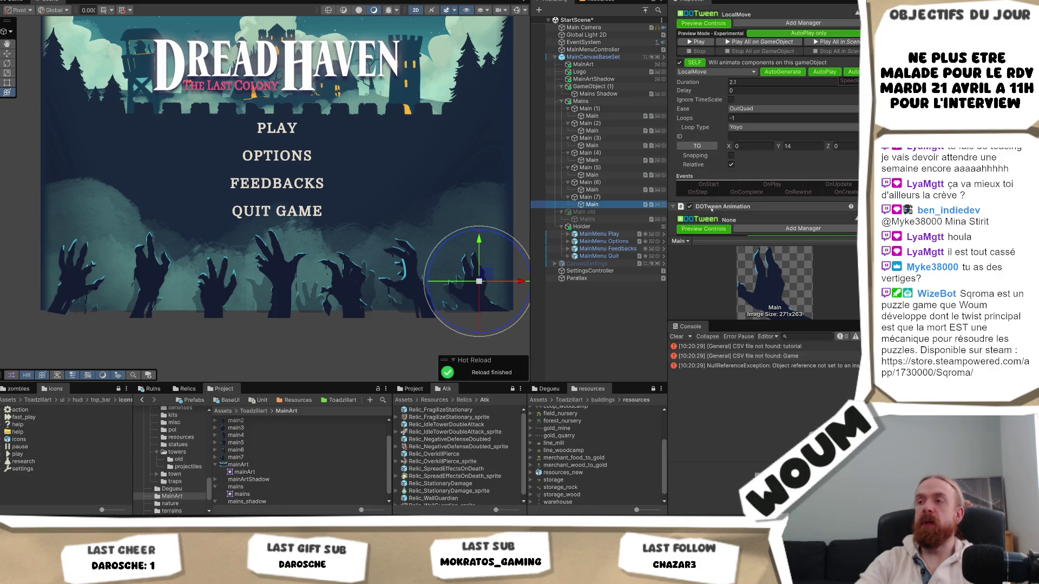
scroll(730, 200, "down", 6)
scroll(737, 187, "down", 2)
scroll(735, 189, "down", 1)
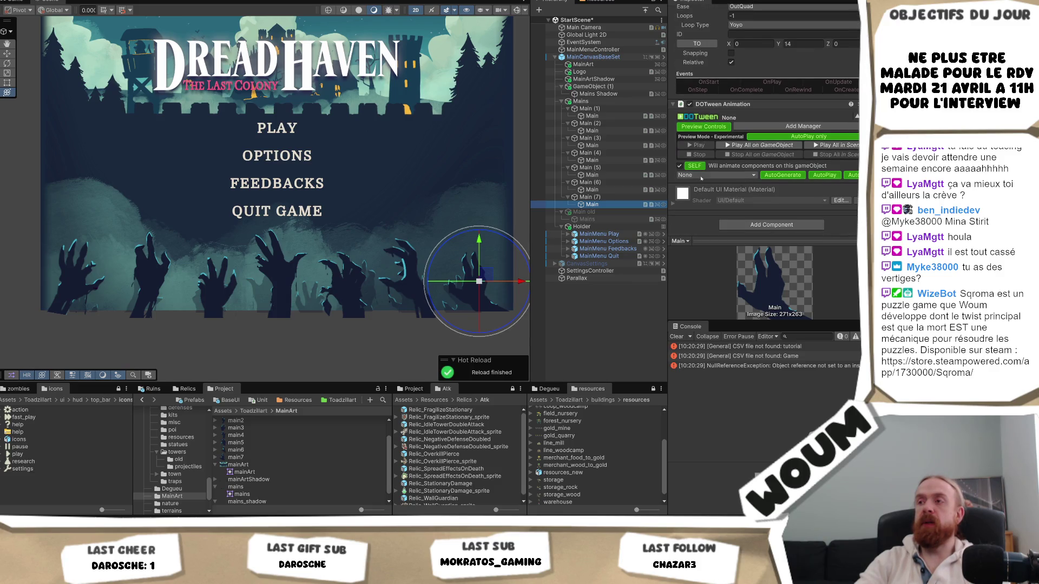
left_click(596, 189, "ctrl")
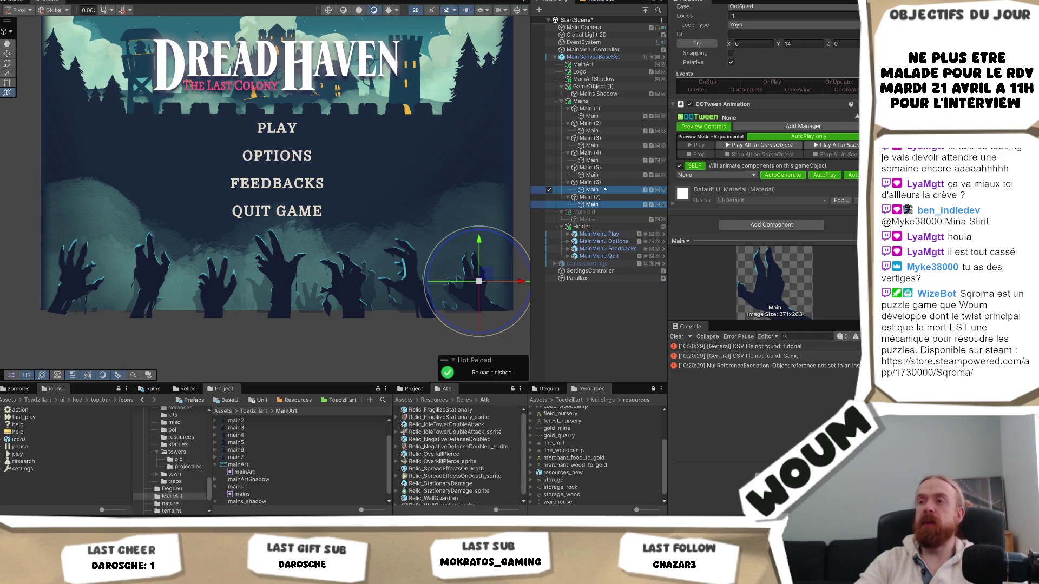
left_click(593, 116)
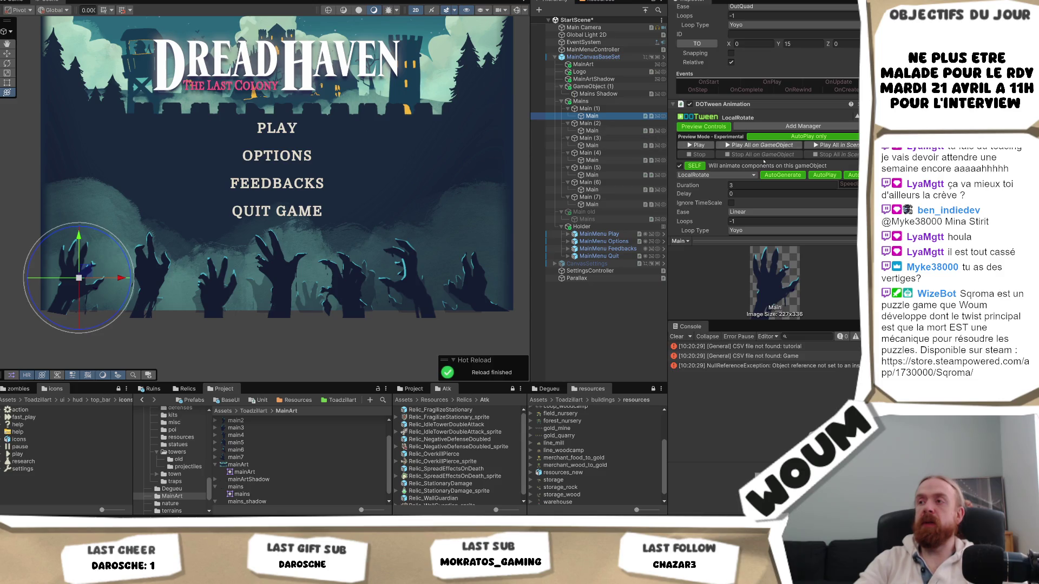
scroll(762, 145, "down", 3)
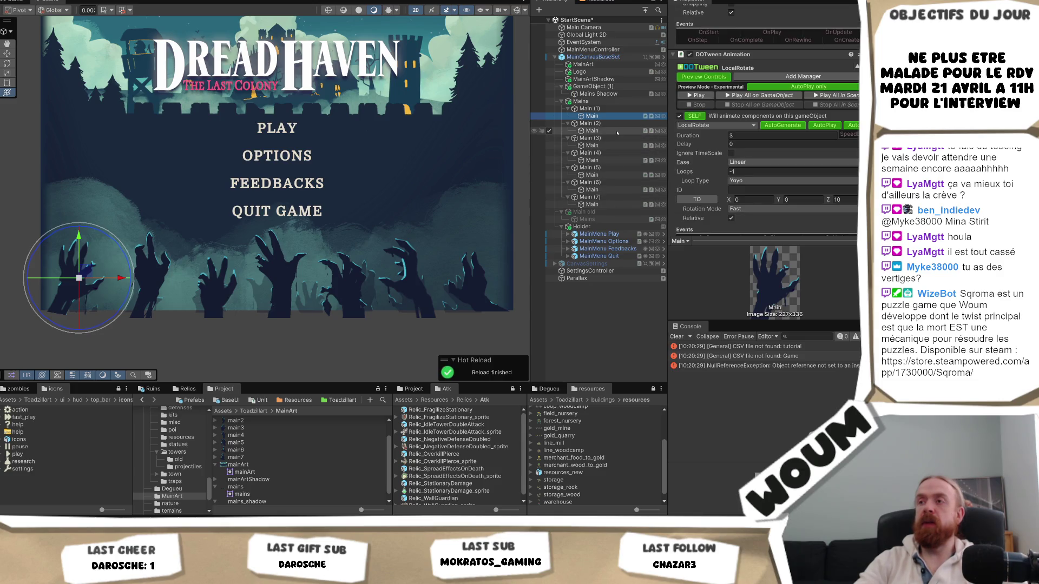
- Make the Main (2) hand's second tween a LocalRotate to Z 12
left_click(592, 131)
left_click(717, 177)
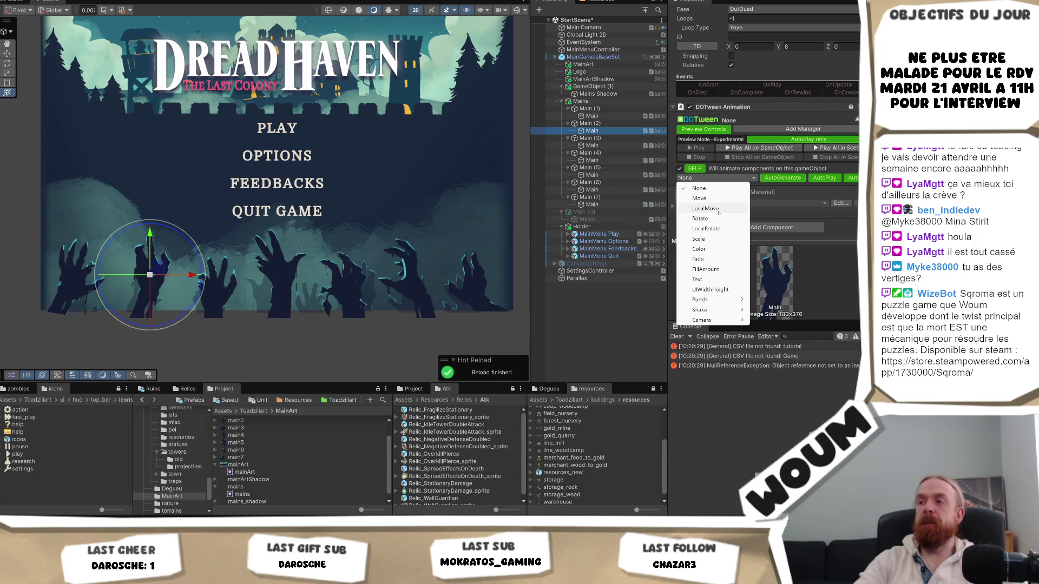
left_click(709, 226)
scroll(749, 185, "down", 3)
left_click(845, 168)
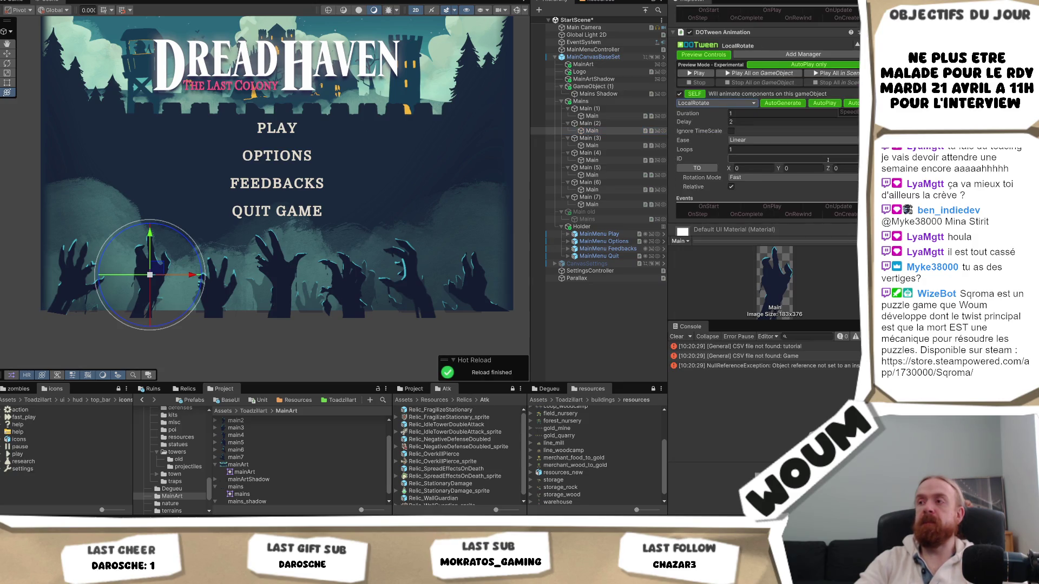
type("2")
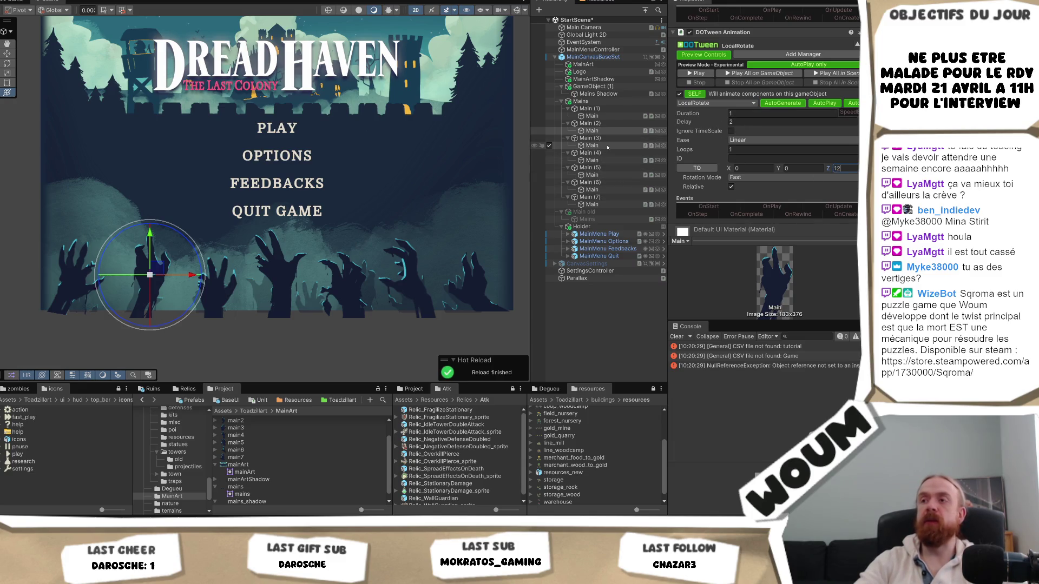
left_click(592, 145)
- Give that rotate tween a 0 delay and a 2.2-second duration
left_click(592, 130)
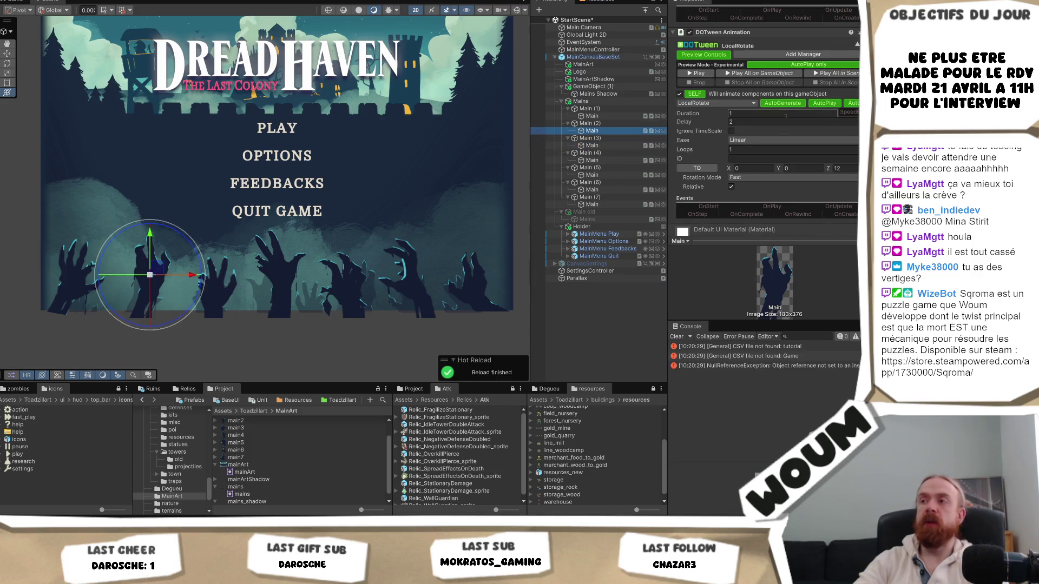
left_click(755, 121)
type("0")
left_click(744, 114)
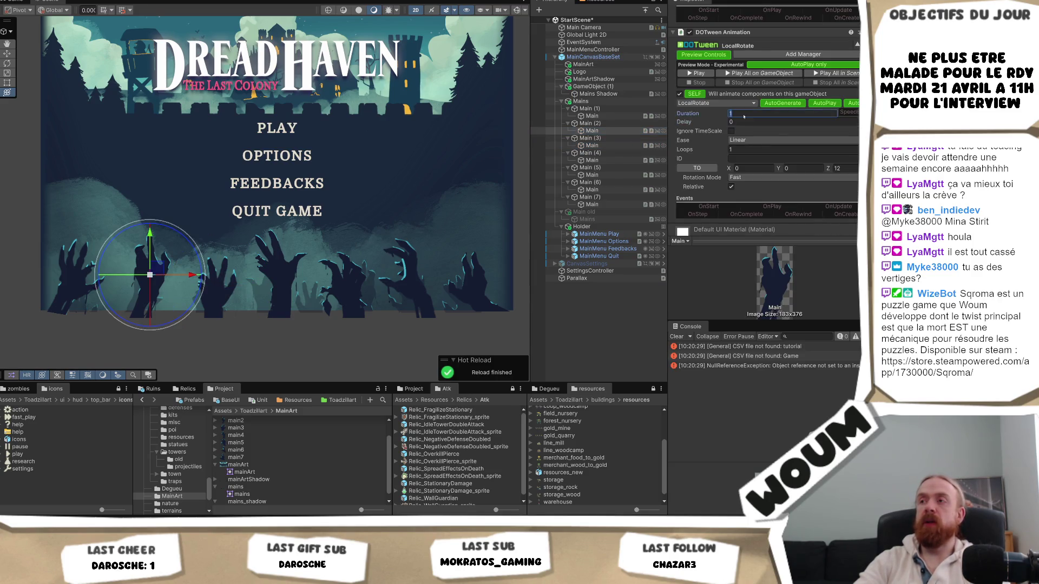
type("2.2")
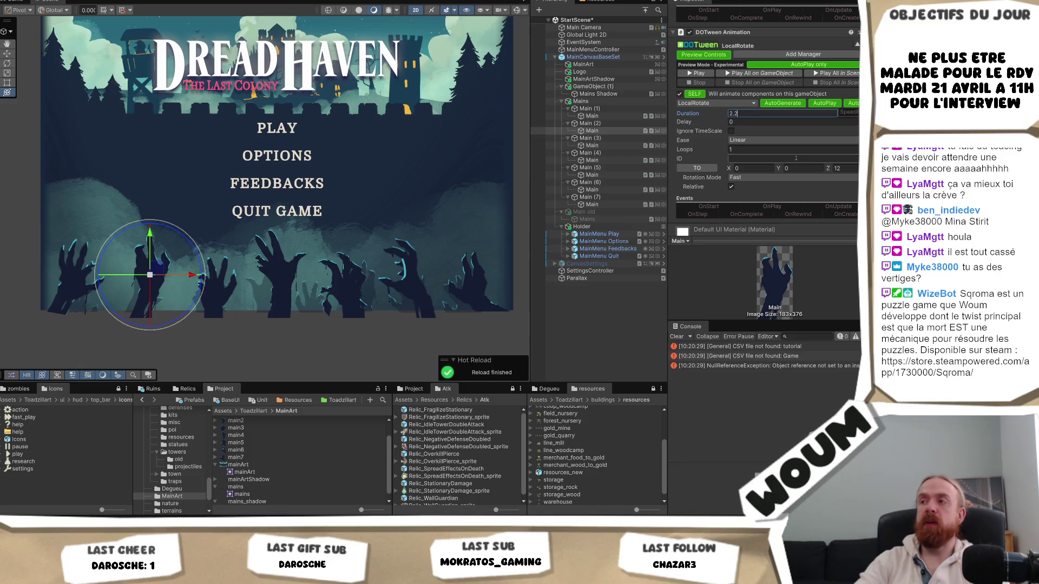
left_click(592, 146)
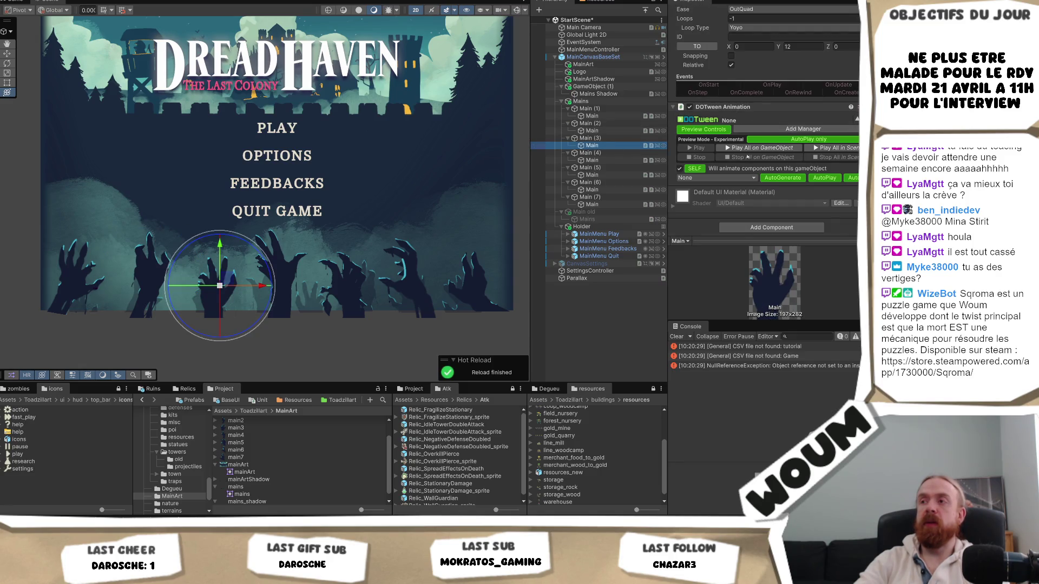
- Make the Main (3) hand's tween a LocalRotate to Z -10 with a 2.5-second delay
left_click(713, 179)
left_click(720, 227)
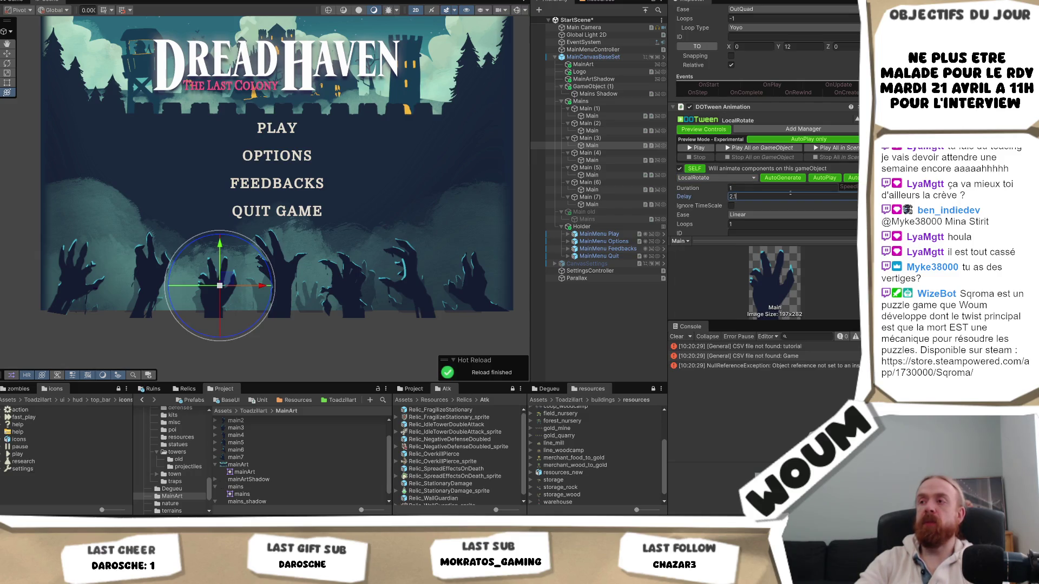
scroll(779, 190, "down", 2)
type(".5")
left_click(849, 216)
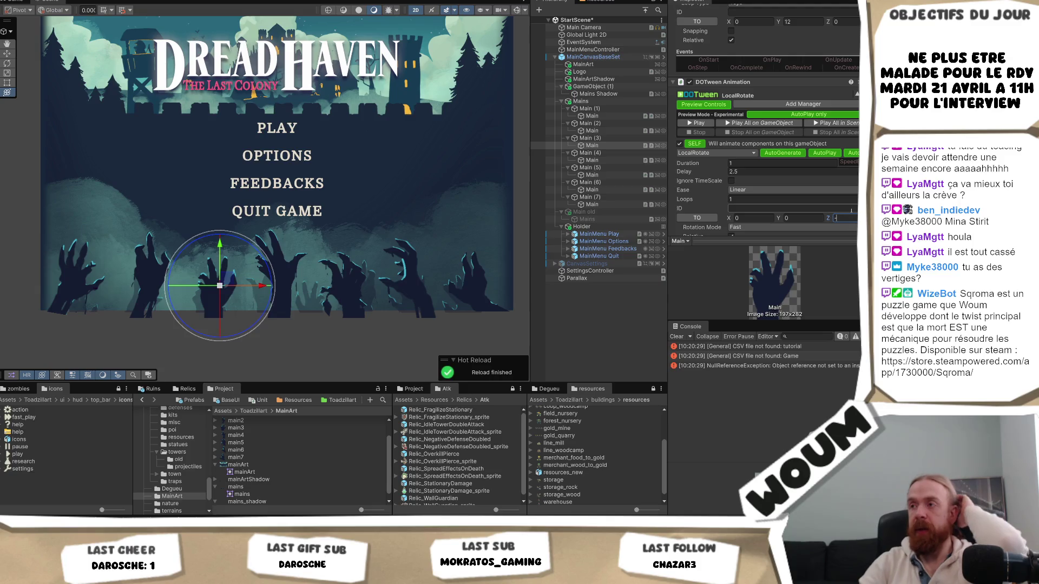
type("-10")
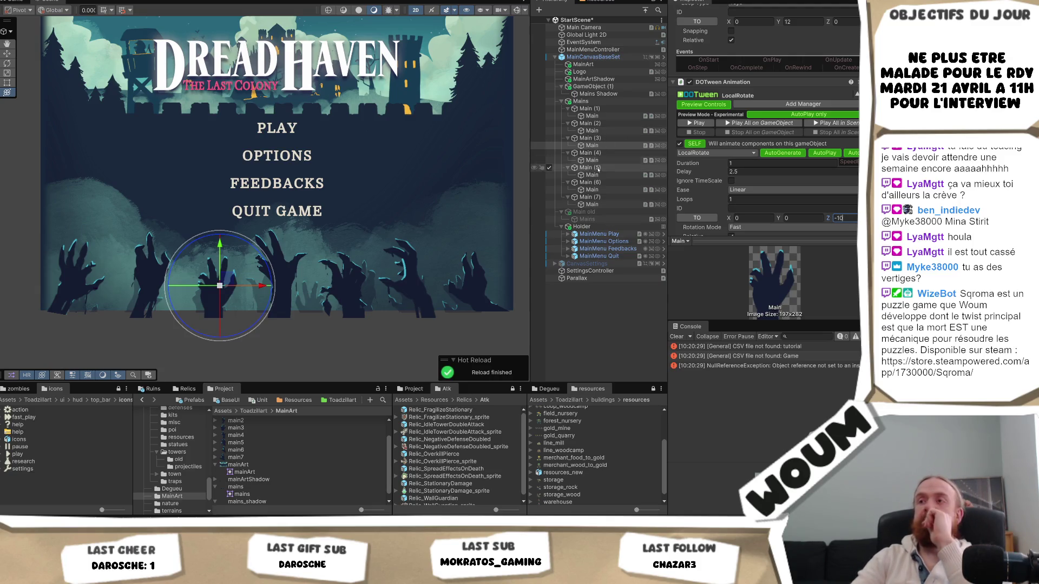
left_click(595, 161)
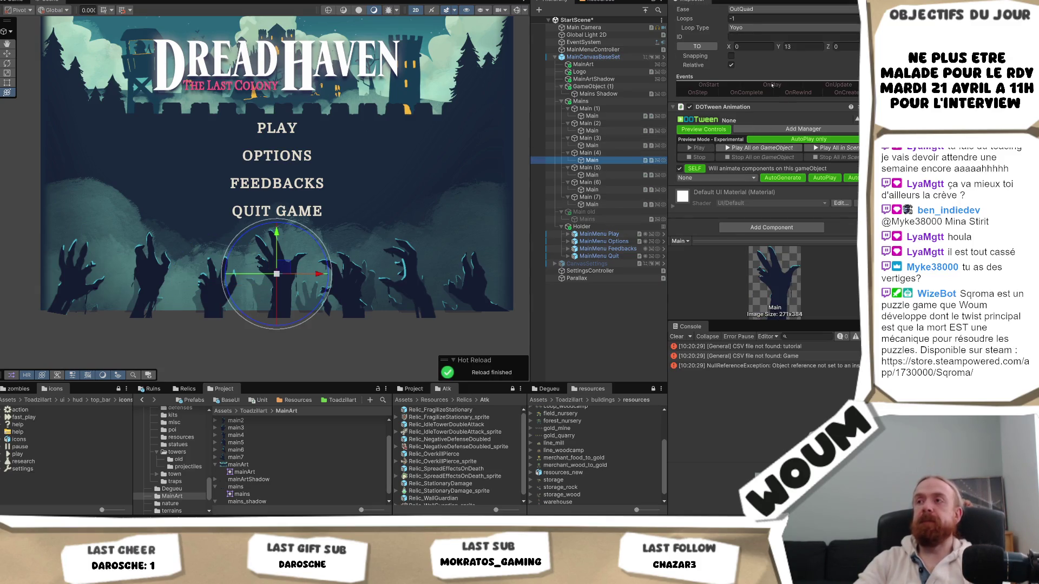
scroll(759, 118, "up", 3)
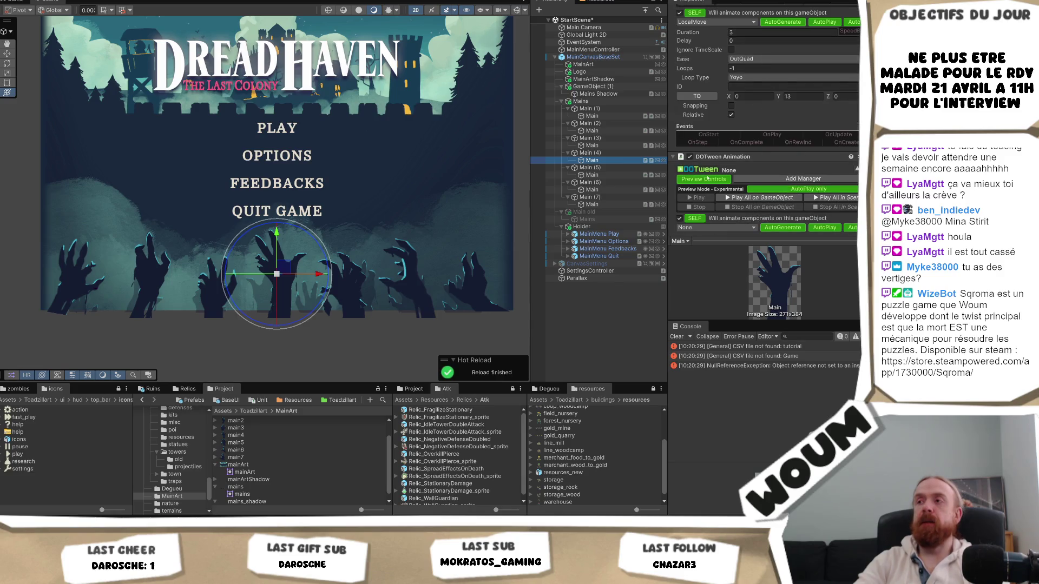
- Change the Main (4) hand's new tween type to LocalRotate
left_click(699, 227)
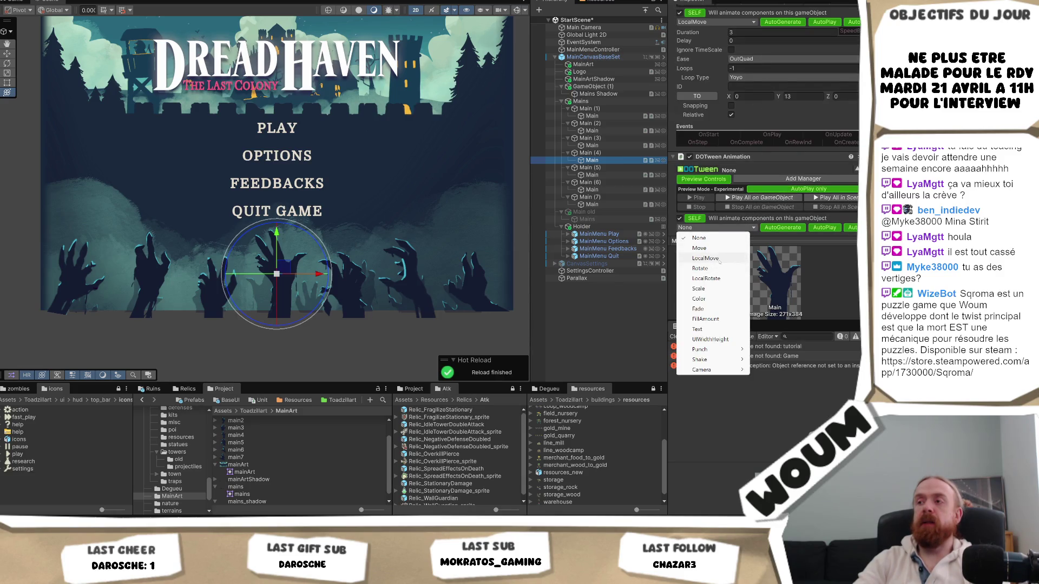
left_click(707, 278)
scroll(709, 276, "down", 3)
left_click(574, 145)
left_click(592, 160)
- Give it a 2.25-second delay, a Z target of 12 and Fast rotation mode
left_click(765, 198)
scroll(762, 188, "down", 1)
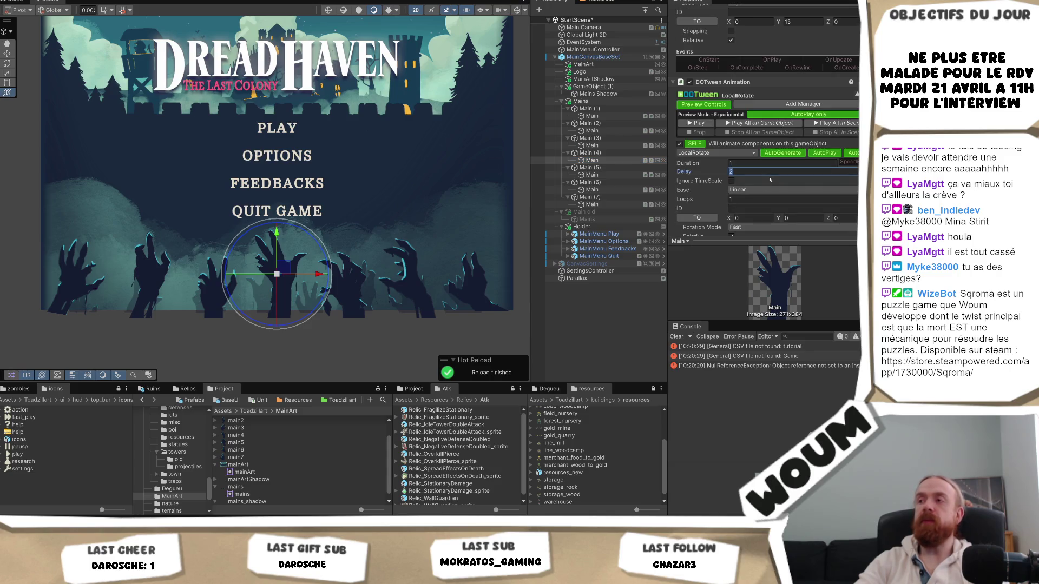
type("2.25")
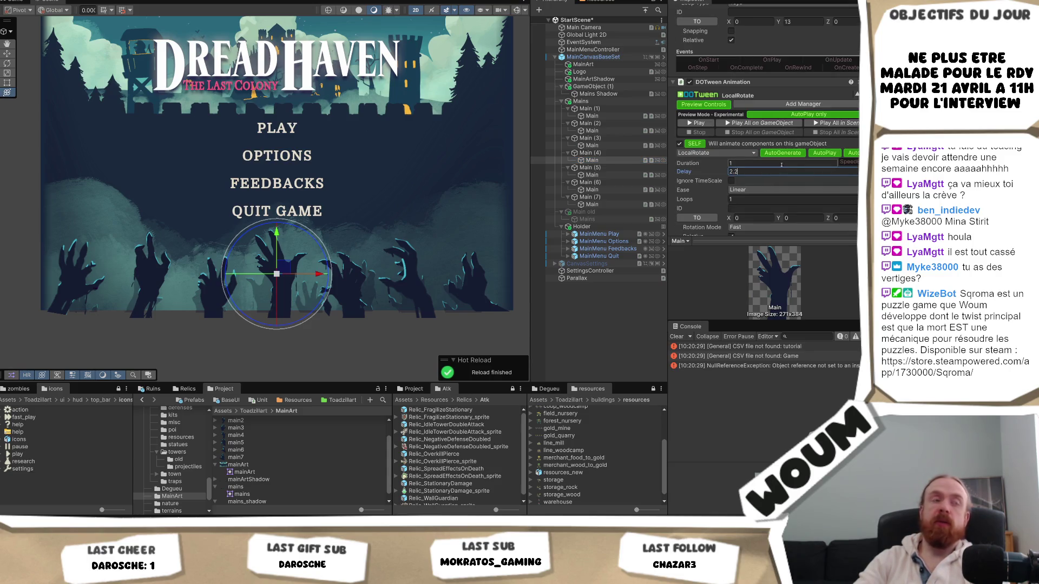
left_click(846, 218)
type("12")
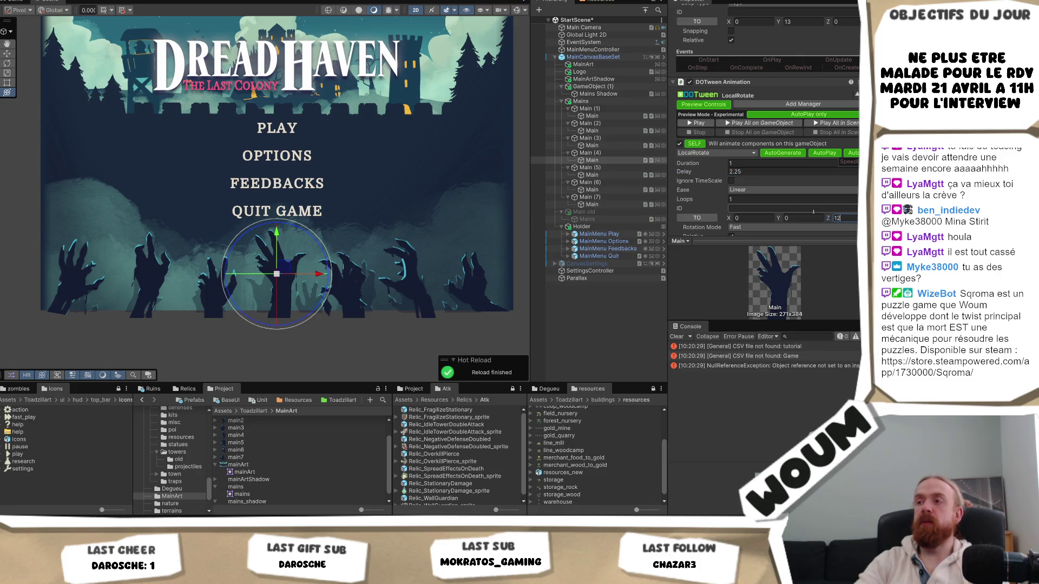
scroll(765, 201, "down", 1)
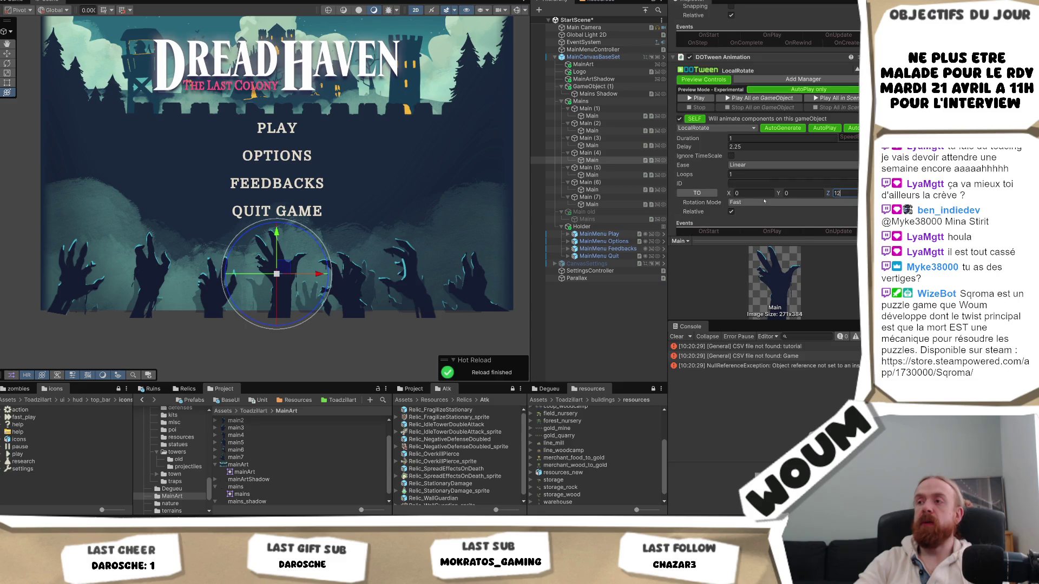
left_click(764, 201)
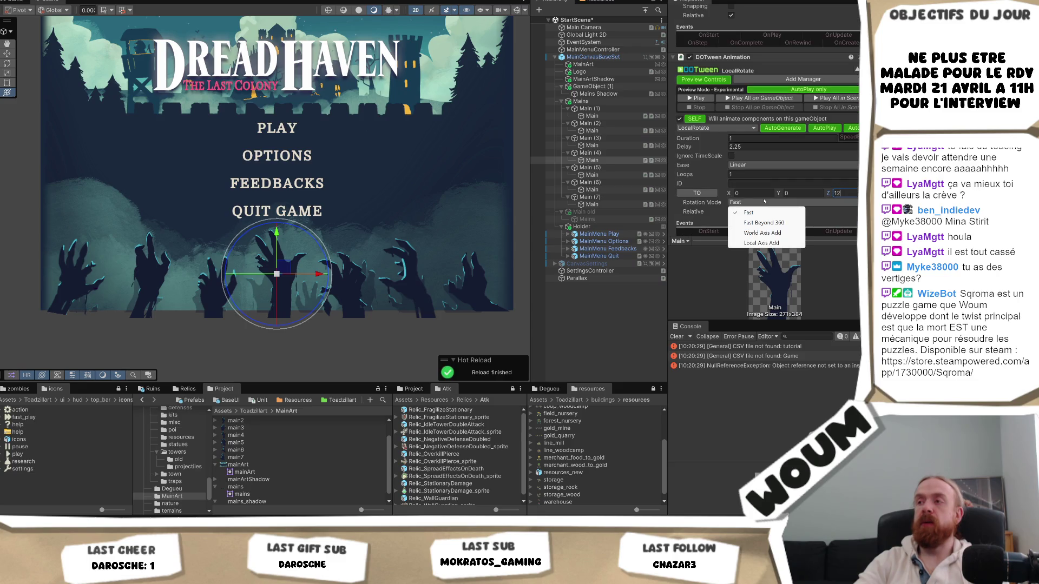
left_click(596, 161)
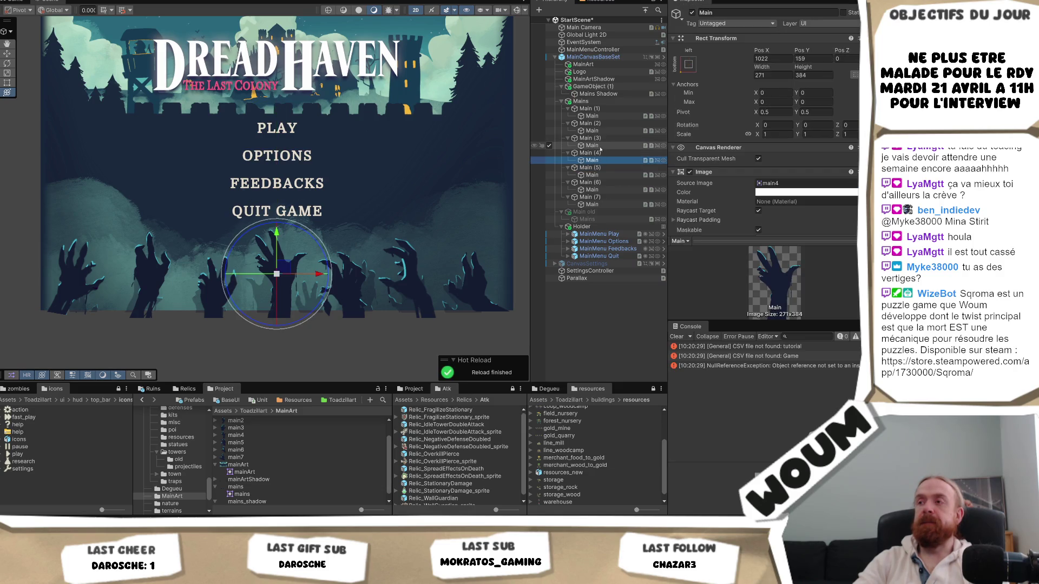
- Select the hands under Main (2) through Main (7) together
left_click(600, 147)
key("Up")
key("Up")
left_click(592, 146, "ctrl")
left_click(592, 161, "ctrl")
left_click(592, 175, "ctrl")
left_click(595, 190, "ctrl")
left_click(595, 205, "ctrl")
scroll(797, 147, "down", 10)
scroll(796, 147, "down", 10)
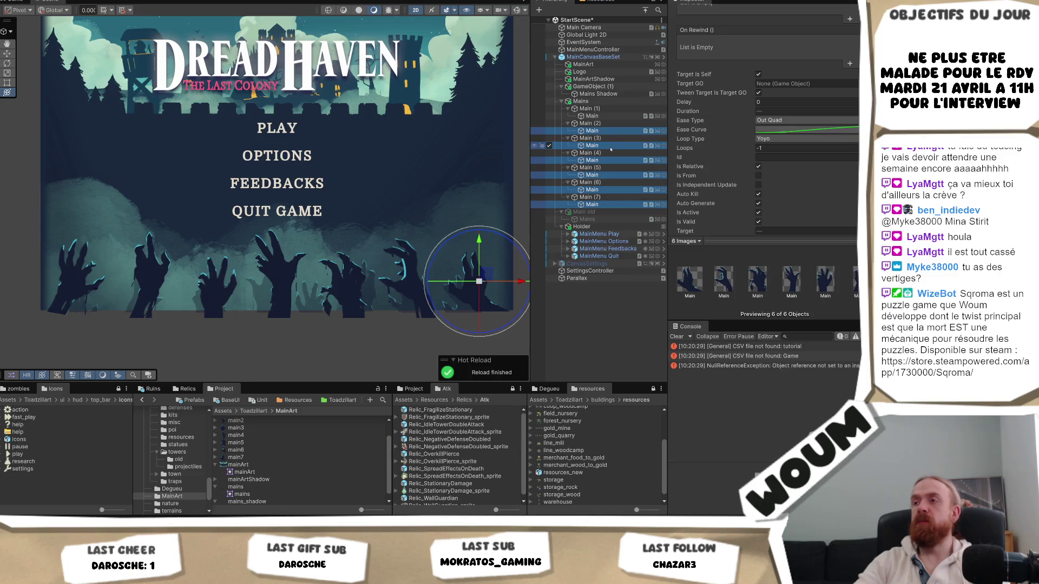
- Set Loops to -1 on the rotate tweens of the Main (2) and Main (3) hands
left_click(592, 145)
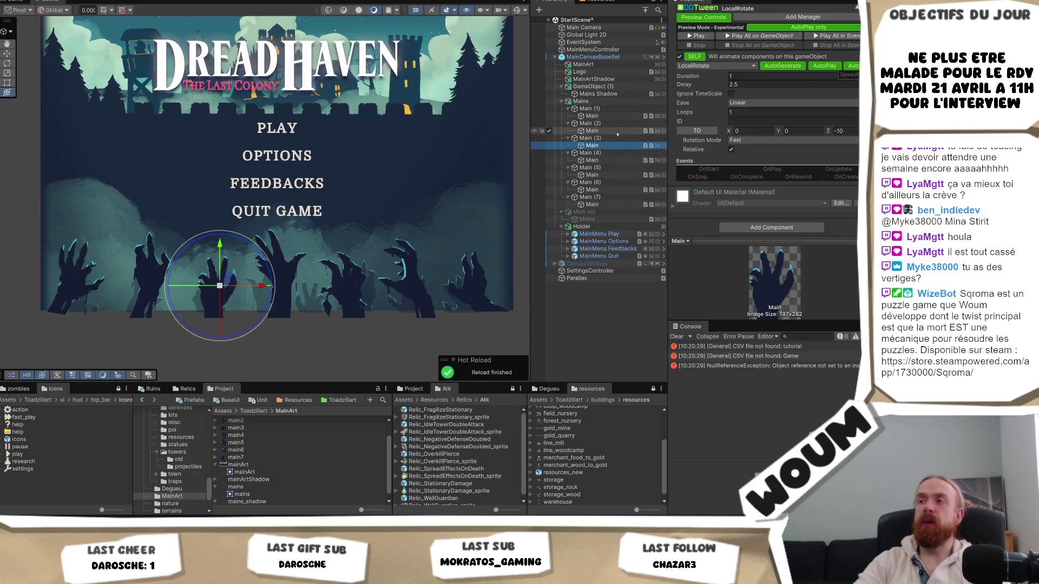
left_click(616, 131)
key("Tab")
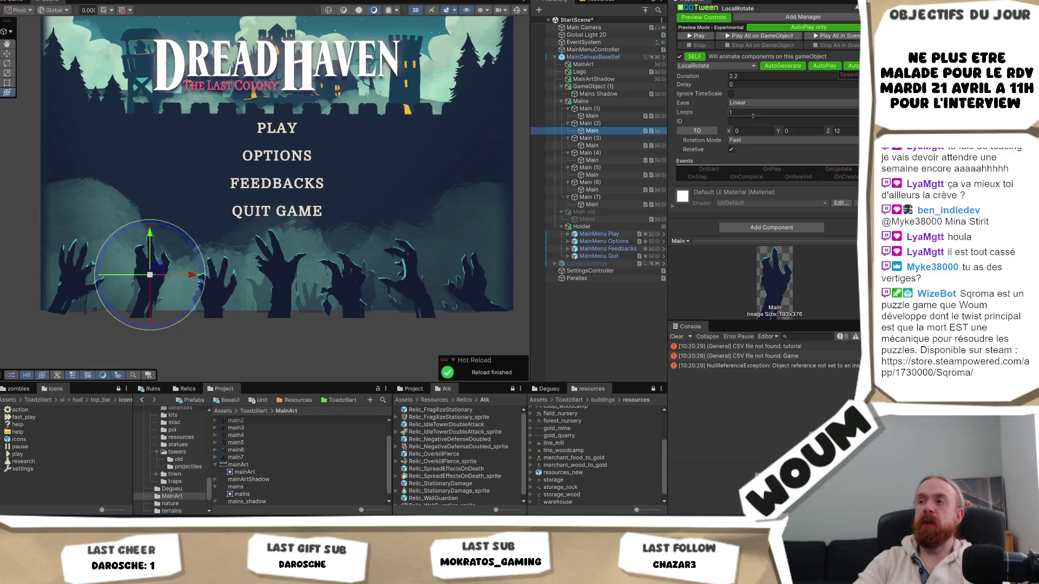
type("1")
left_click(614, 146)
key("Tab")
type("-")
left_click(628, 163)
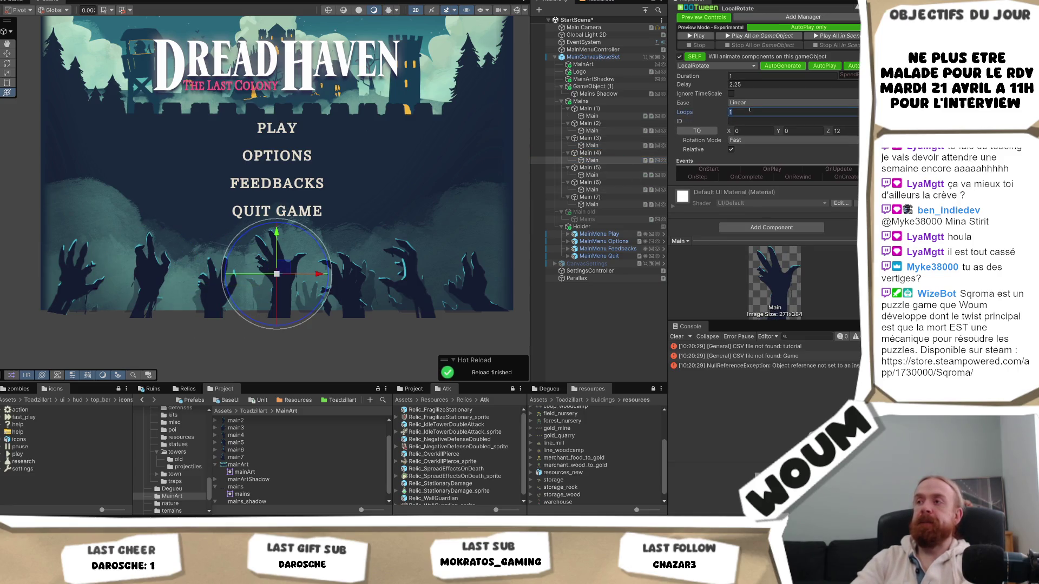
scroll(755, 115, "up", 3)
scroll(817, 126, "down", 2)
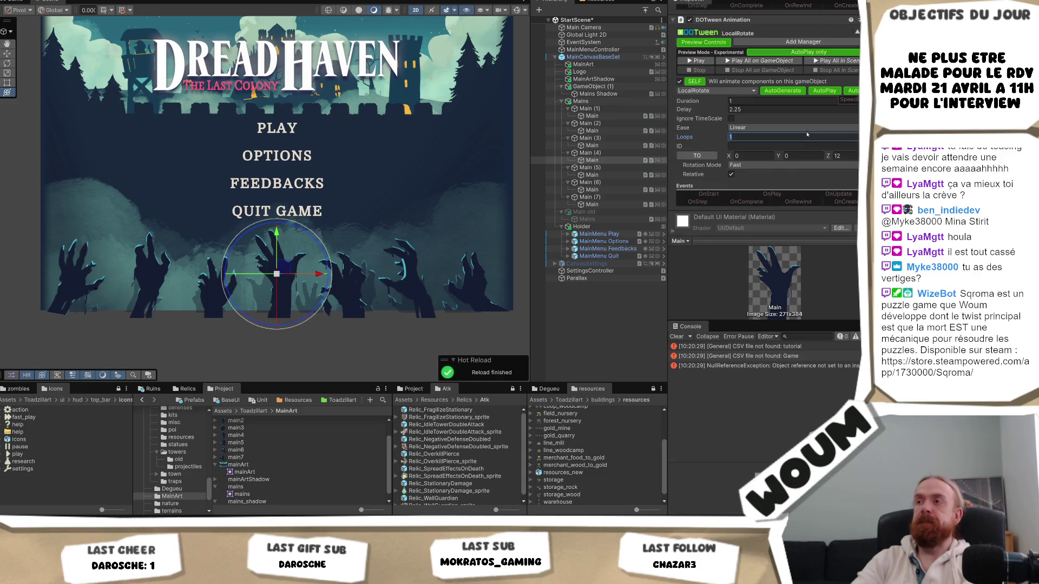
left_click(592, 175)
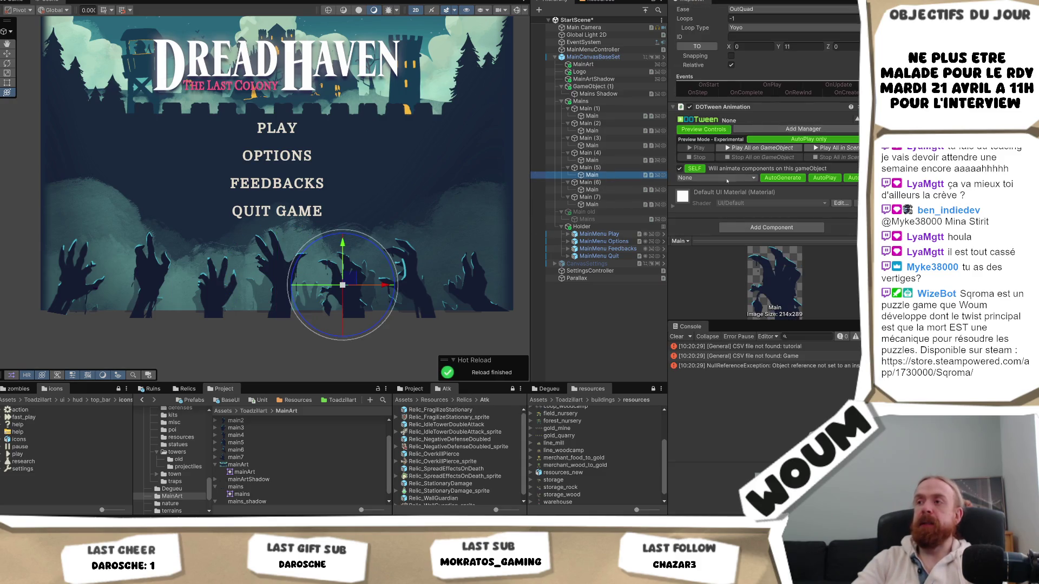
- Make the Main (5) hand's second tween a LocalRotate, comparing it against hands (1)–(4)
left_click(716, 178)
left_click(719, 223)
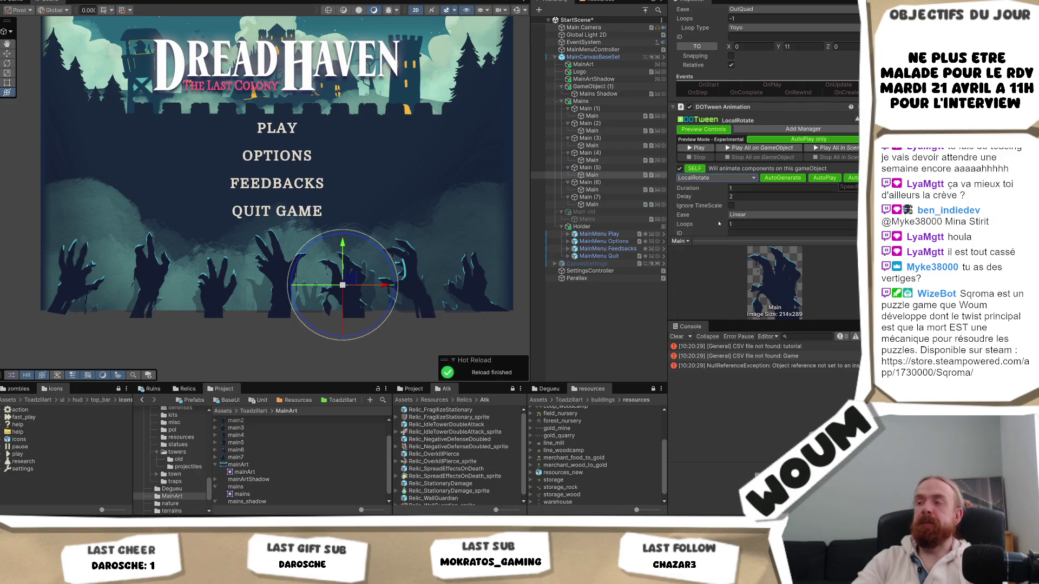
left_click(604, 161)
scroll(784, 136, "up", 3)
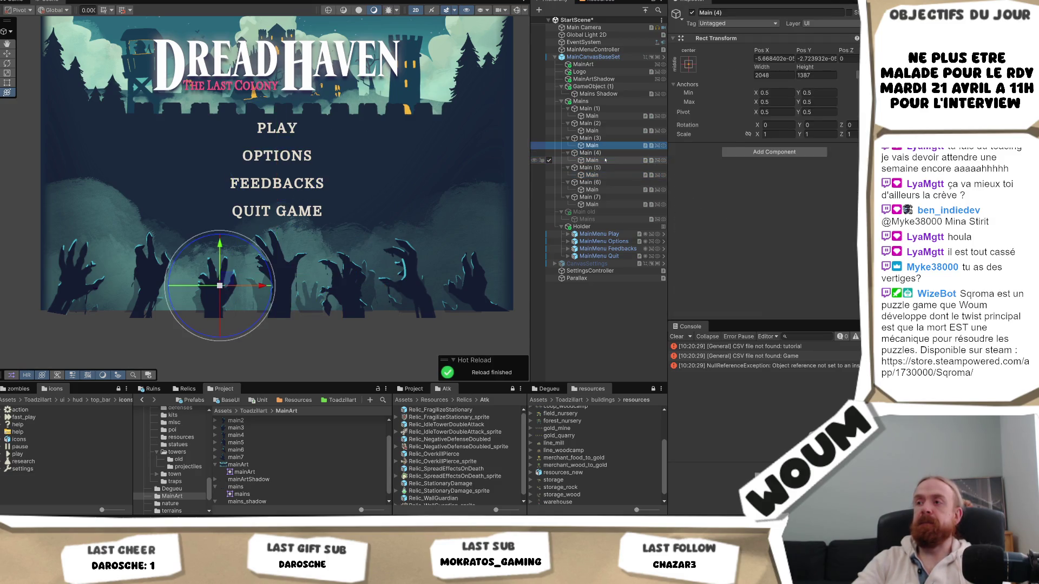
left_click(592, 145)
scroll(821, 133, "down", 5)
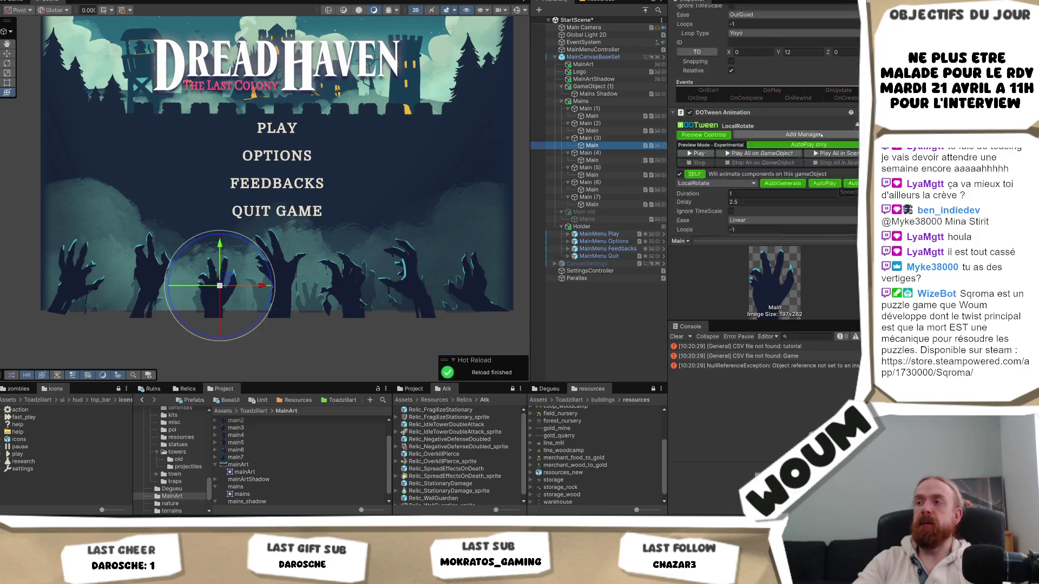
left_click(592, 131)
left_click(592, 116)
- Set the Main (5) rotate tween to Loops -1, delay 0 and duration 1.8
left_click(607, 175)
left_click(753, 154)
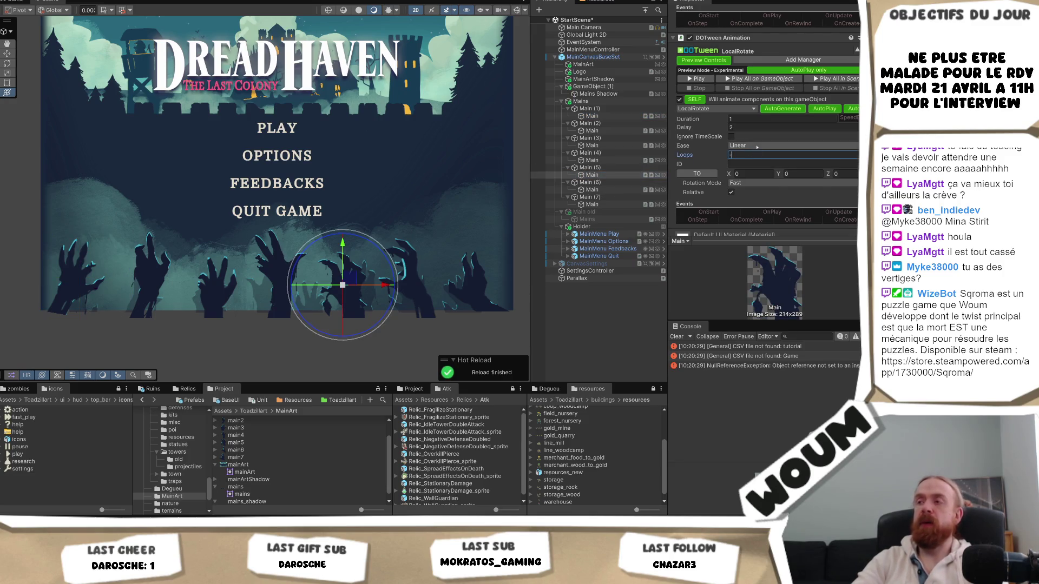
type("1")
left_click(746, 126)
type("0")
left_click(780, 119)
type("2")
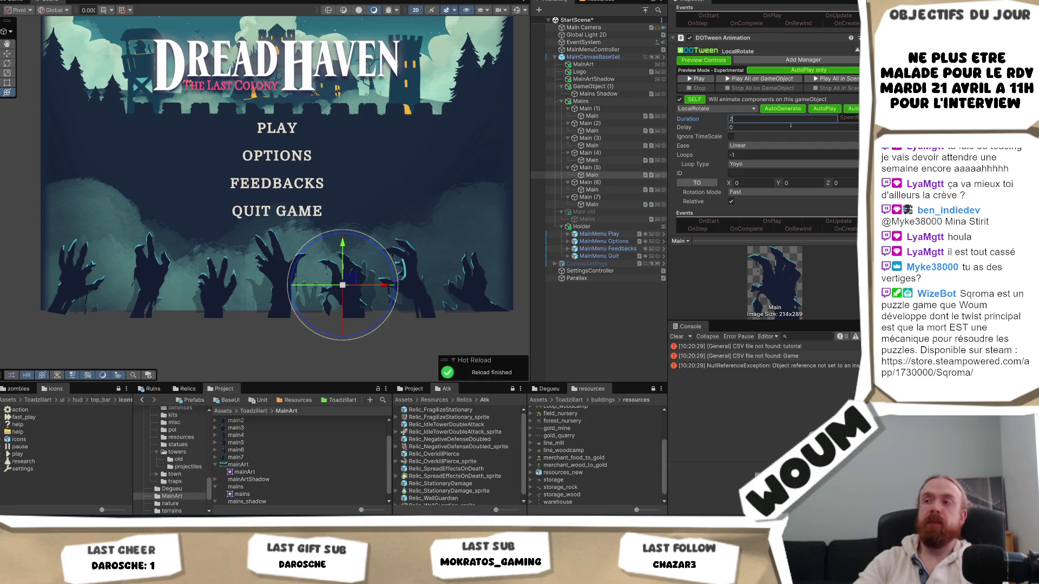
key("BackSpace")
type("1.8")
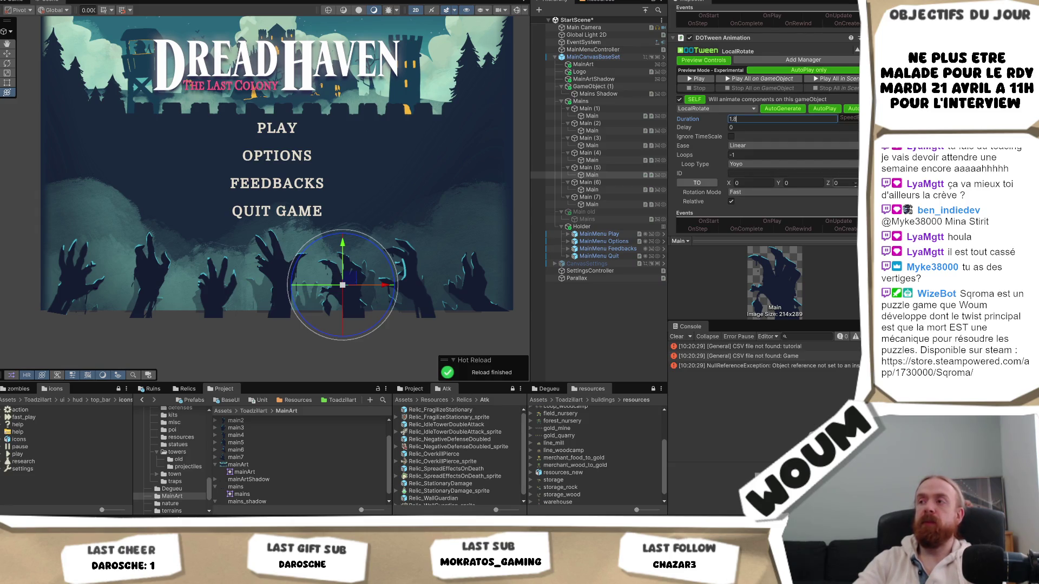
type("-6")
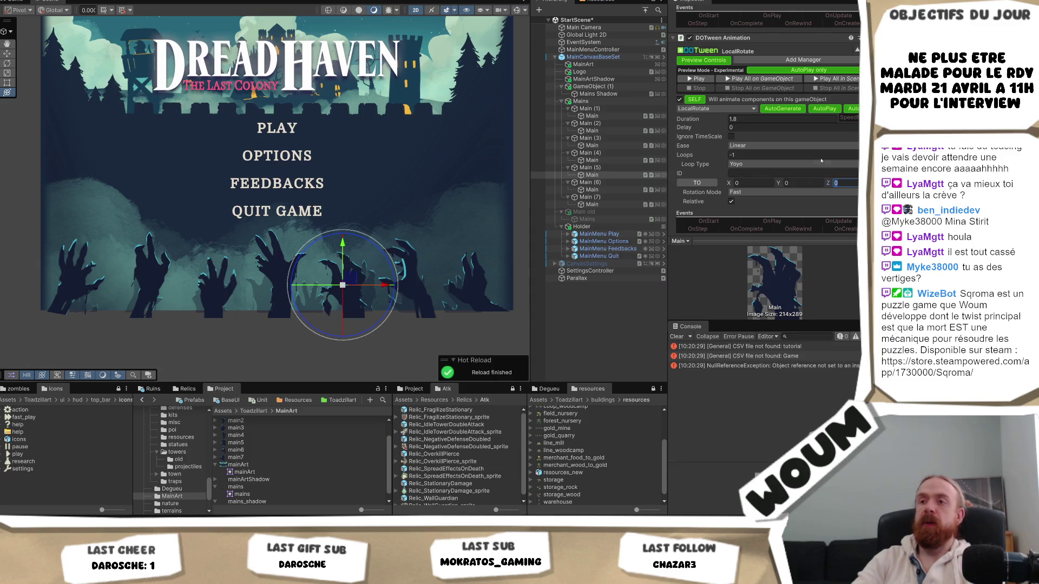
left_click(601, 189)
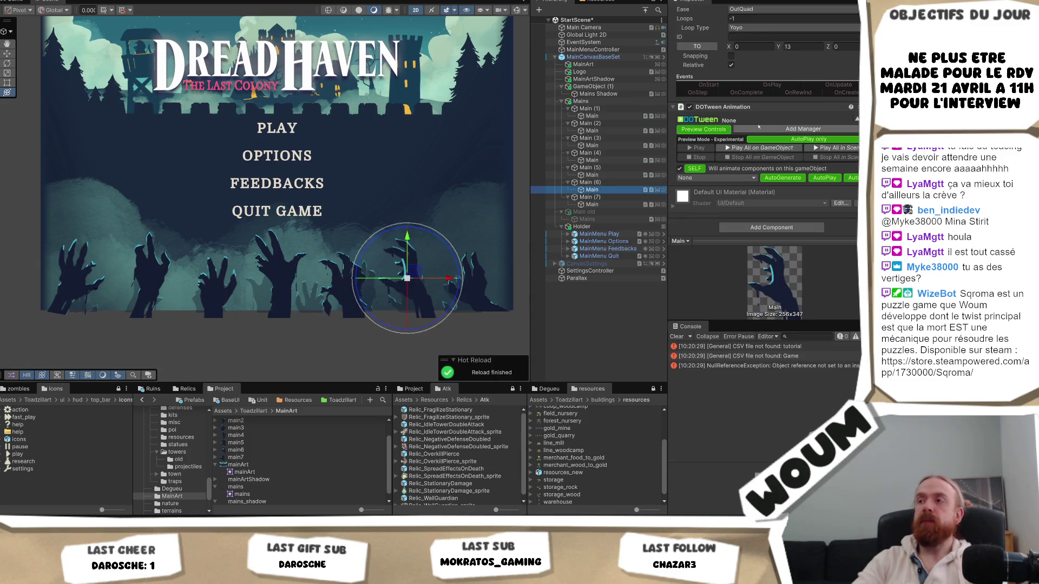
- Set the Main (6) hand's tween to LocalMove with no delay, 1.9-second duration, Z 12
left_click(712, 179)
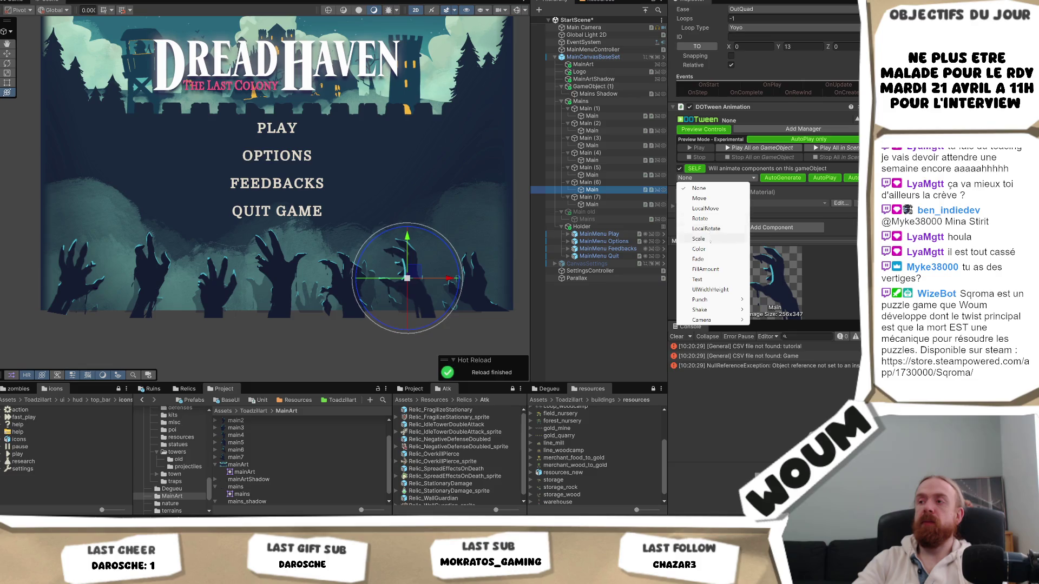
left_click(706, 208)
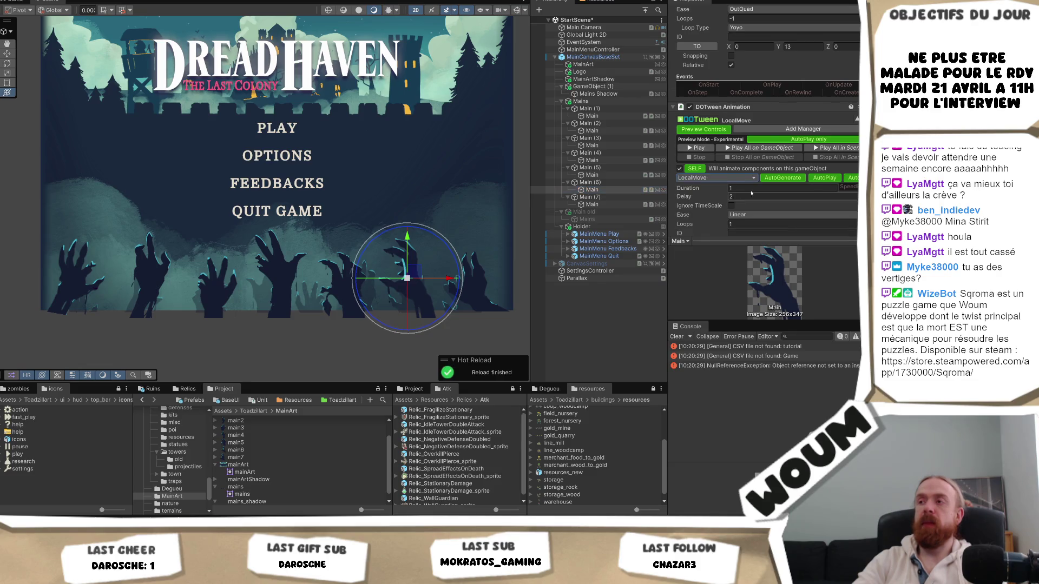
scroll(726, 189, "down", 2)
left_click(741, 169)
type("2")
left_click(750, 163)
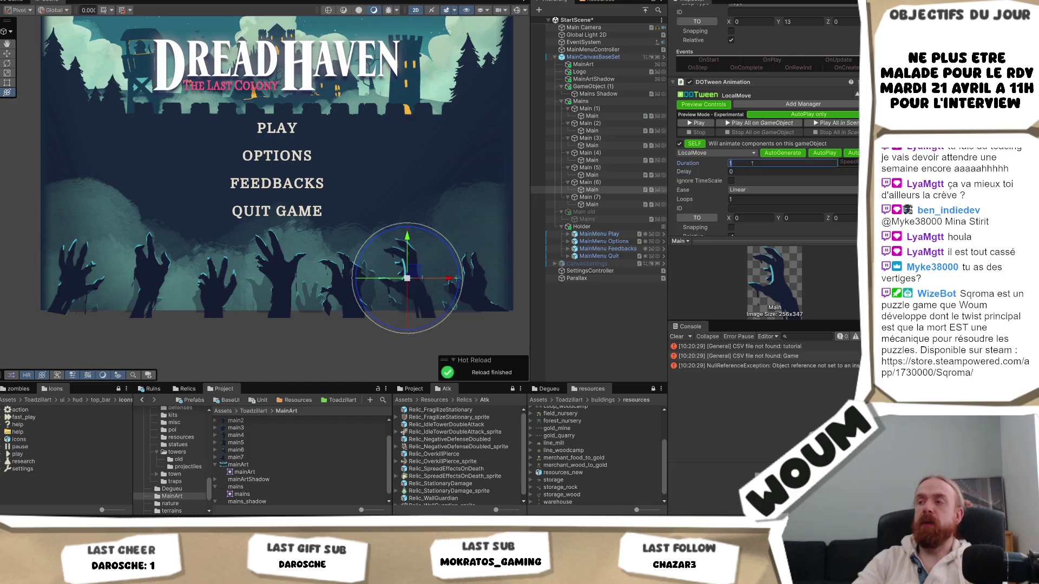
key("BackSpace")
type(".9")
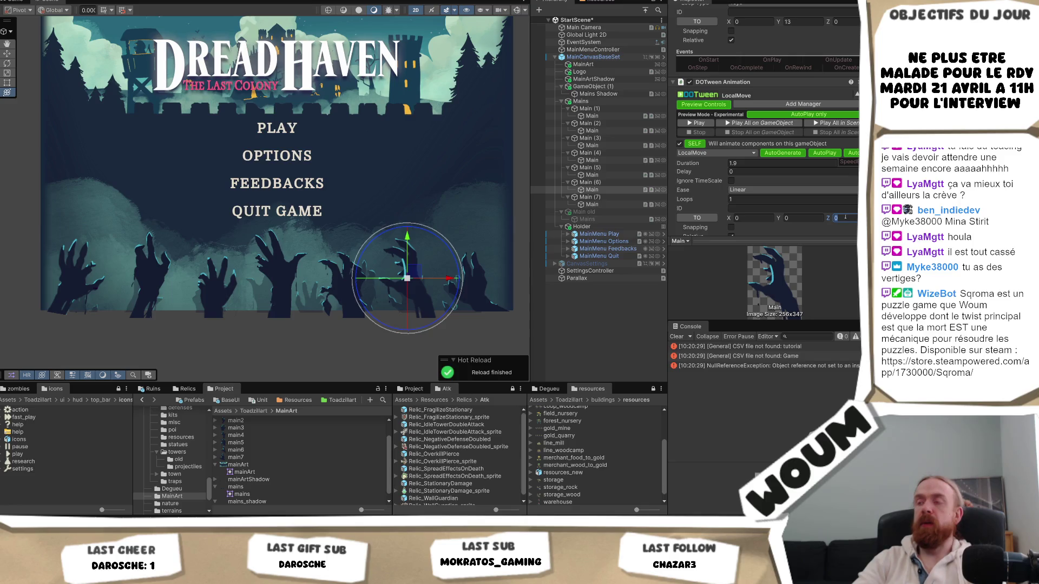
type("12")
left_click(747, 199)
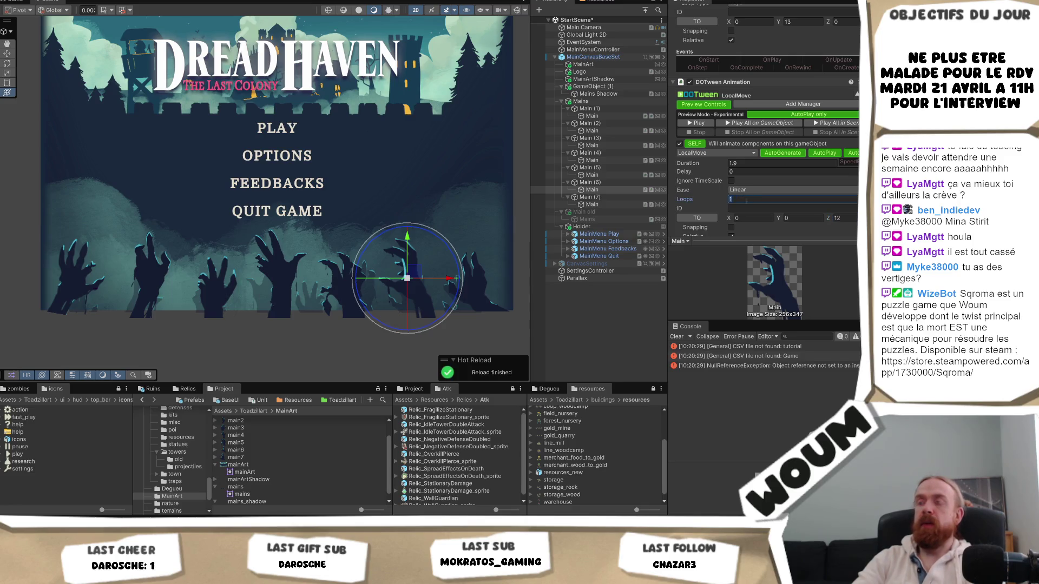
type("-1")
left_click(592, 205)
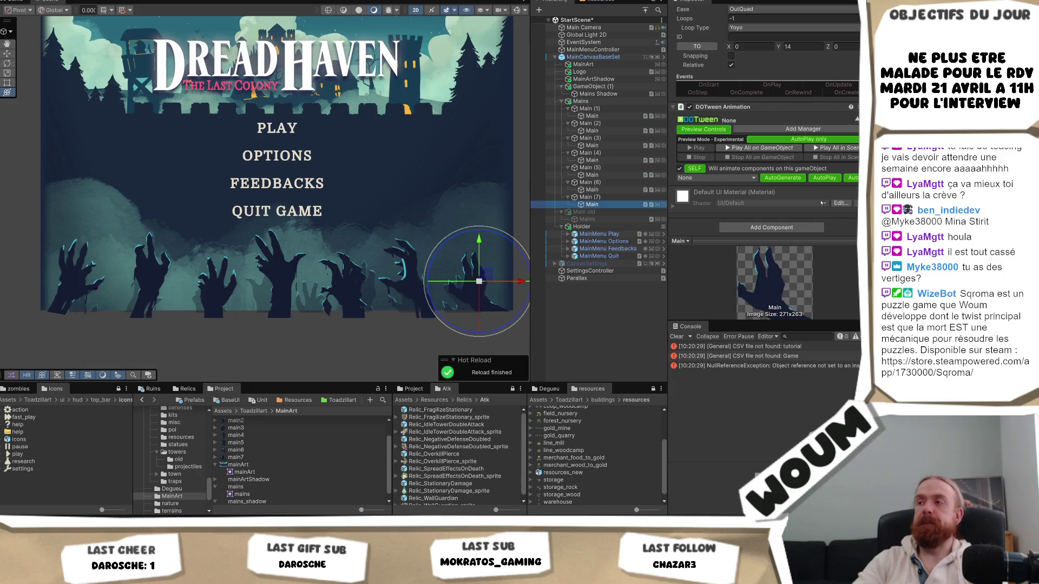
- Make the Main (7) hand's tween a LocalRotate lasting 2.7 seconds with no delay
left_click(724, 182)
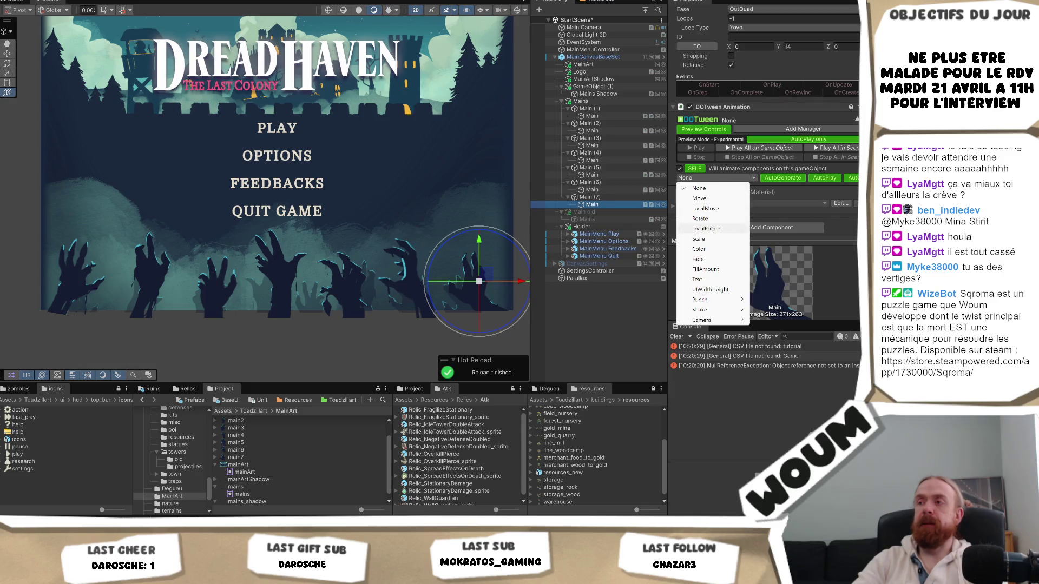
left_click(728, 229)
left_click(788, 189)
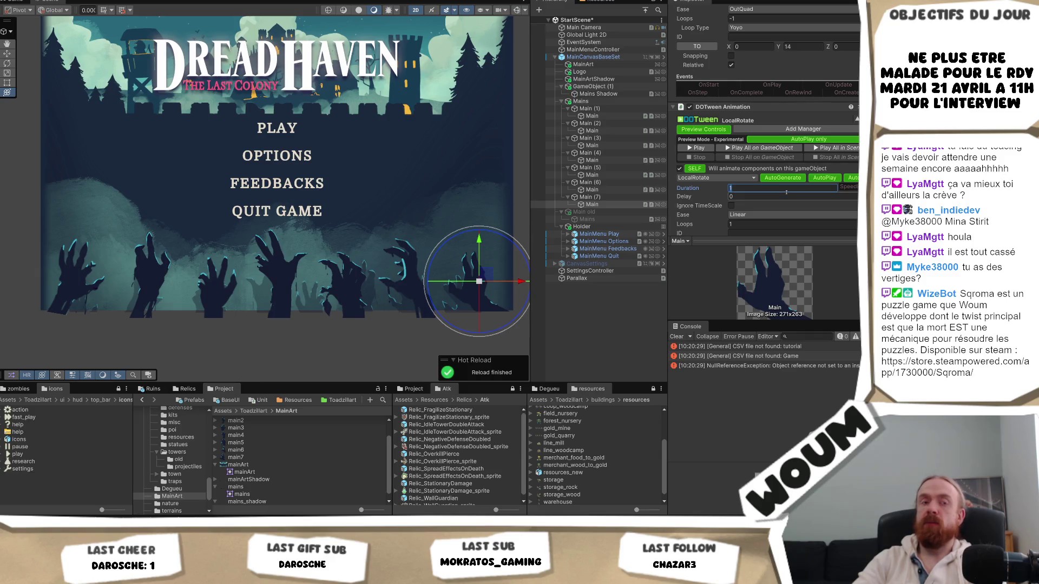
type("2.7")
key("Tab")
key("Tab")
key("Tab")
type("10")
scroll(765, 169, "down", 2)
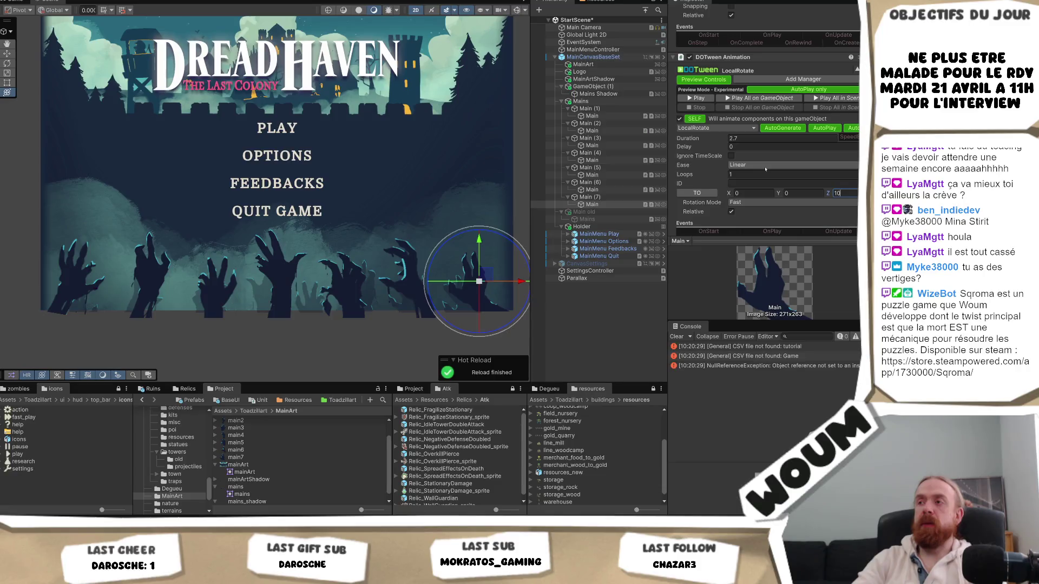
- Set its Z rotation target to -12 and run the main menu in Play mode
left_click(595, 190)
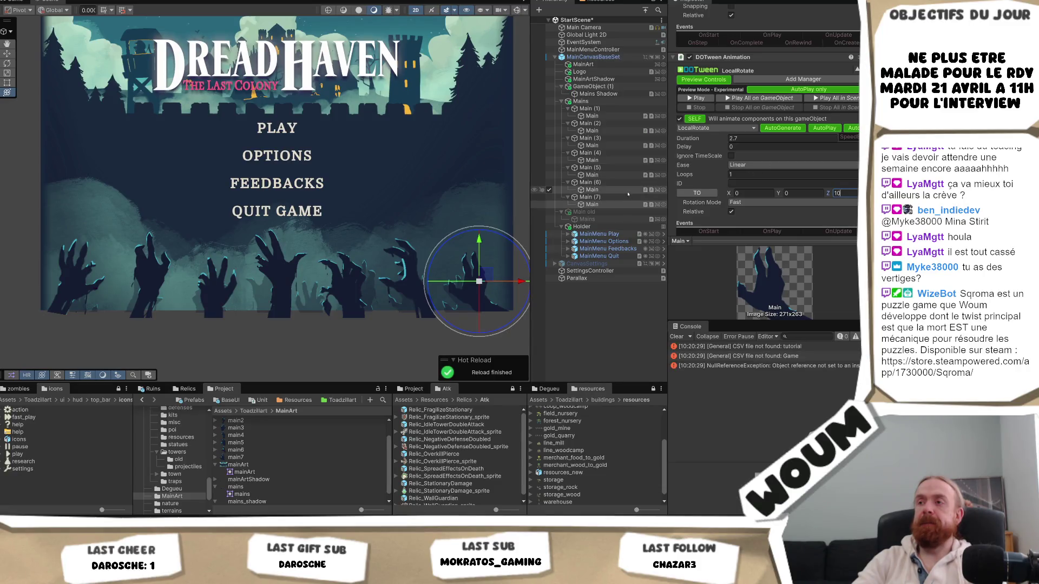
left_click(592, 205)
left_click(847, 193)
type("-12")
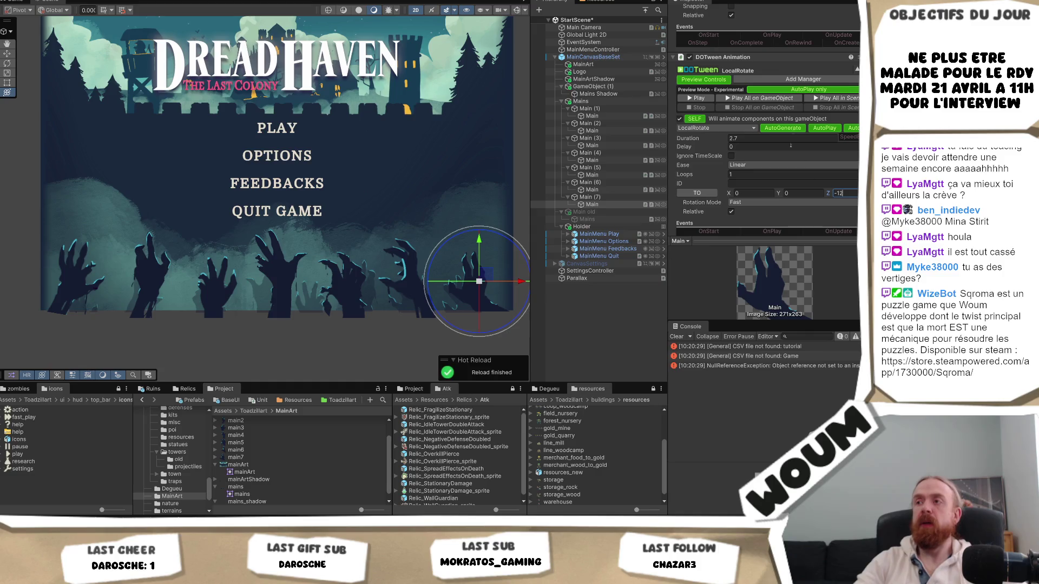
key("ctrl+p")
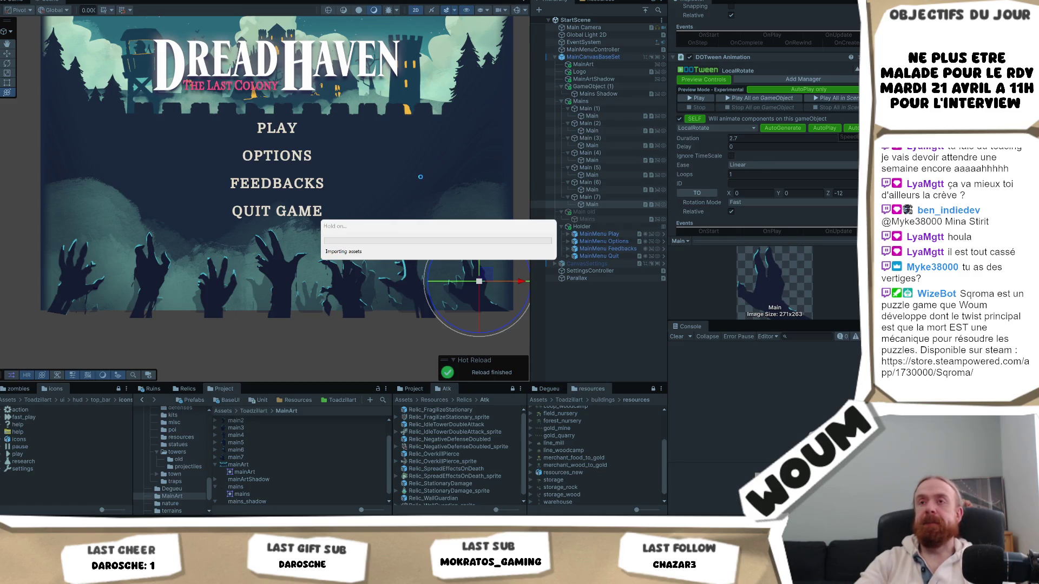
key("ctrl+p")
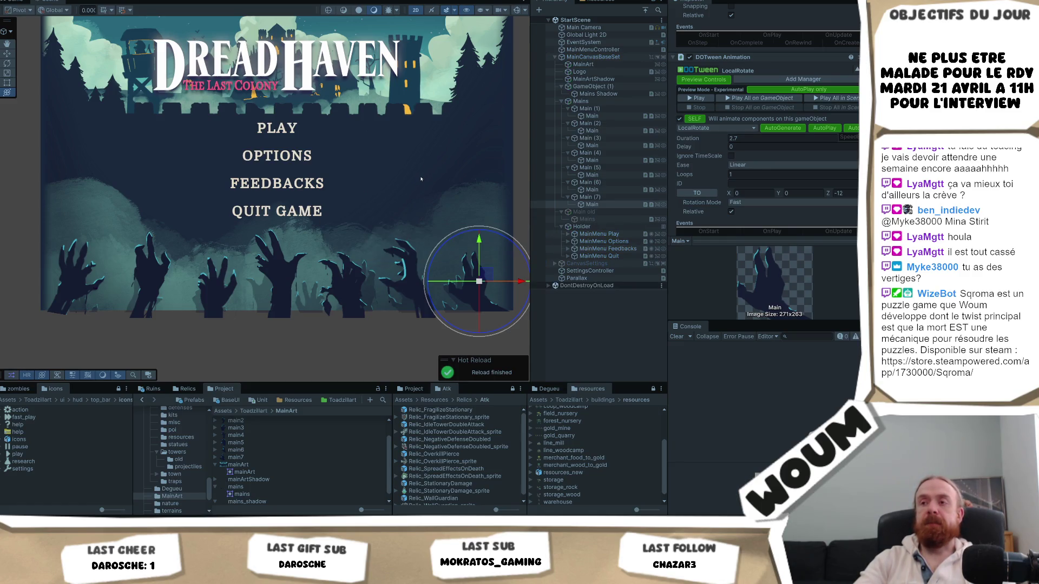
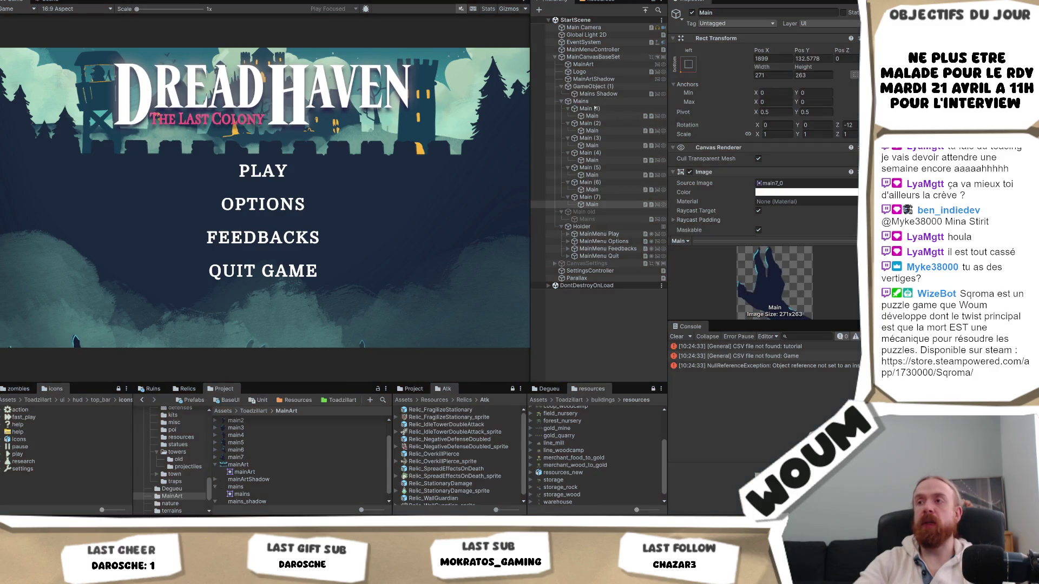
- Exit Play mode to get back to editing the scene
key("ctrl+p")
left_click(592, 116)
scroll(819, 171, "down", 10)
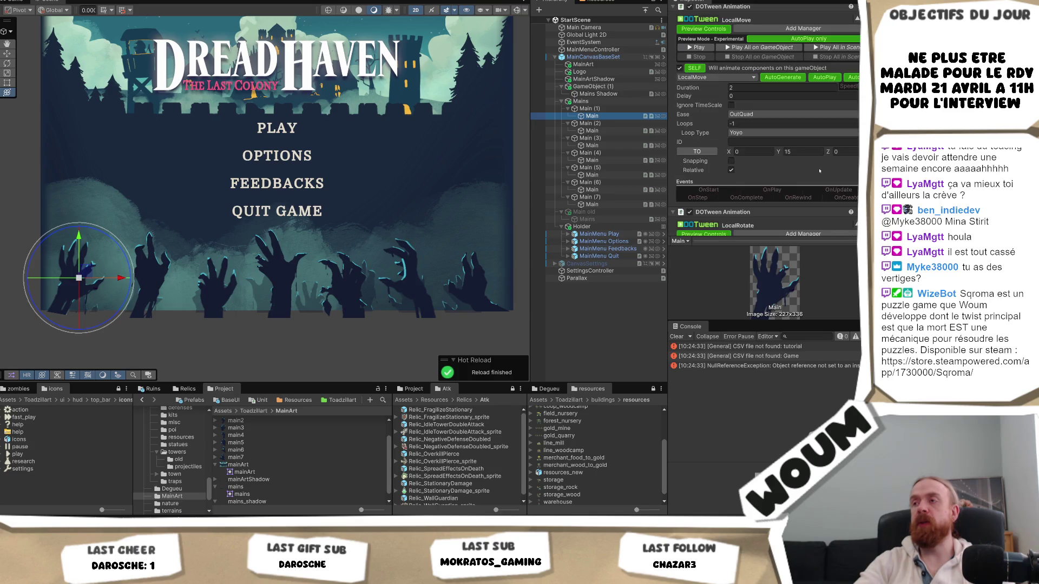
scroll(820, 171, "down", 5)
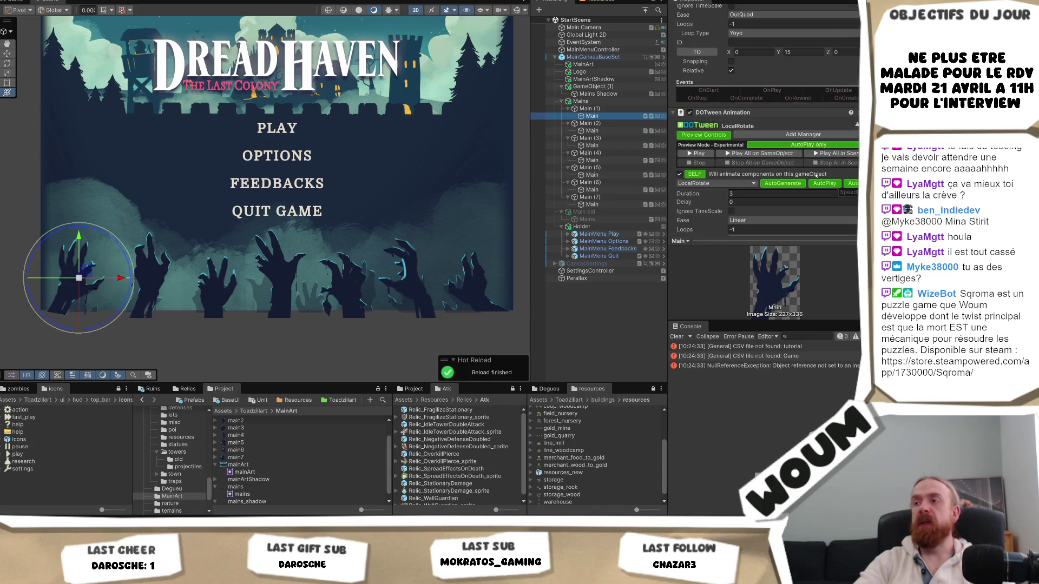
- Retime the Main (2)–(4) hand tweens, clearing the Main (3) and Main (4) delays to 0
left_click(592, 131)
left_click(752, 142)
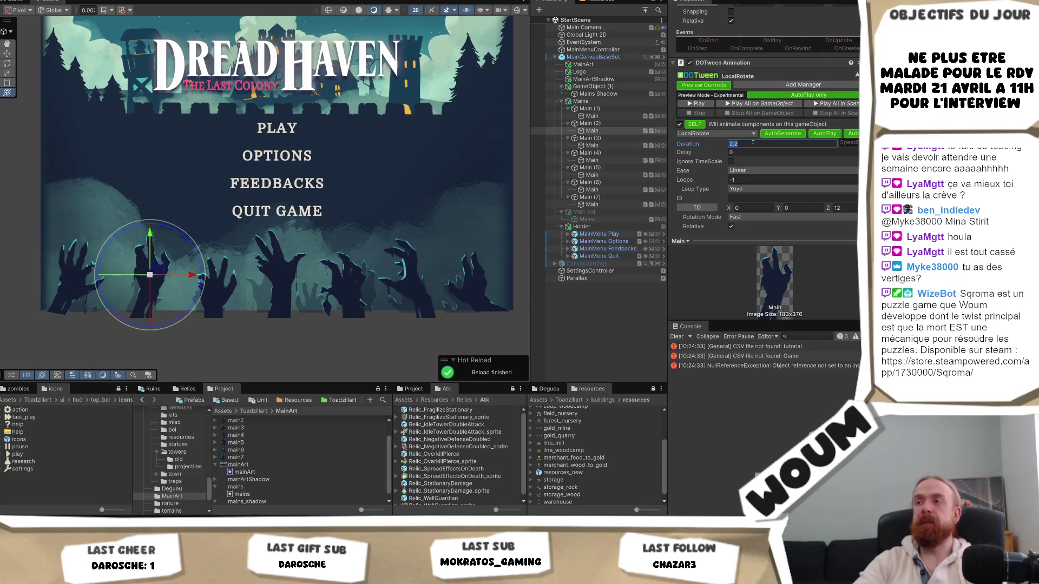
type(".5")
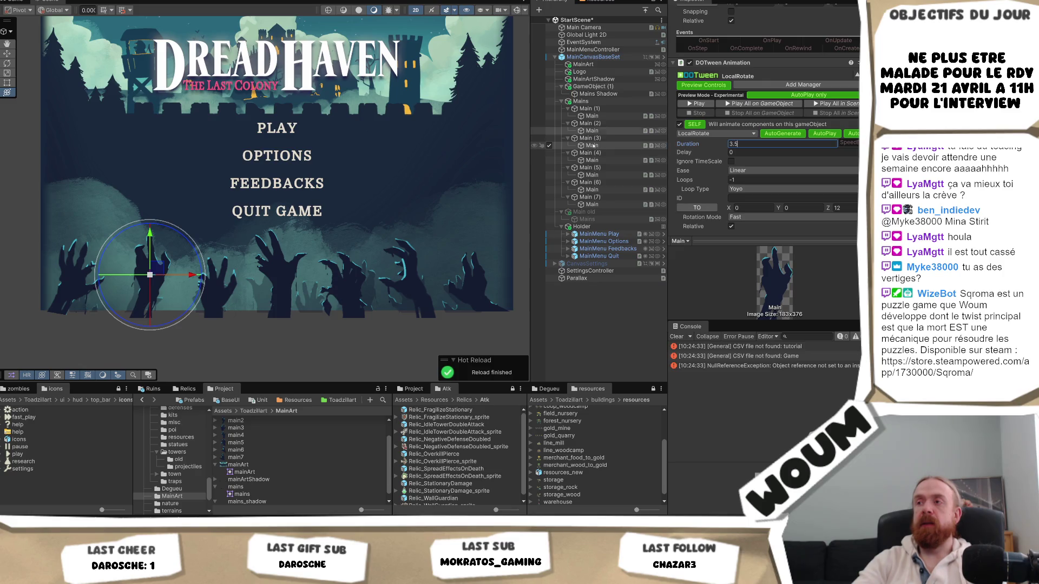
left_click(593, 145)
left_click(751, 152)
type("0")
left_click(799, 145)
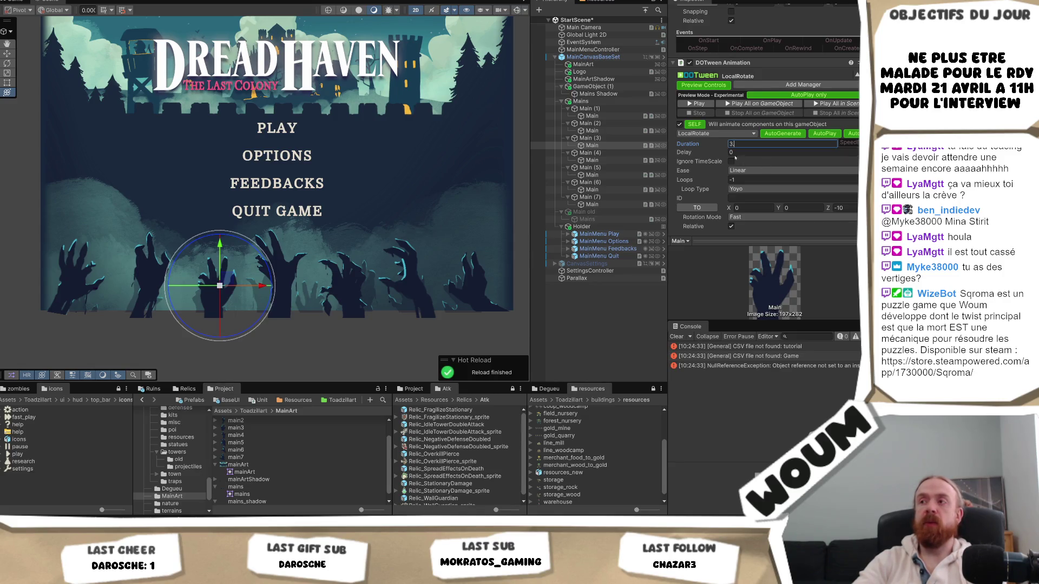
type(".5")
left_click(592, 160)
left_click(765, 152)
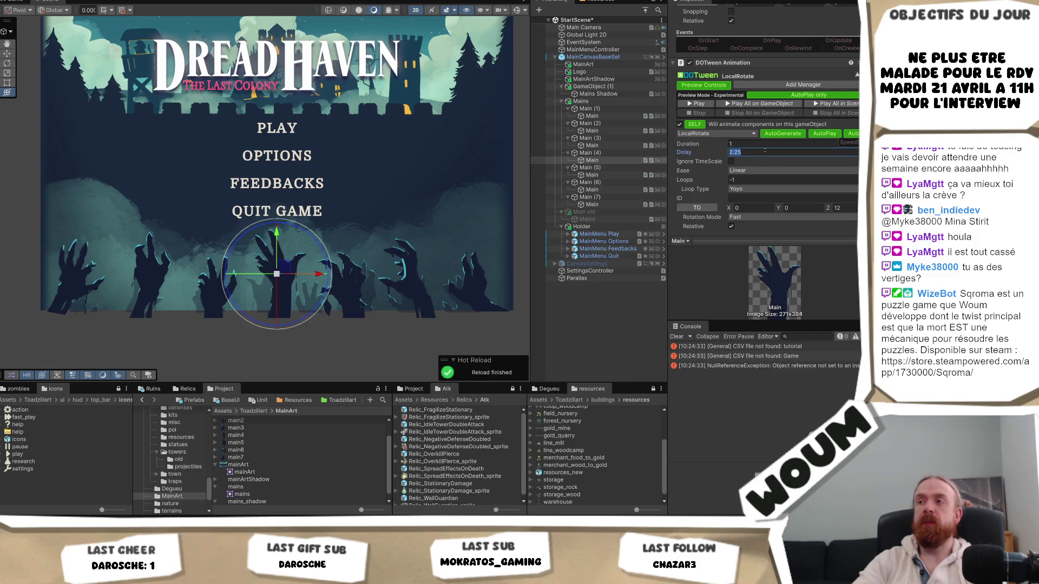
left_click(759, 144)
type("2.8")
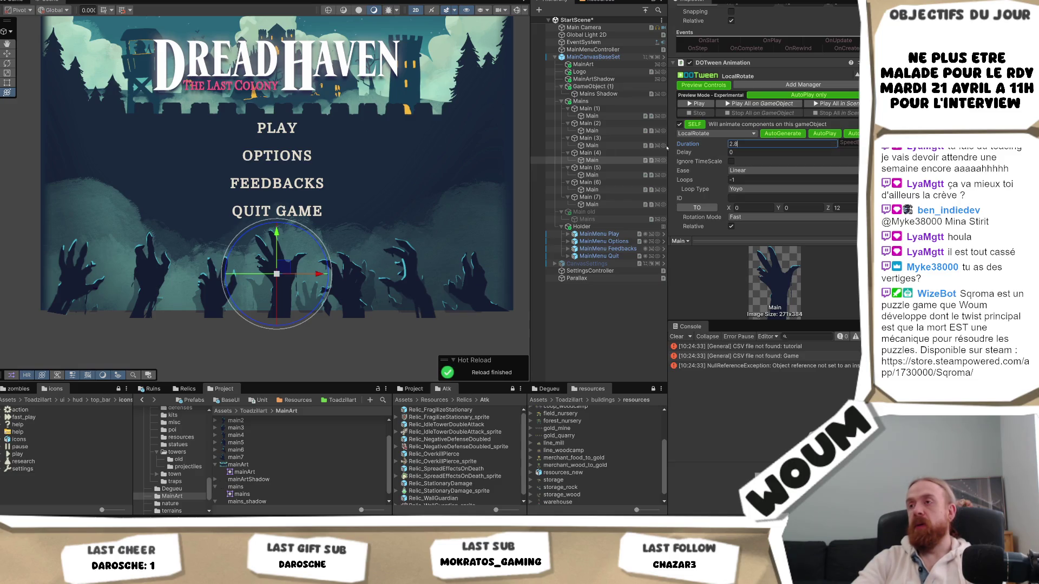
- Change the Main (5)–(7) hand durations, giving Main (6) 2 seconds and Main (7) 3.2
left_click(557, 174)
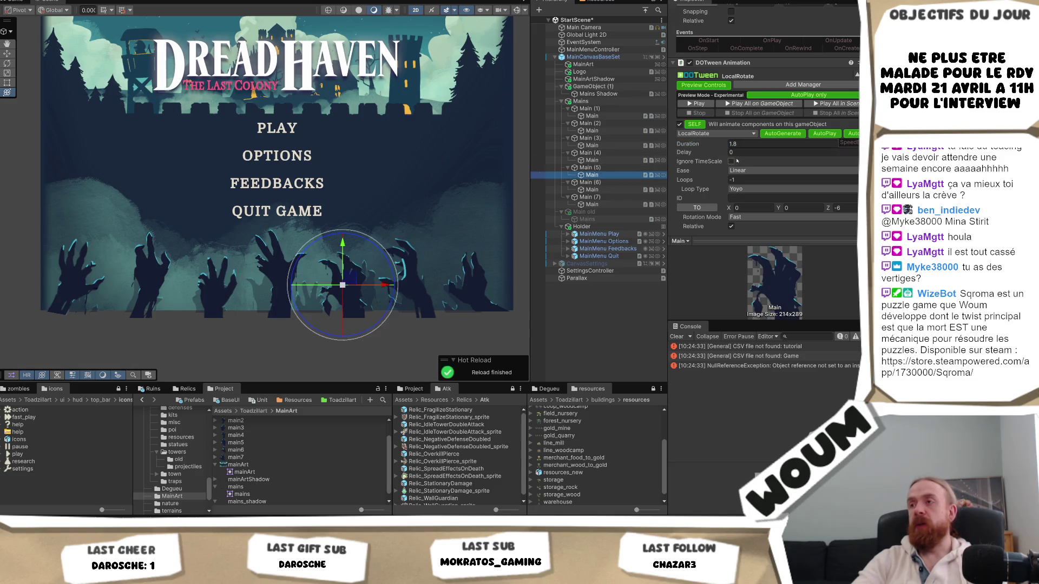
left_click(751, 144)
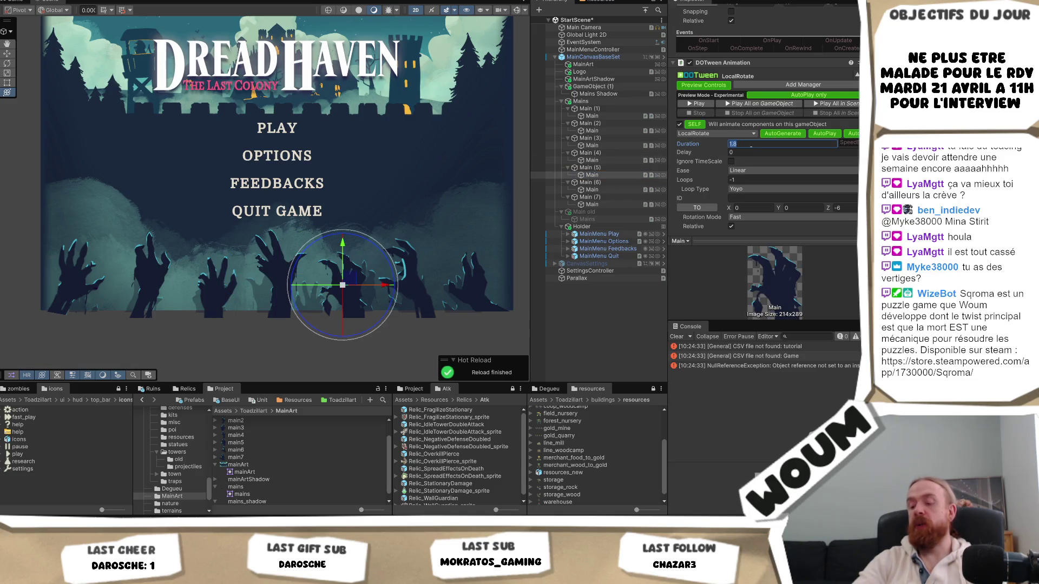
type("3.6")
left_click(566, 190)
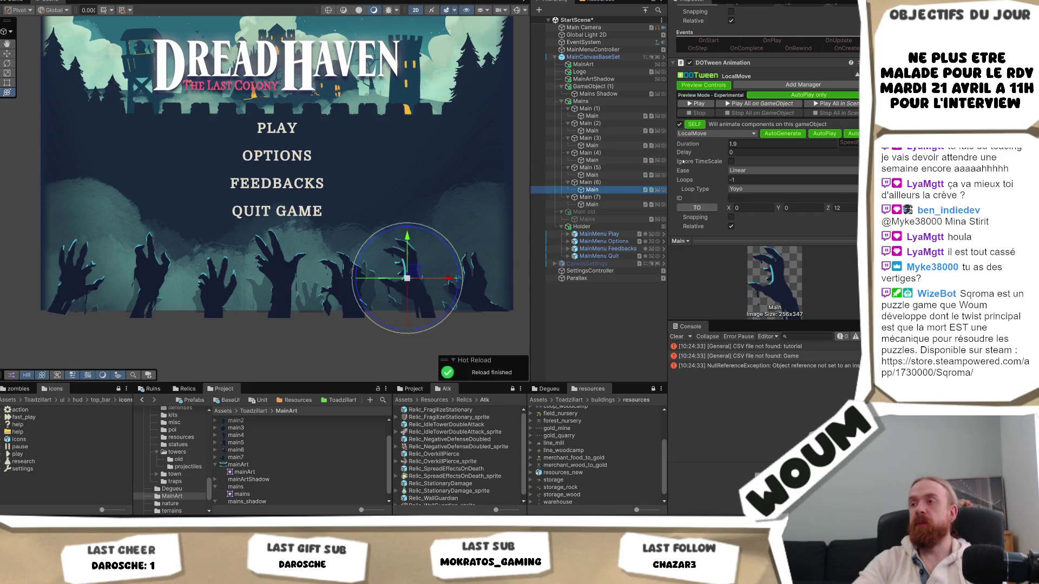
left_click(734, 144)
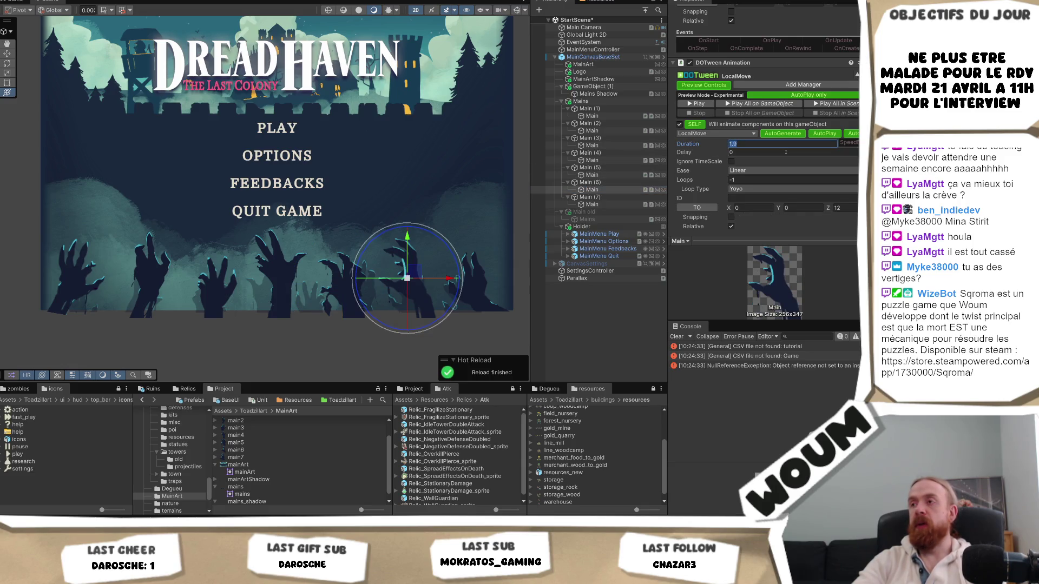
type("2")
type(".5")
key("Return")
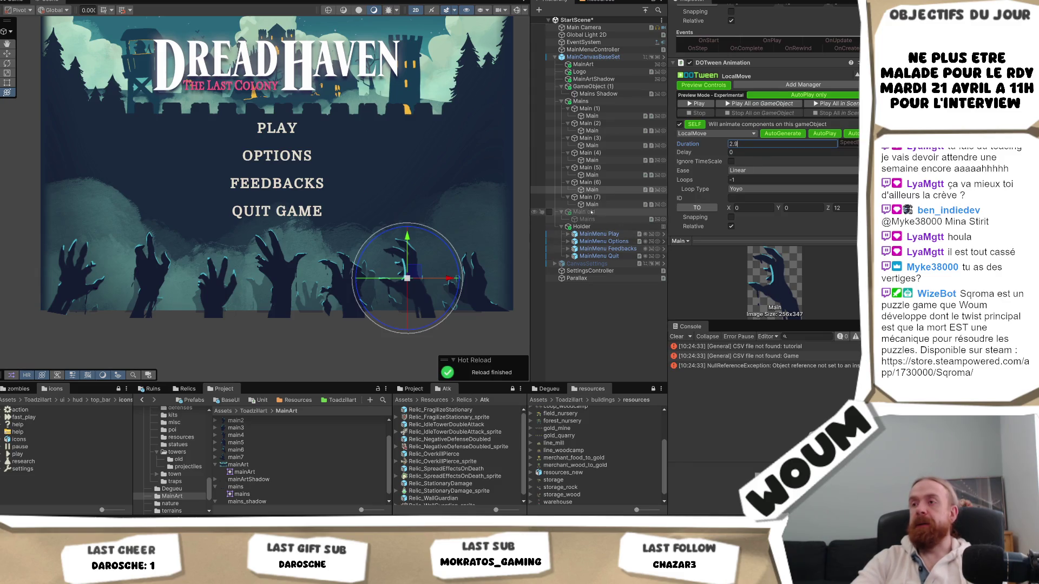
left_click(592, 204)
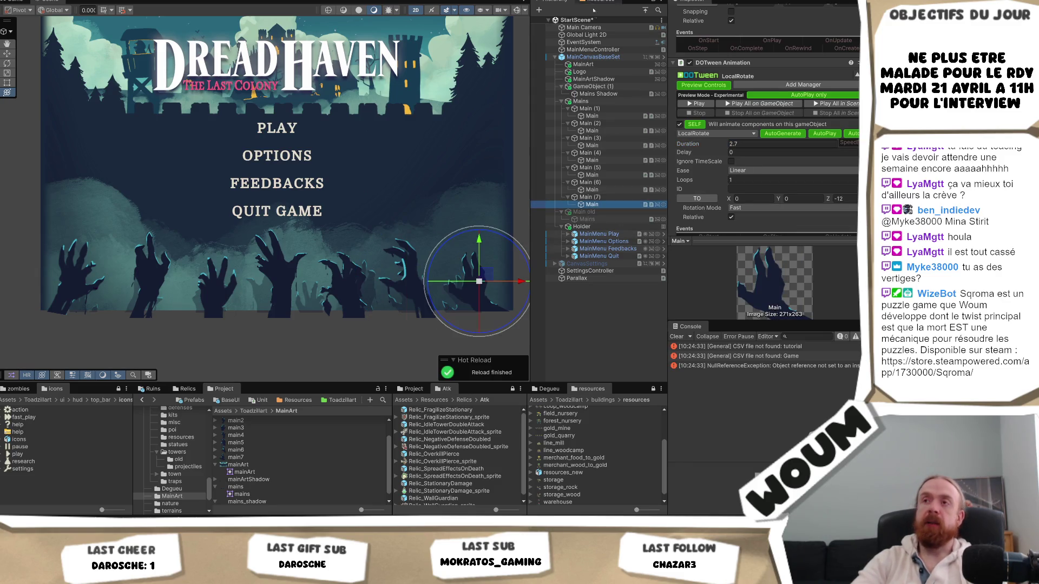
left_click(746, 144)
type("3.2")
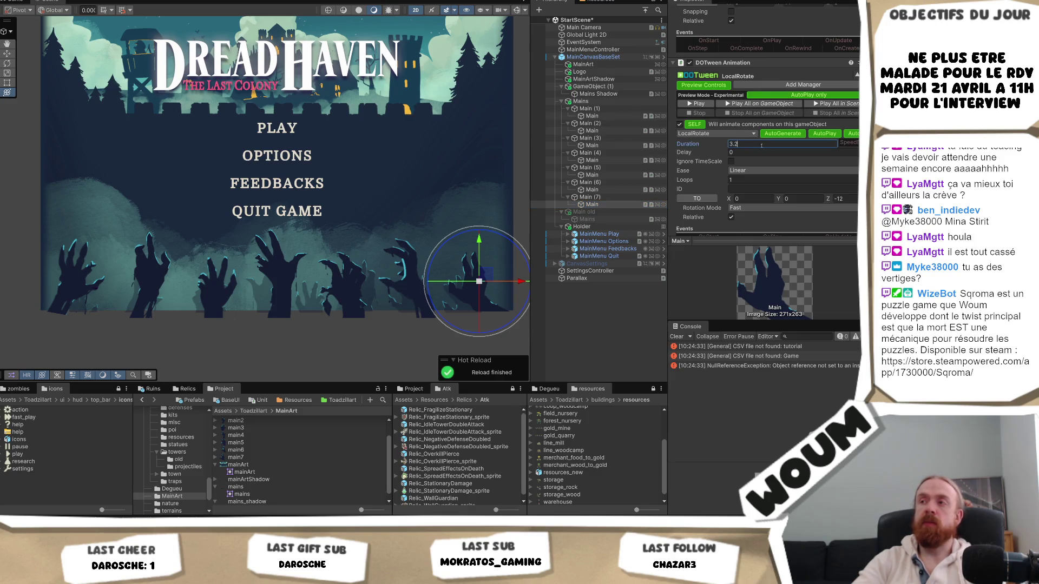
key("ctrl+p")
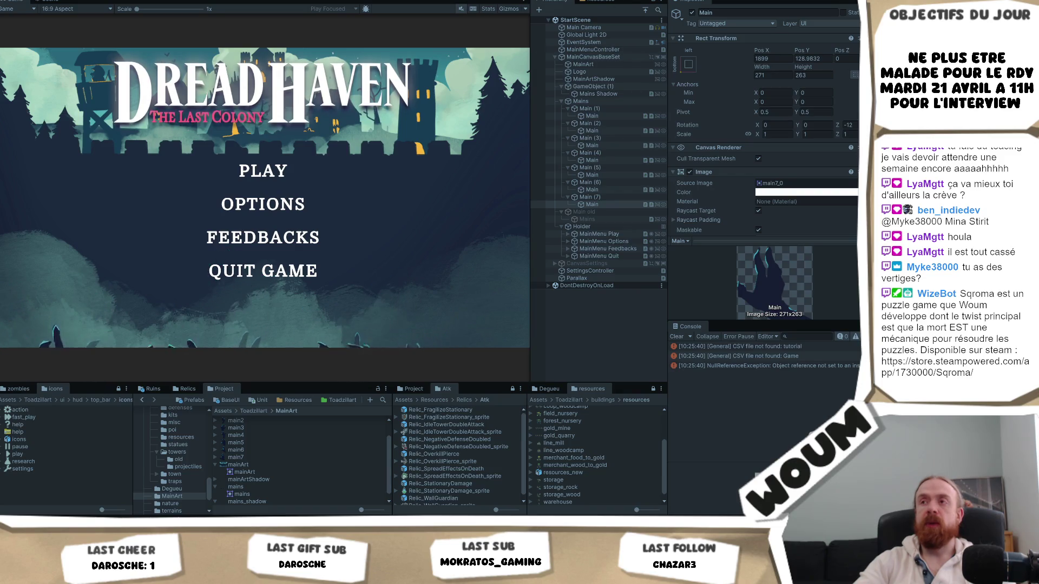
- Exit Play mode after watching the retimed hand animations
key("ctrl+p")
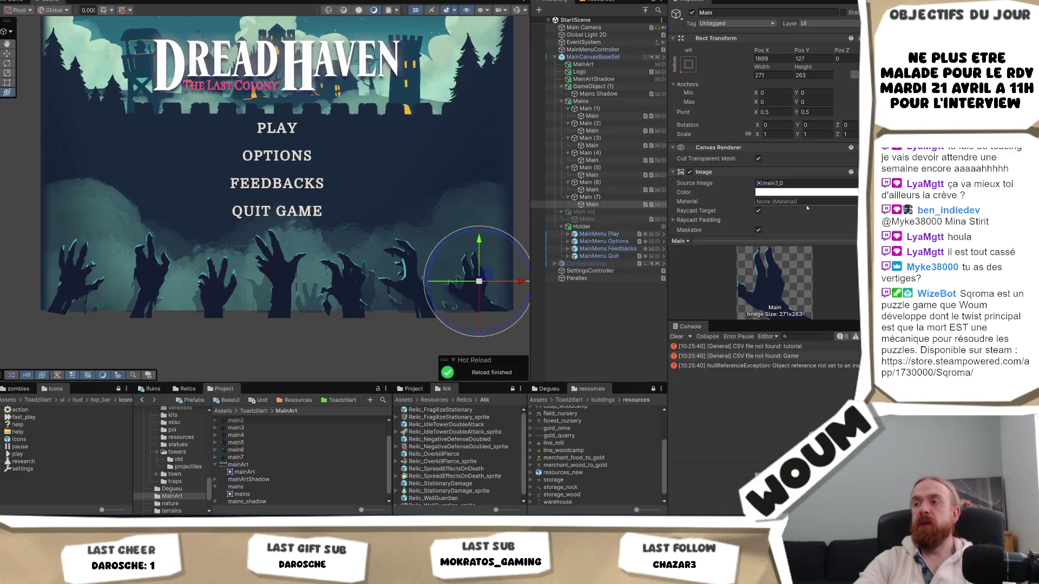
- Set the move easing of the Main (6) and Main (5) hands to Linear
scroll(840, 204, "down", 5)
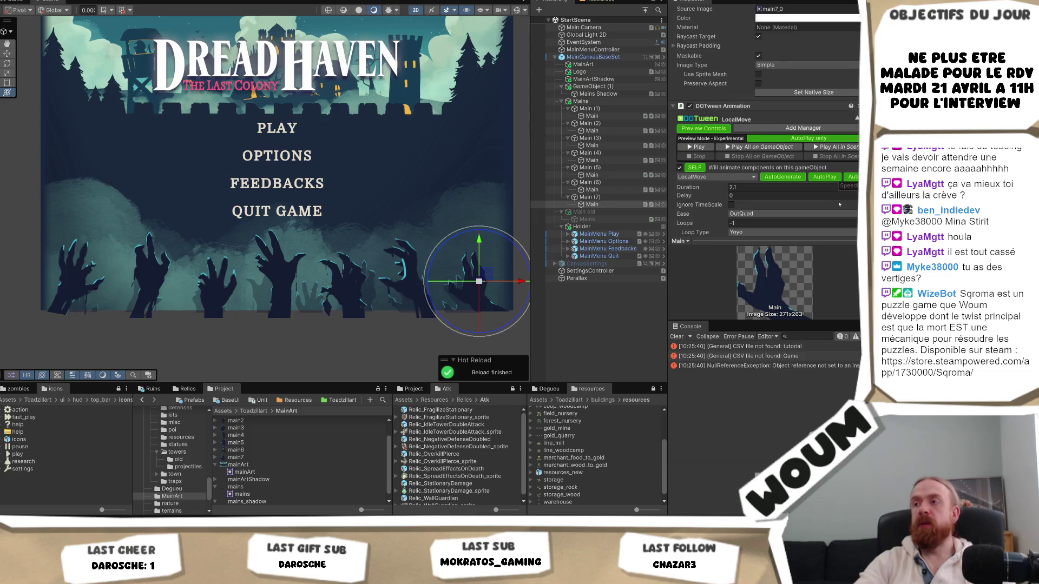
left_click(795, 216)
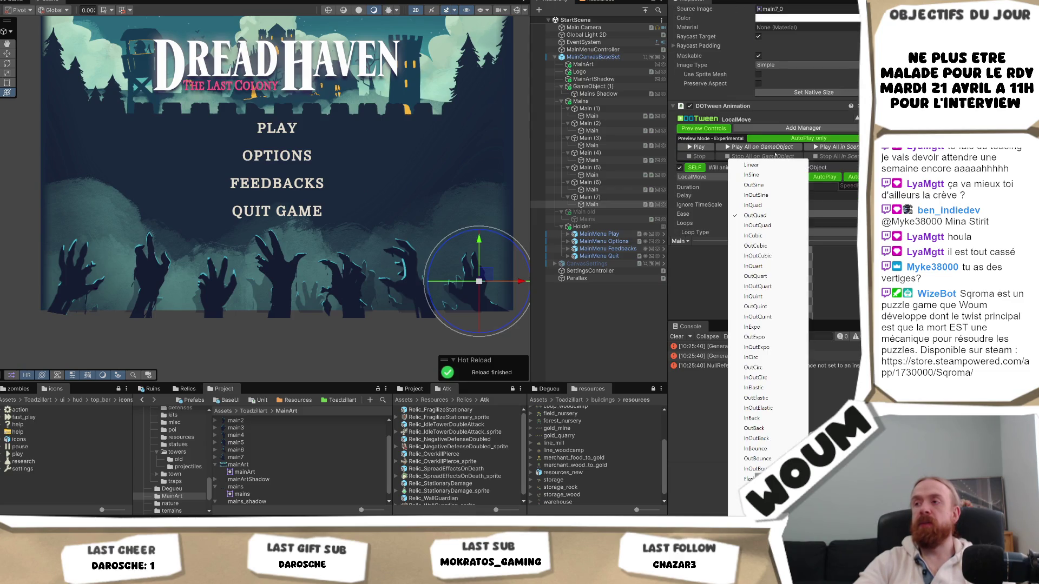
left_click(619, 189)
left_click(618, 189)
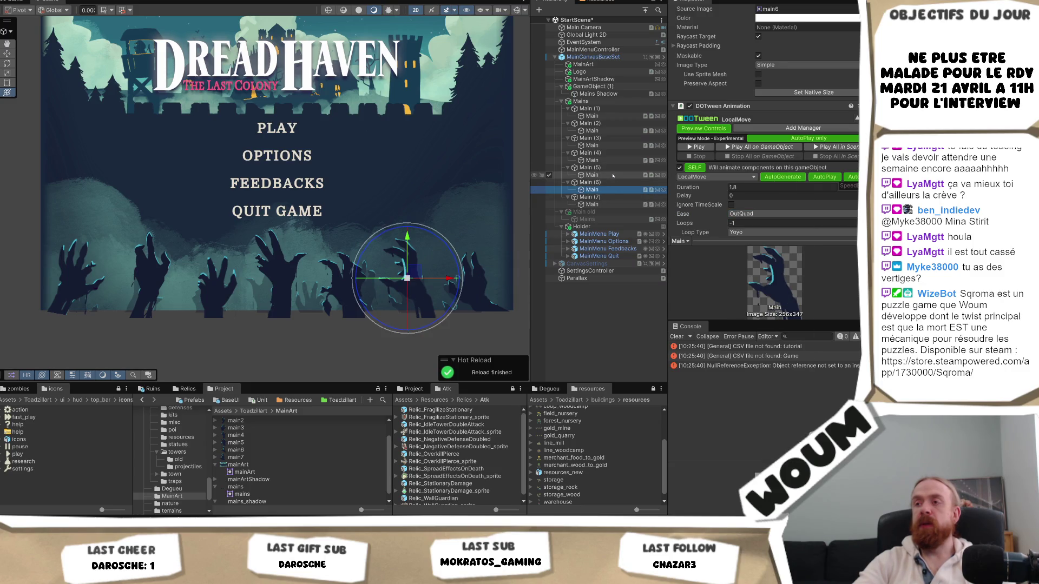
left_click(768, 214)
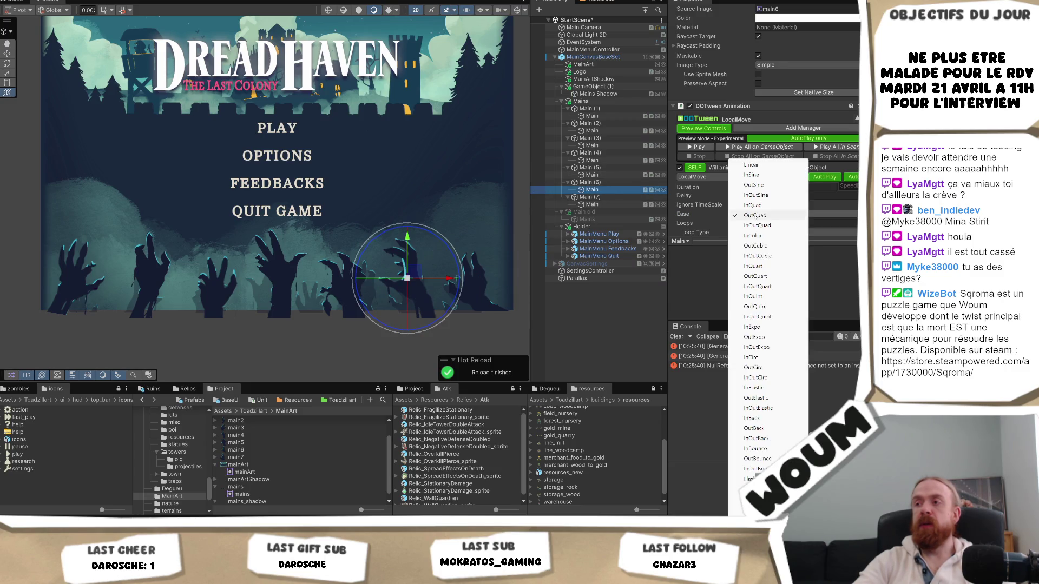
left_click(779, 164)
left_click(610, 174)
left_click(768, 214)
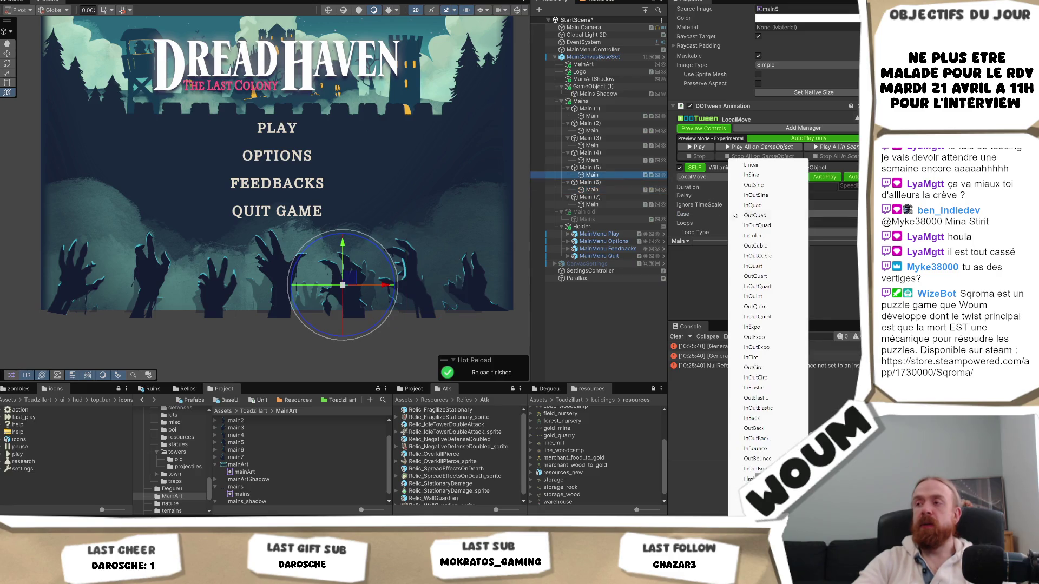
left_click(759, 166)
- Switch the Main (4) and Main (3) hands' move easing from OutQuad to Linear too
left_click(612, 160)
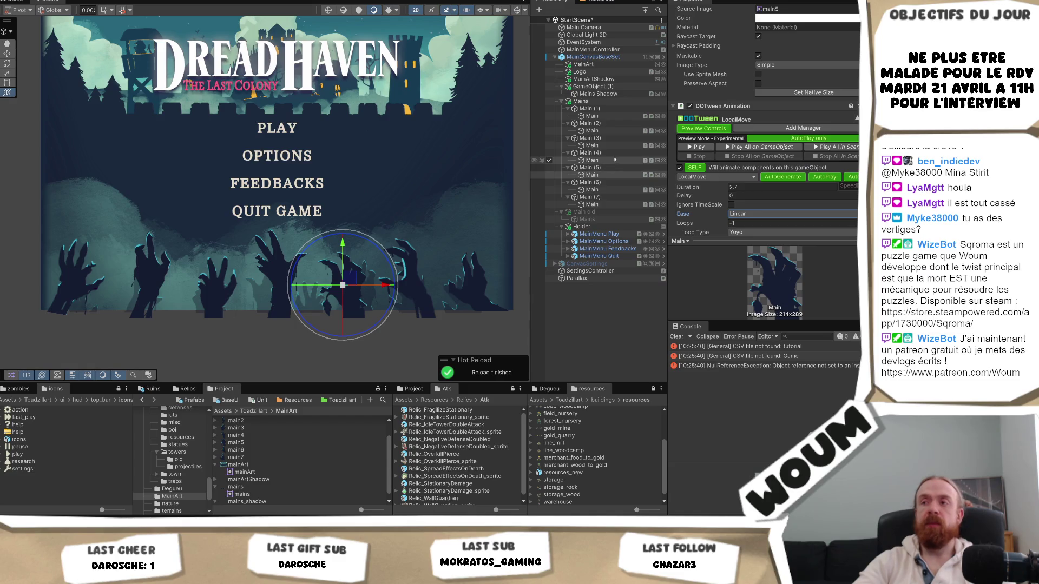
left_click(769, 213)
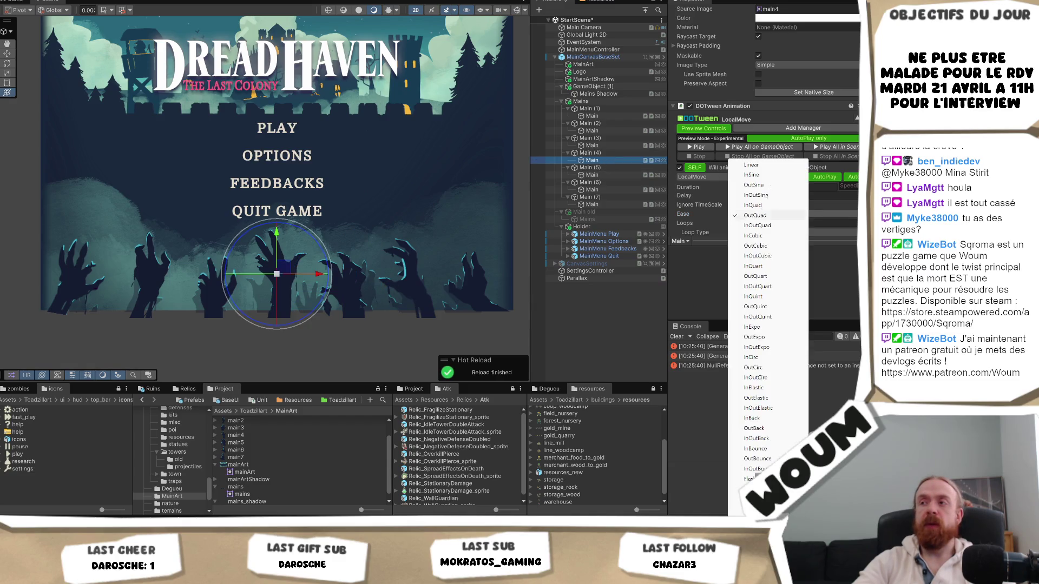
left_click(780, 165)
left_click(590, 146)
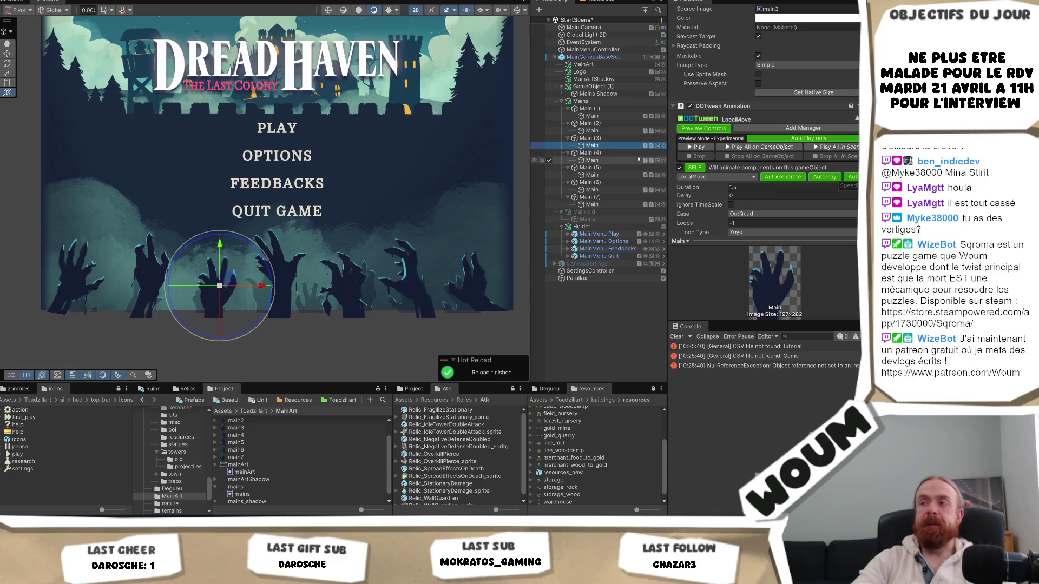
left_click(743, 216)
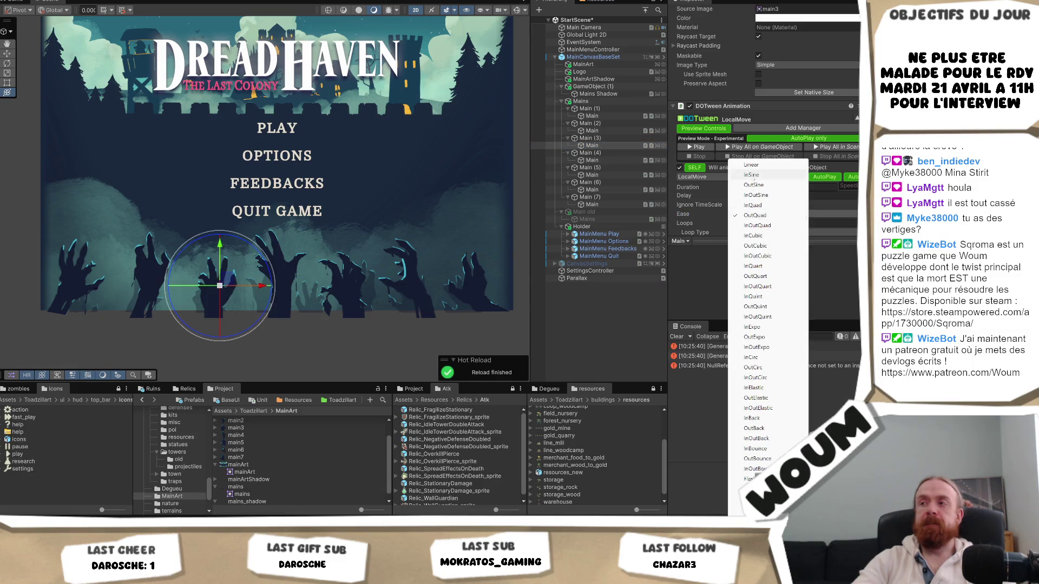
left_click(769, 165)
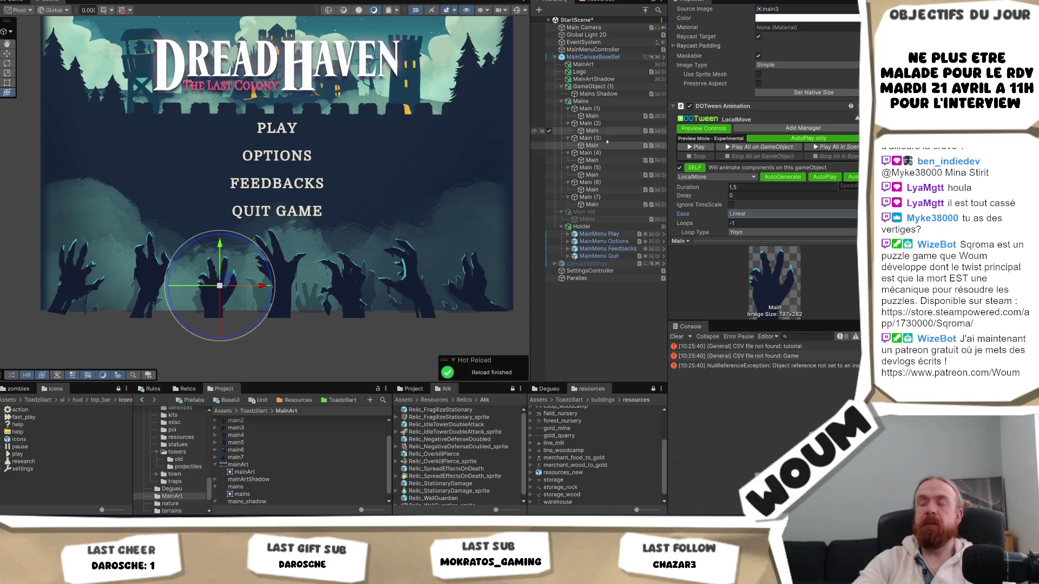
left_click(592, 160)
left_click(593, 175)
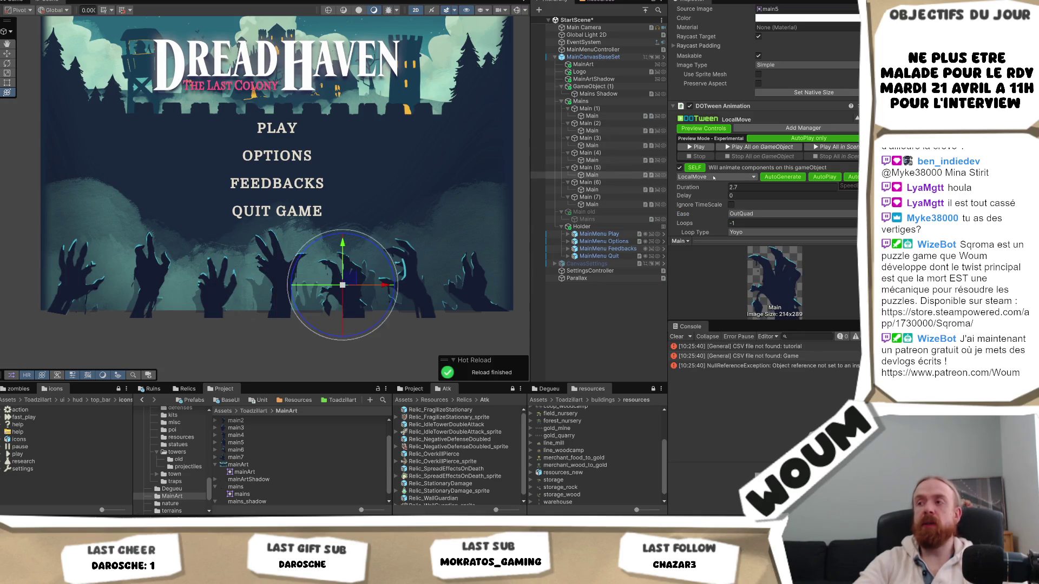
key("Down")
key("Down")
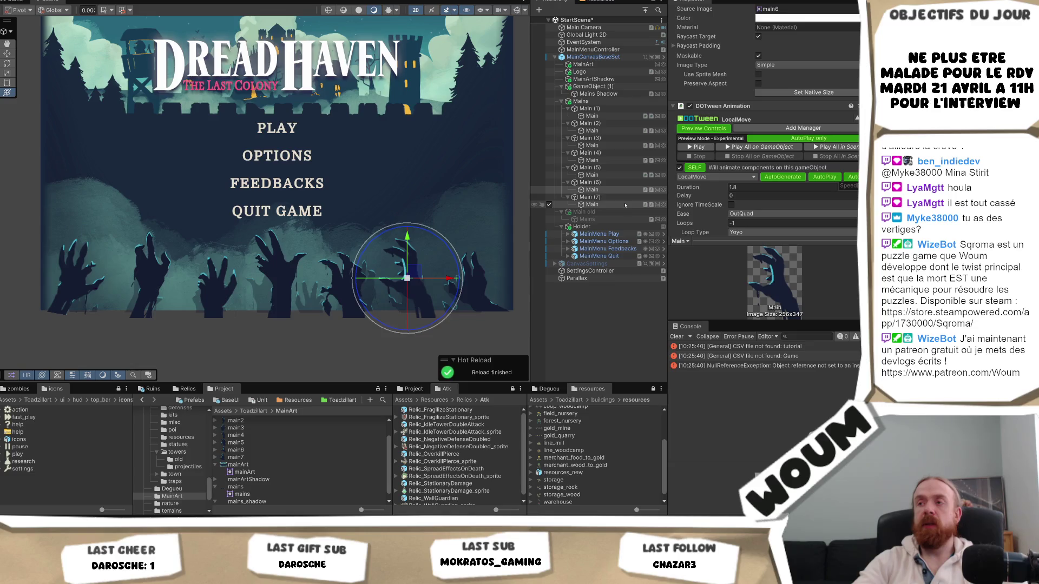
- Change the Main (7) hand's rotation tween Z target from -12 to -20
left_click(625, 204)
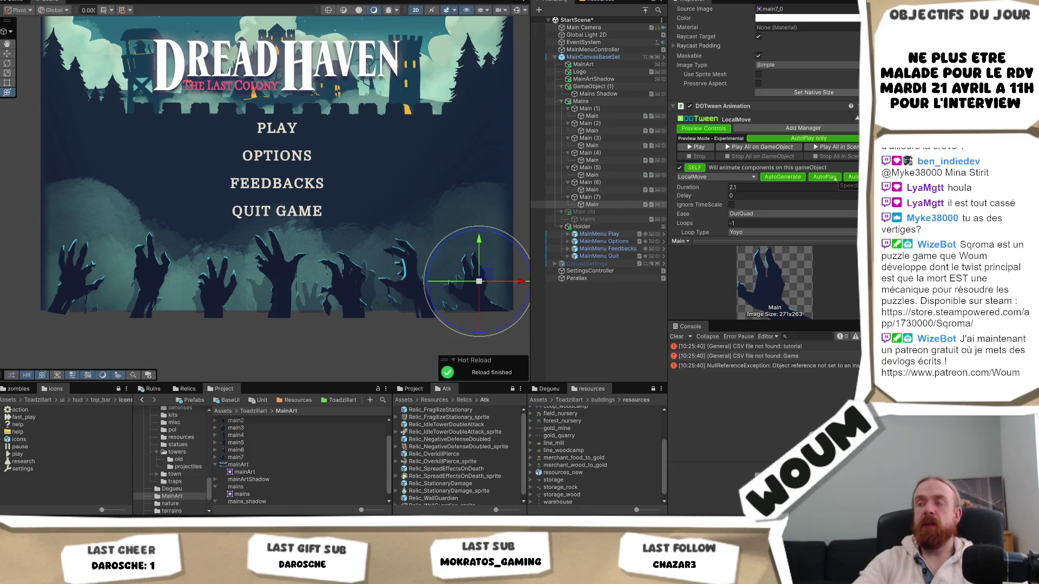
scroll(798, 187, "down", 6)
scroll(799, 186, "down", 1)
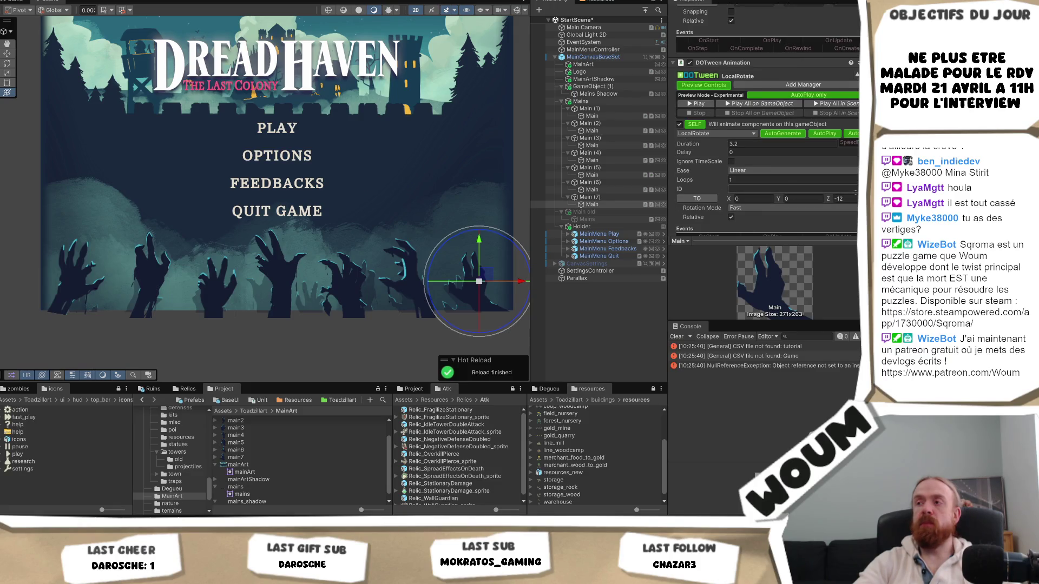
scroll(851, 191, "up", 5)
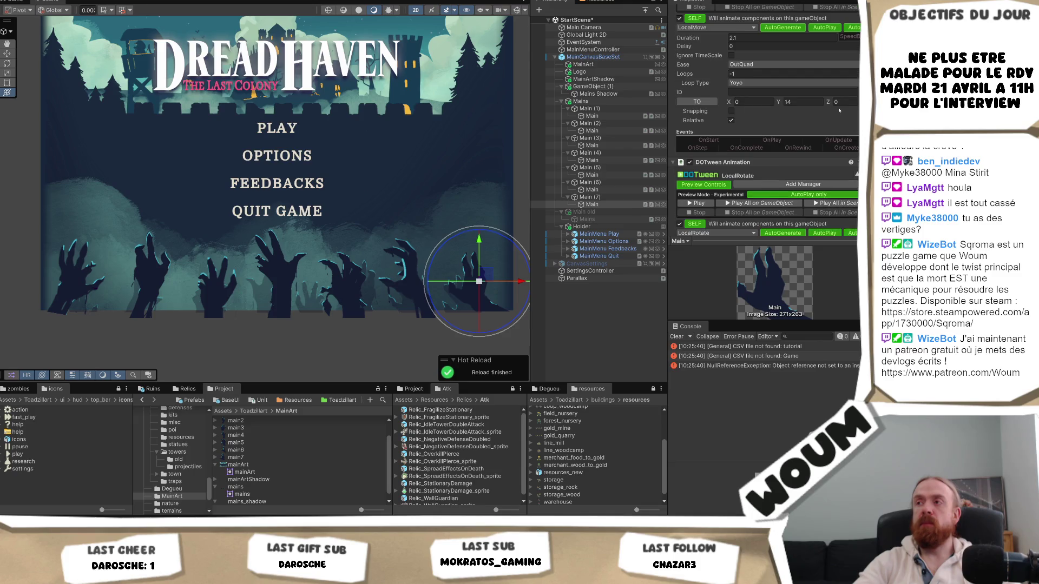
scroll(843, 105, "up", 3)
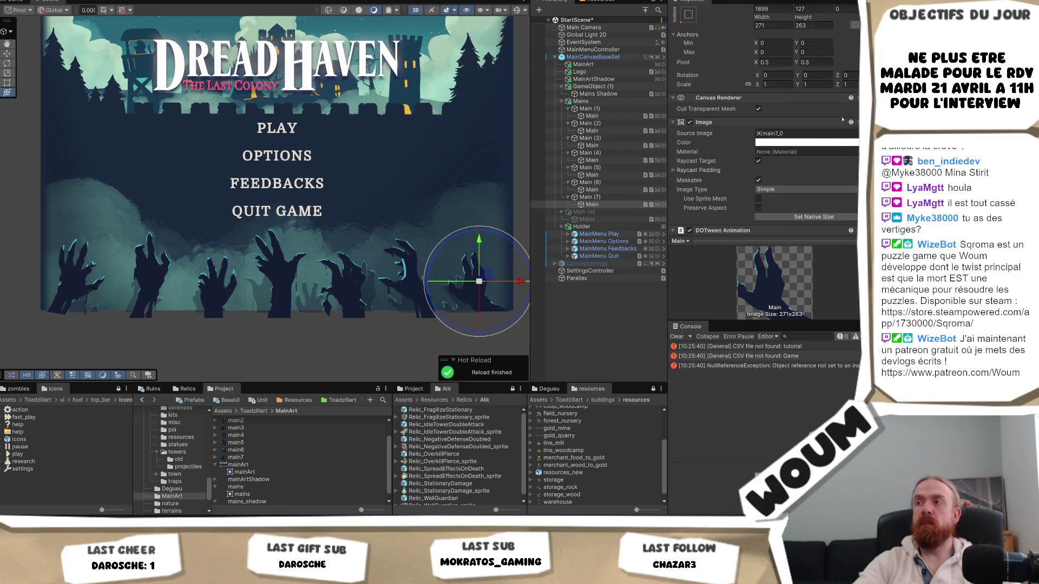
scroll(832, 175, "down", 9)
left_click(853, 174)
type("-20")
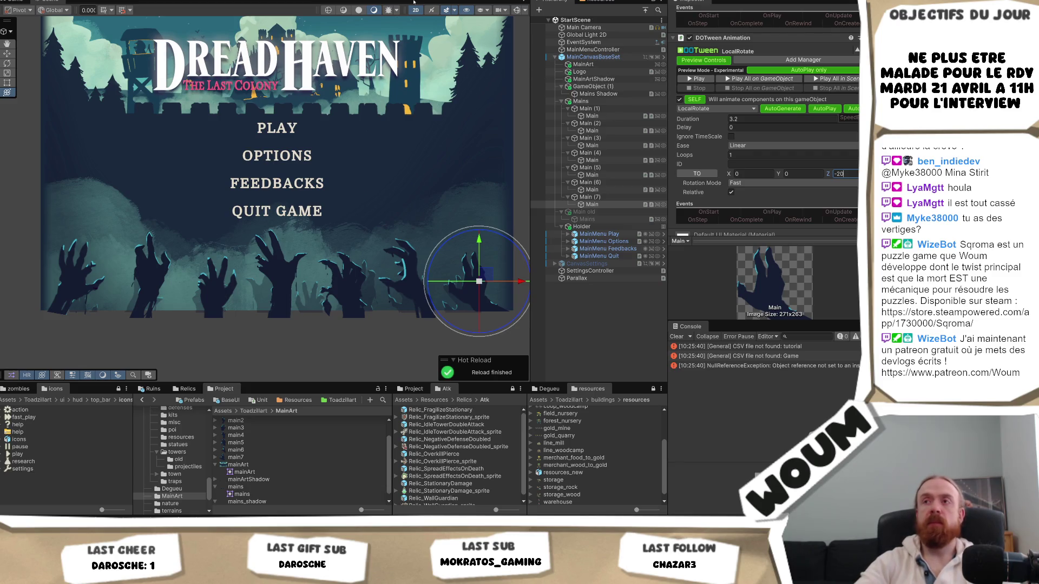
scroll(768, 136, "up", 5)
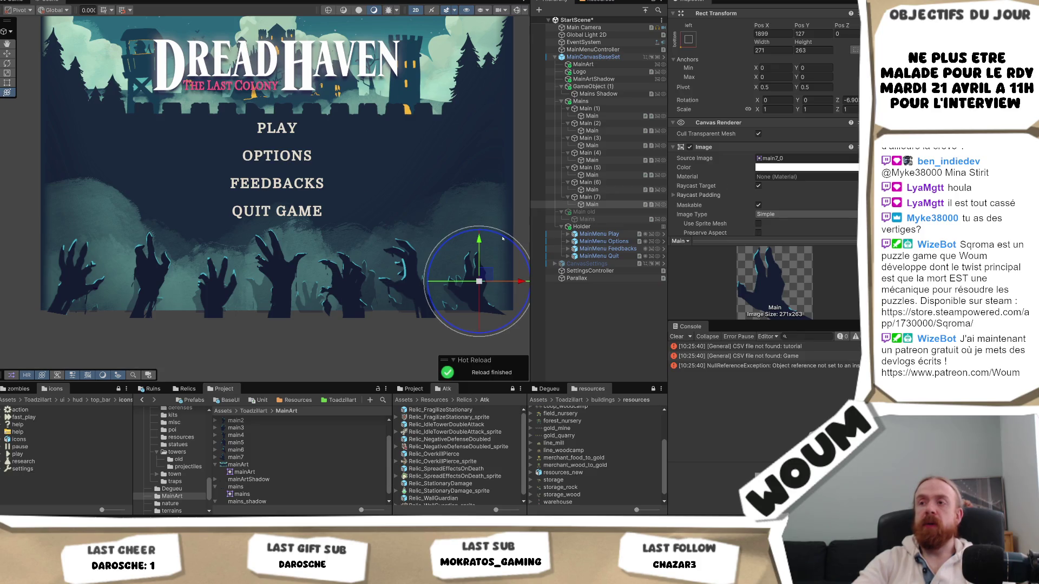
- Tilt the Main (7)–(4) hands, with Main (6) at about -6°, Main (5) 3°, Main (4) -3°
left_click_drag(510, 242, 495, 229)
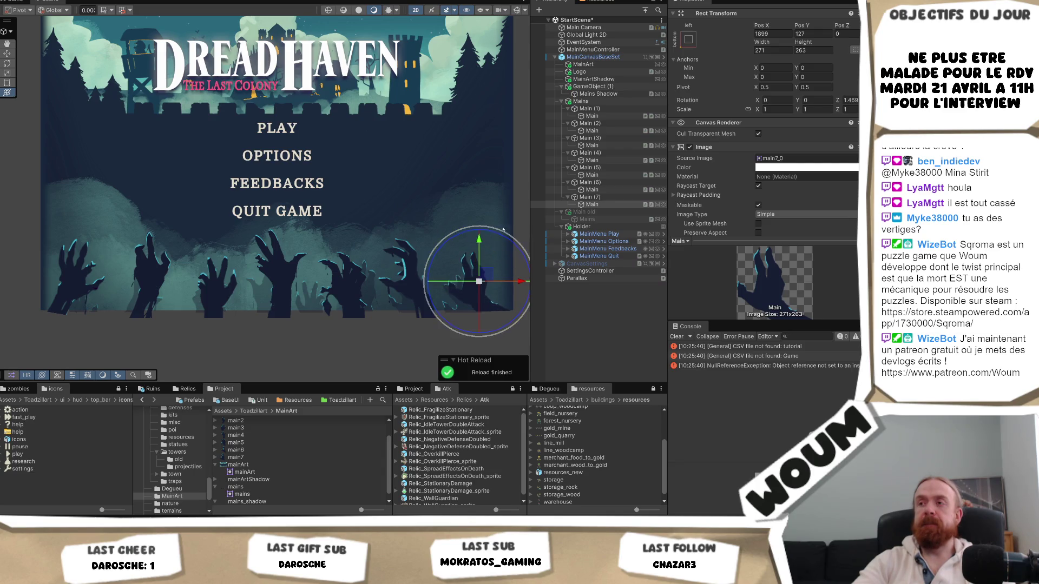
left_click(592, 190)
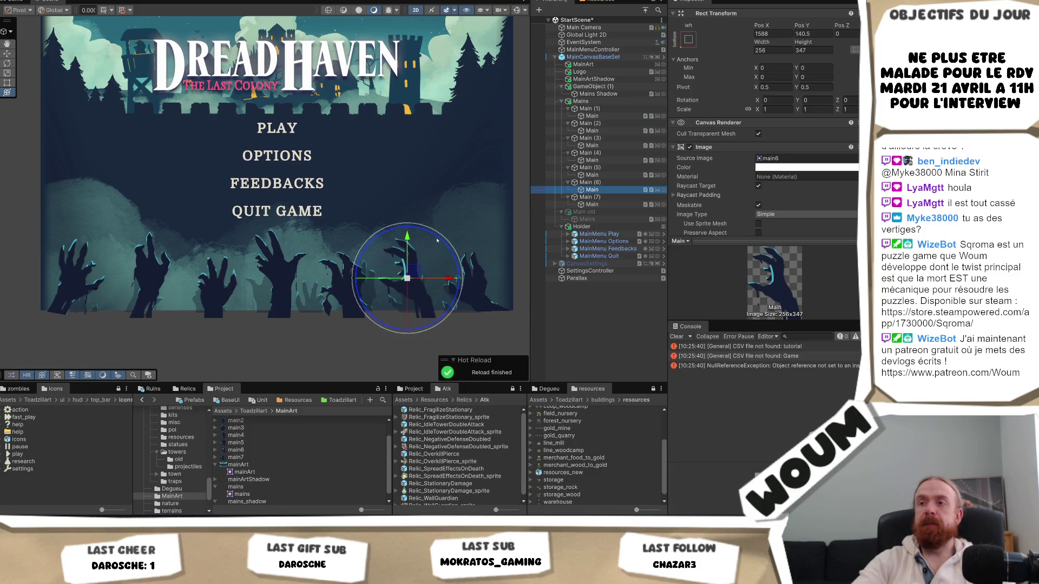
left_click_drag(440, 239, 452, 240)
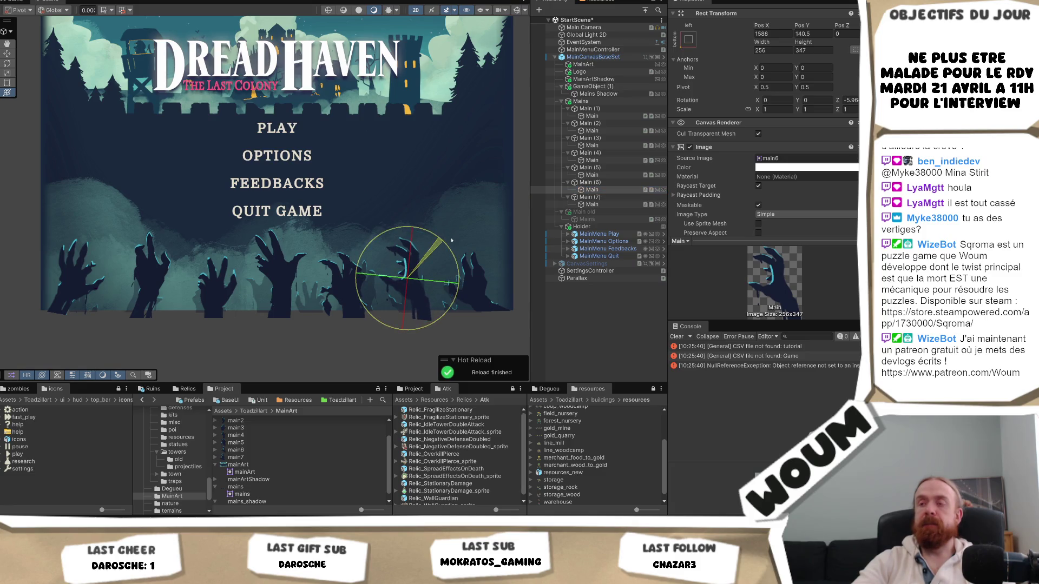
left_click(592, 175)
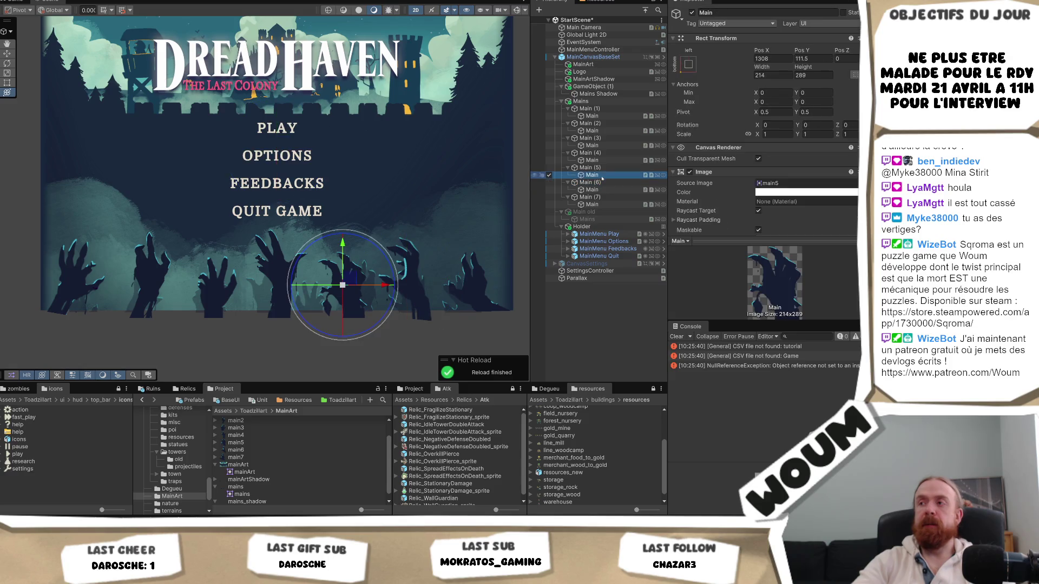
left_click_drag(363, 242, 359, 238)
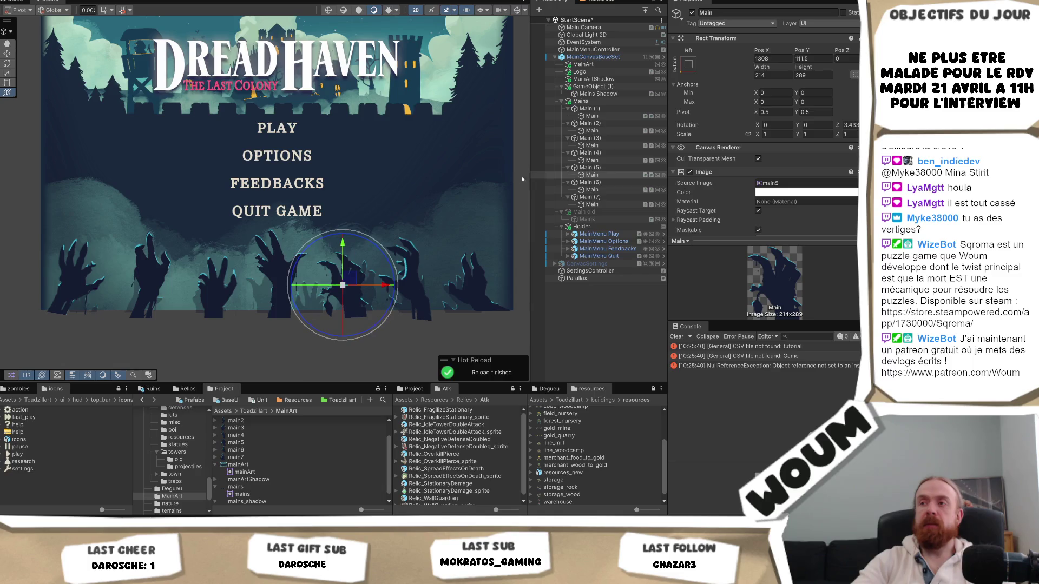
left_click(611, 161)
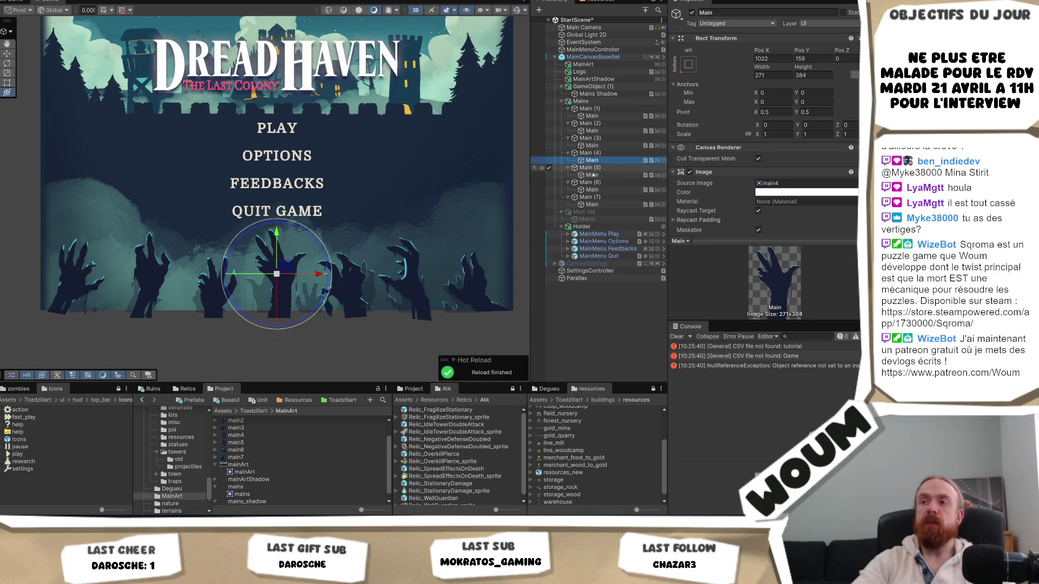
left_click_drag(306, 233, 316, 235)
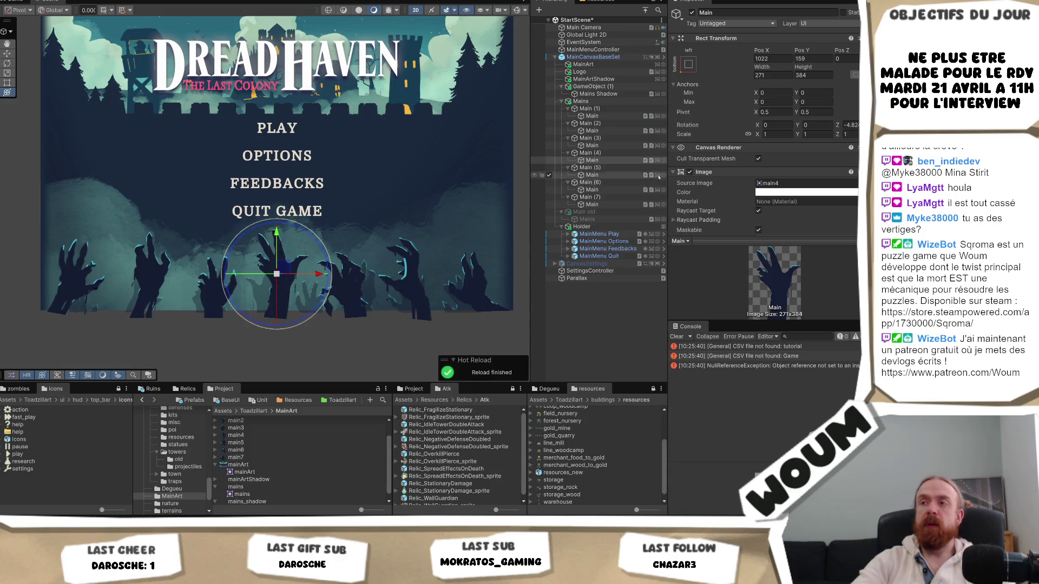
- Give the Main (3), Main (2) and leftmost Main (1) hands slight tilts
scroll(850, 206, "down", 10)
scroll(850, 205, "down", 8)
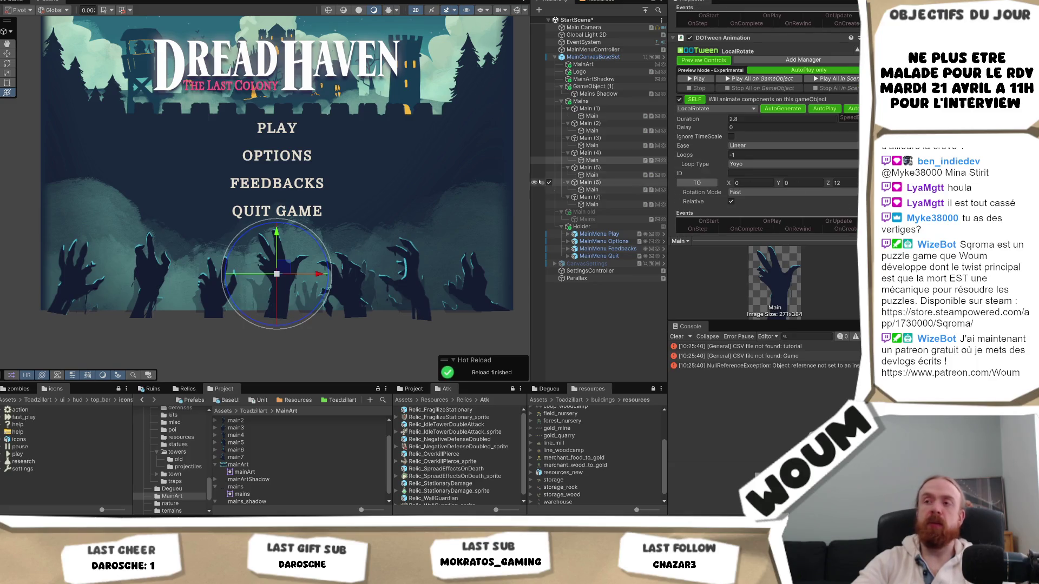
left_click(601, 147)
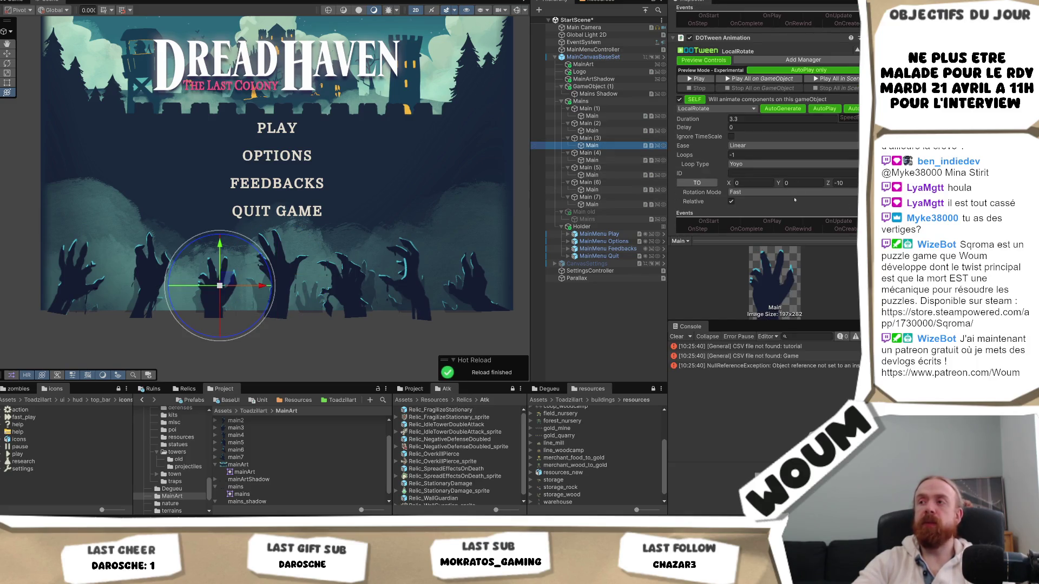
scroll(847, 189, "up", 2)
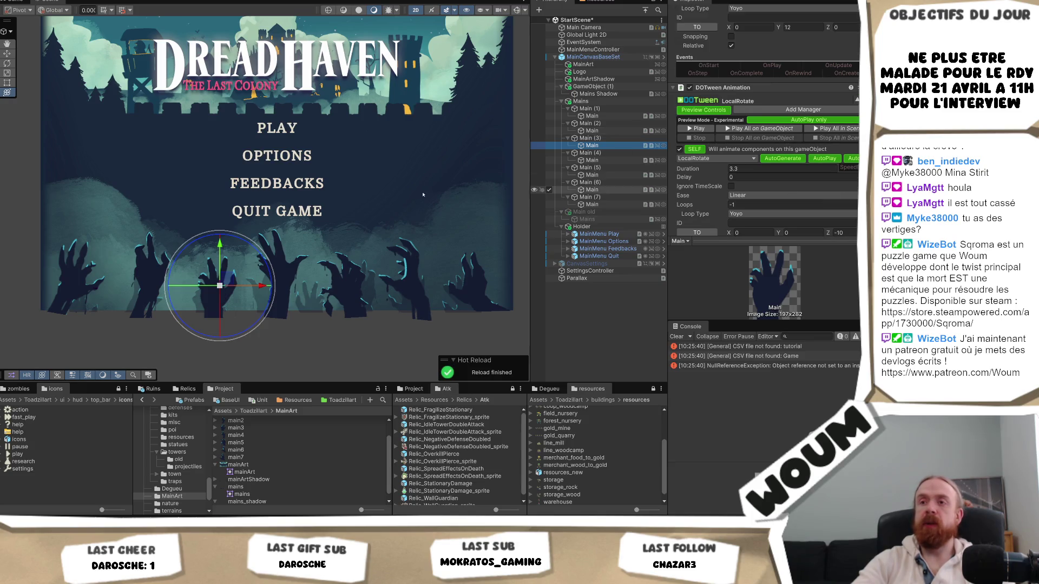
left_click(257, 250)
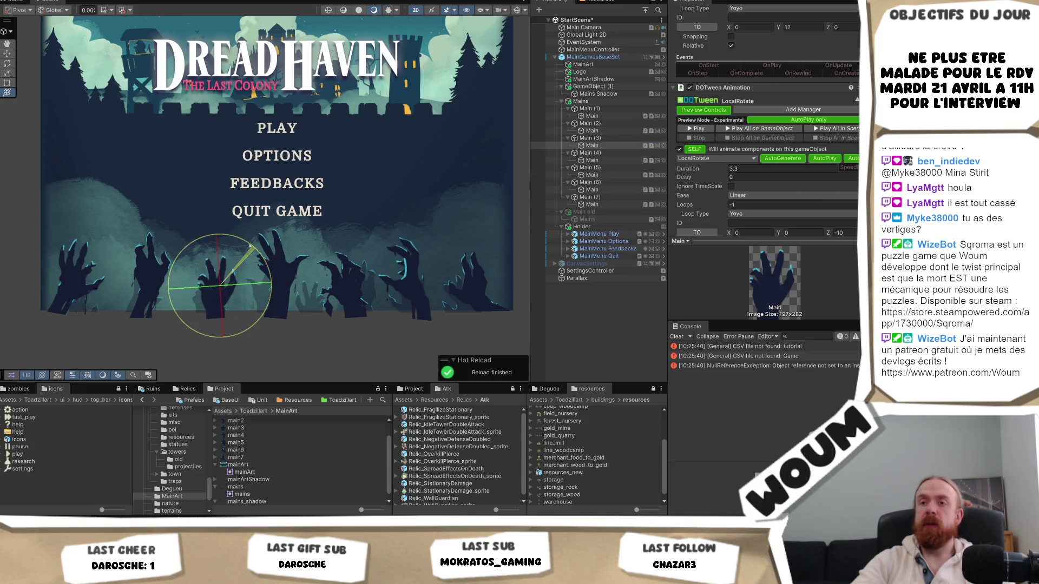
left_click(611, 131)
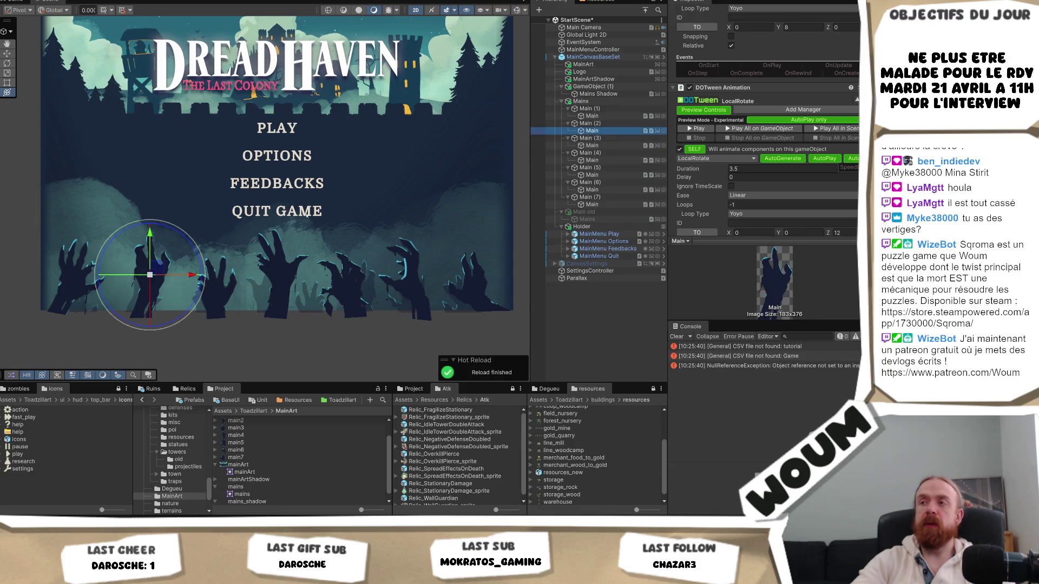
left_click_drag(176, 233, 179, 234)
left_click(592, 116)
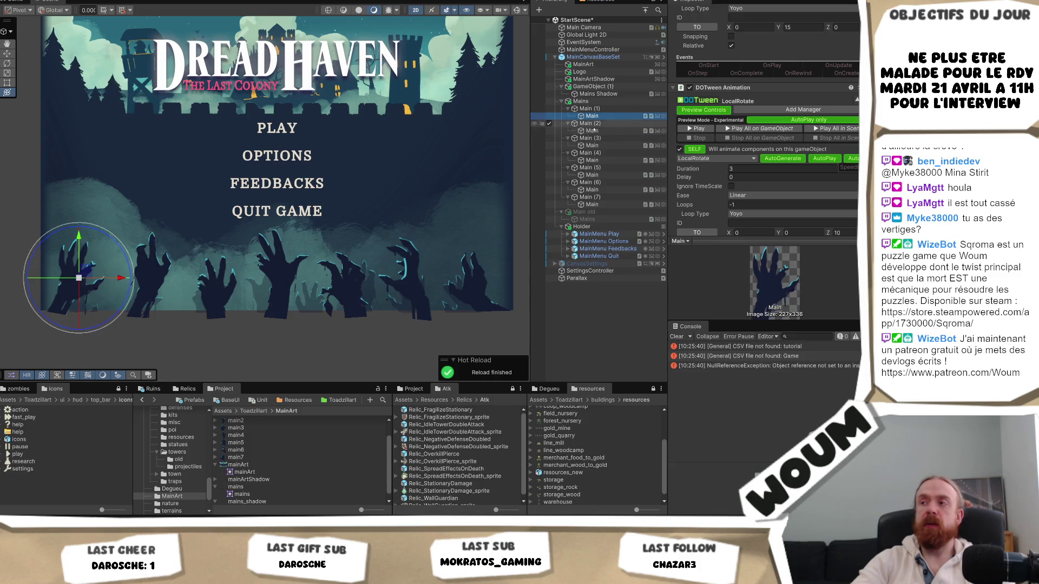
left_click_drag(113, 240, 119, 245)
scroll(840, 112, "up", 10)
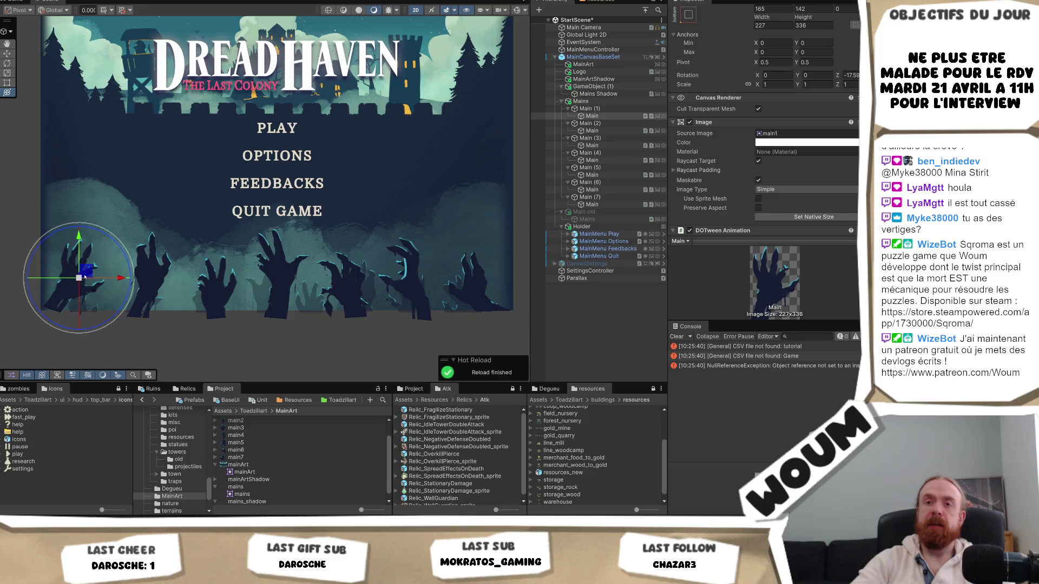
- Restore the combined transform gizmo, play-test the menu, then stop with the Main (7) hand selected
key("w")
key("y")
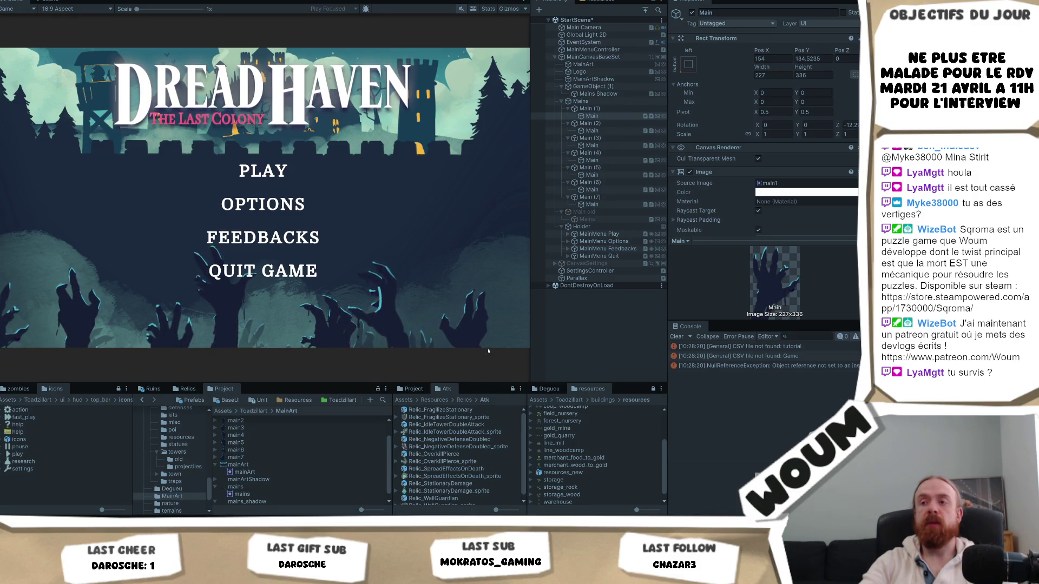
left_click(592, 204)
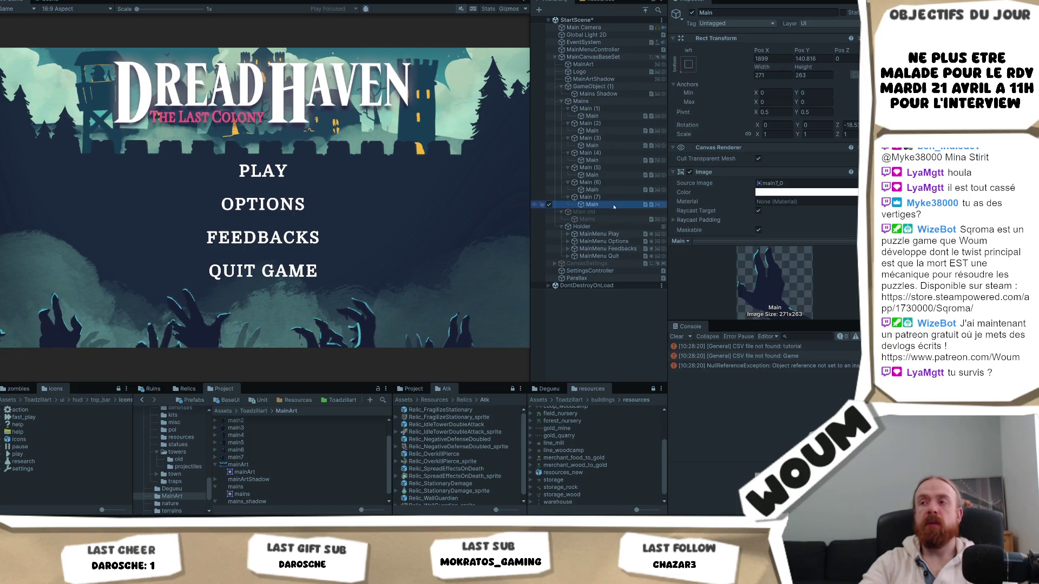
key("ctrl+p")
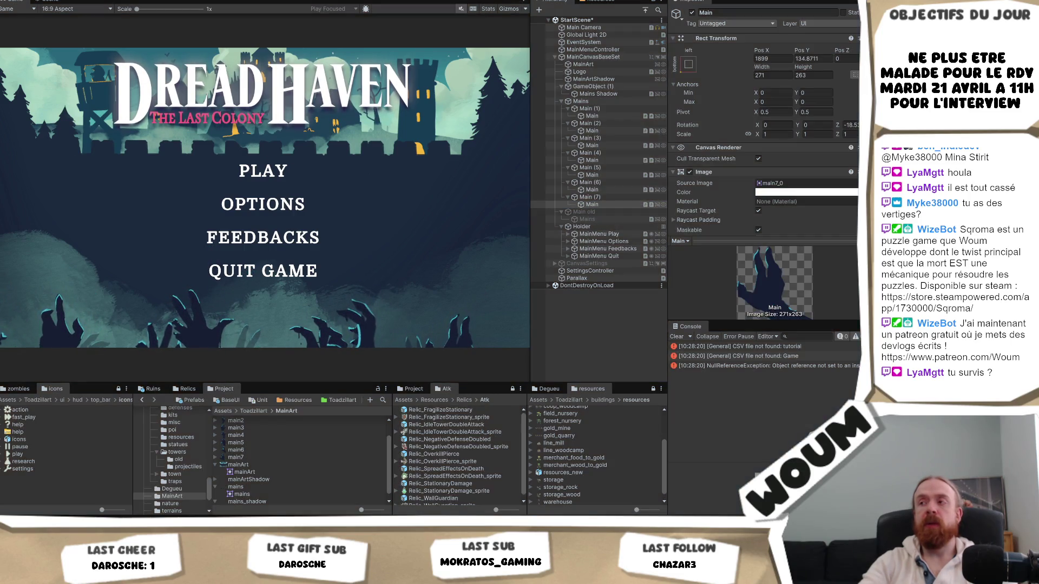
- Preview the Main (7) hand's rotation tween in the Inspector, then stop the preview
scroll(851, 199, "down", 5)
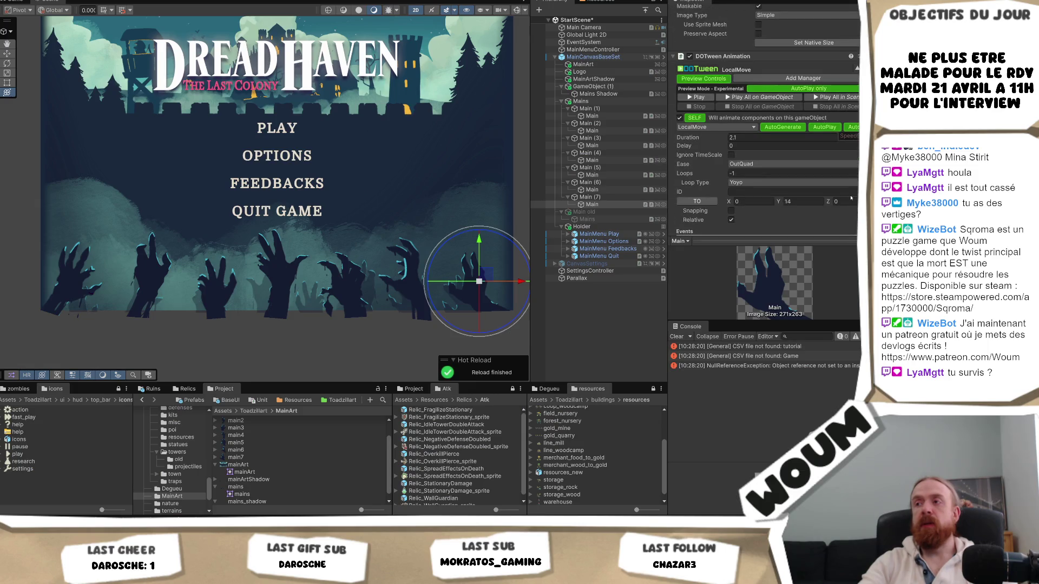
scroll(850, 199, "down", 1)
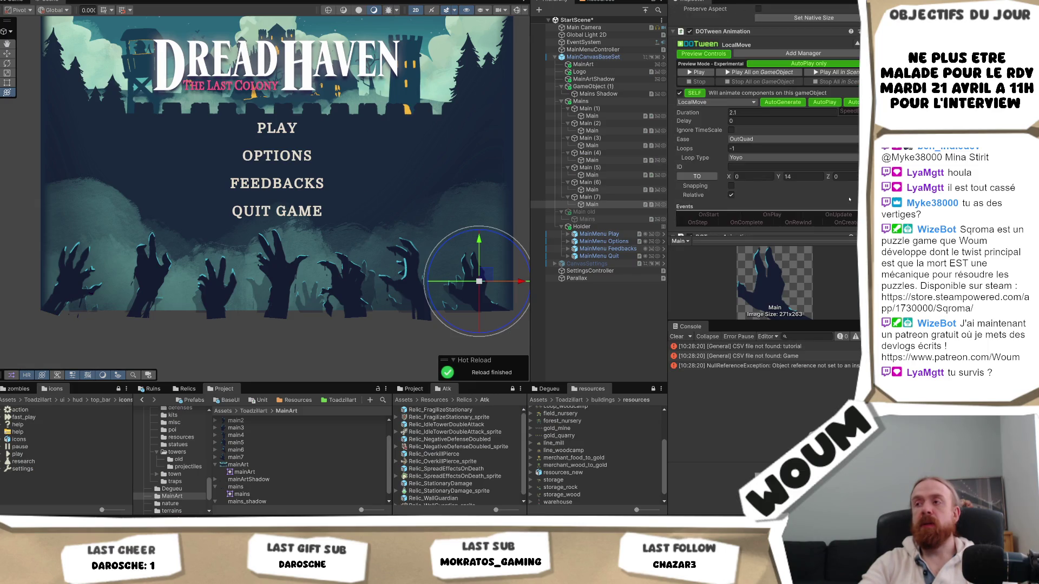
scroll(850, 199, "down", 6)
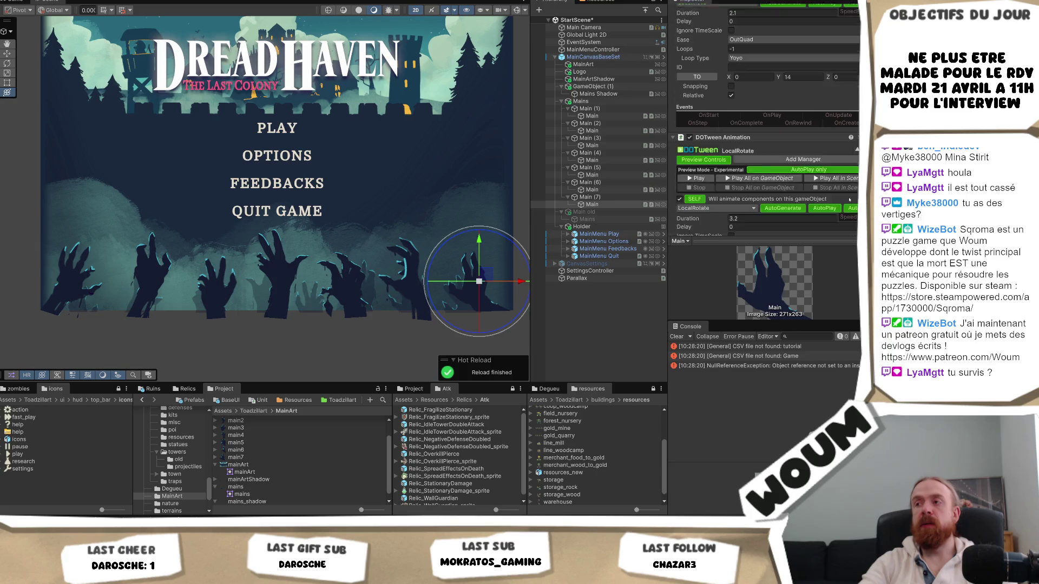
scroll(850, 199, "down", 2)
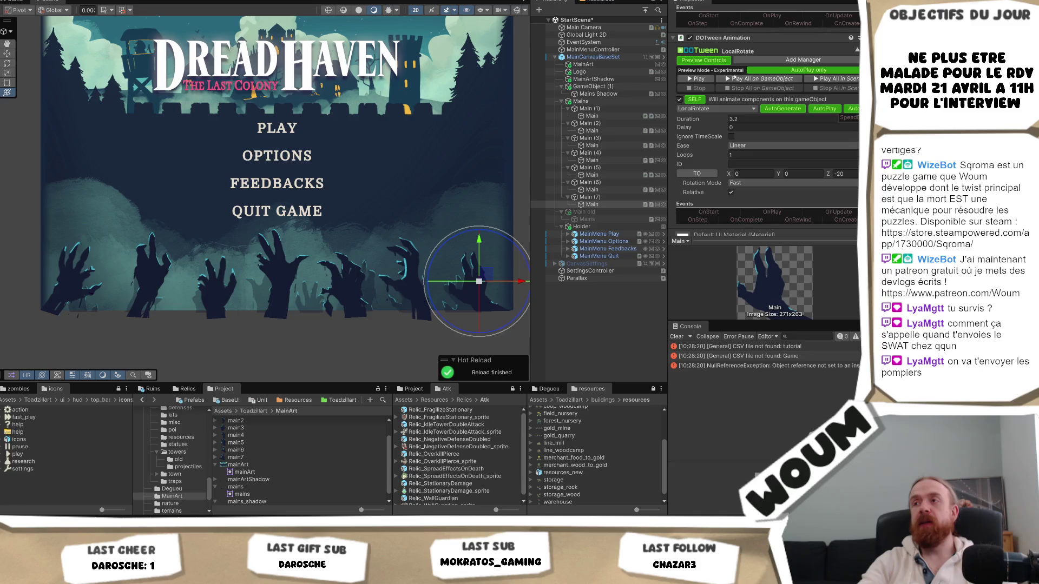
left_click(690, 79)
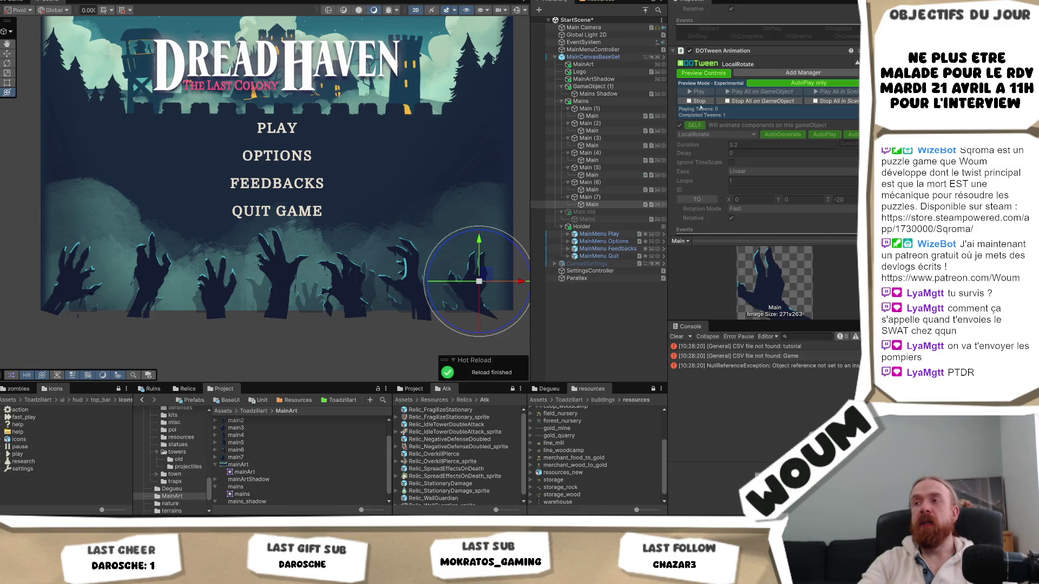
left_click(698, 102)
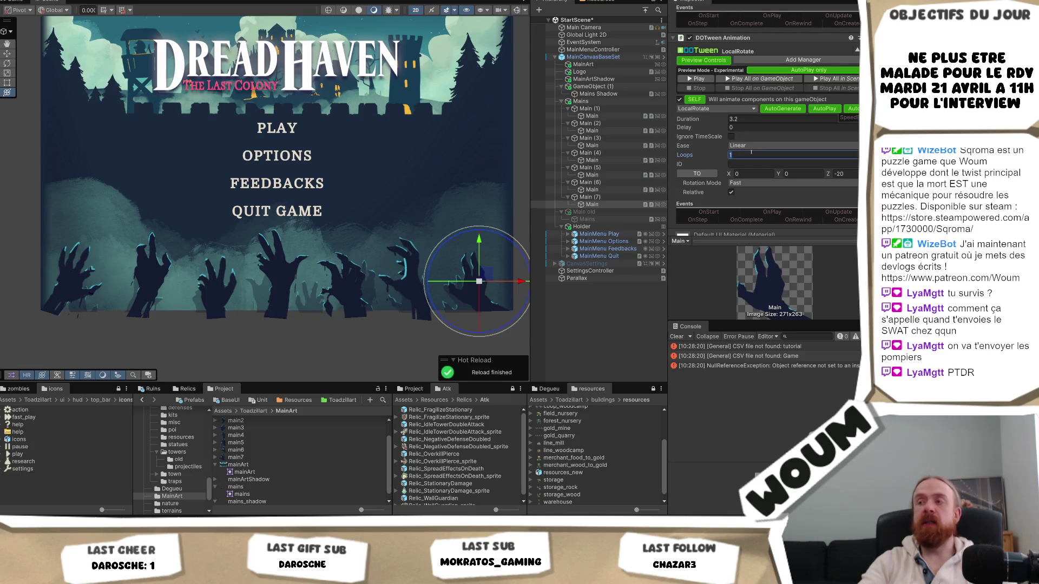
- Set the rotation tween's Loops to -1 for endless Yoyo and save the start scene
type("-1")
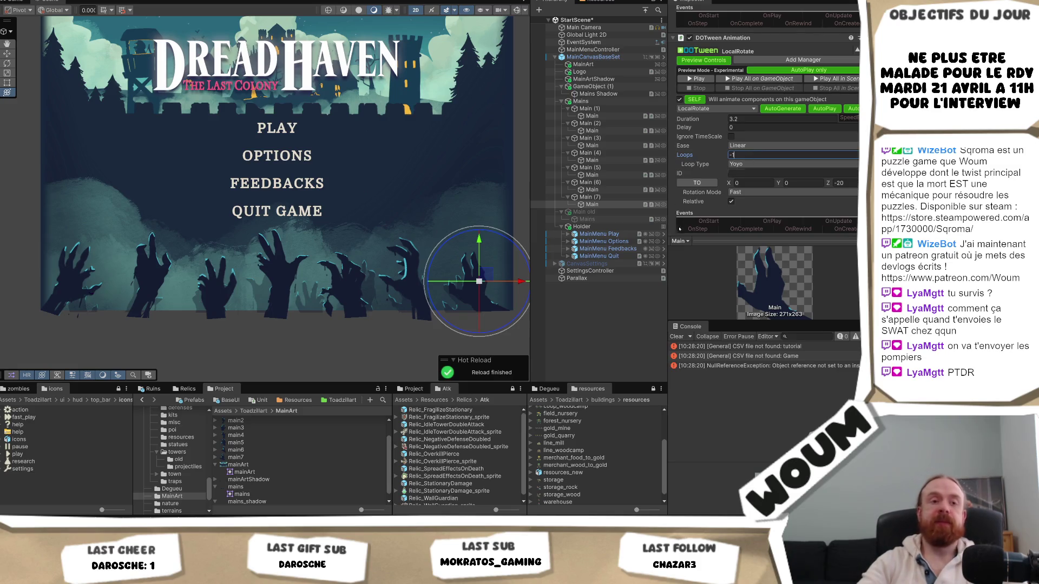
left_click(631, 190)
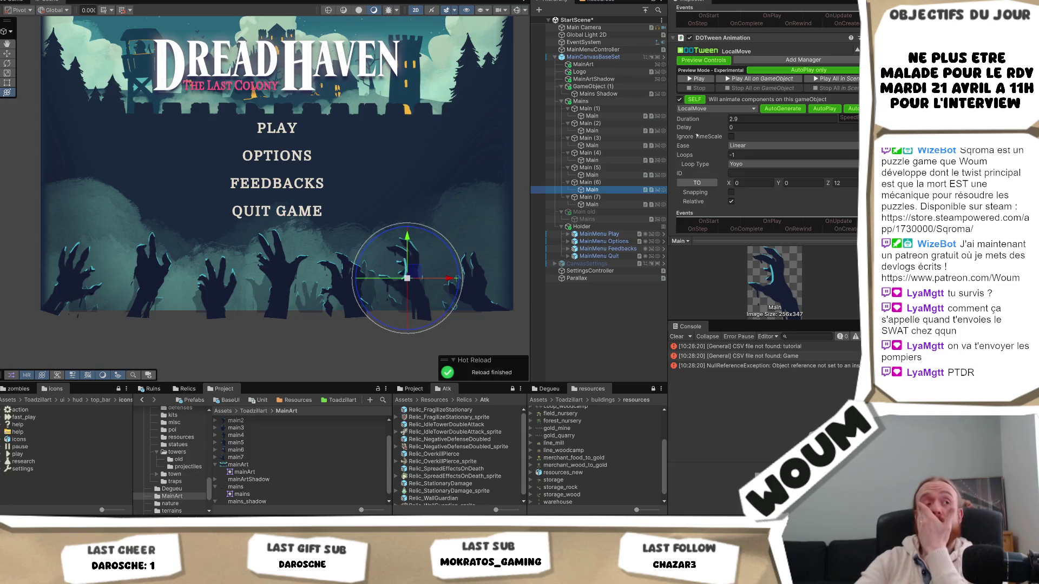
key("ctrl+s")
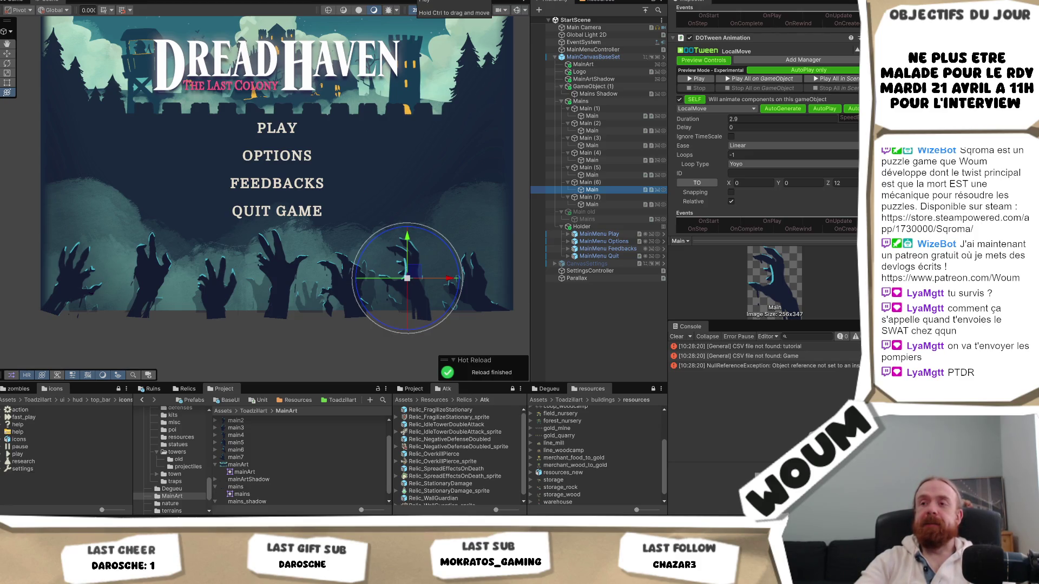
left_click(422, 1)
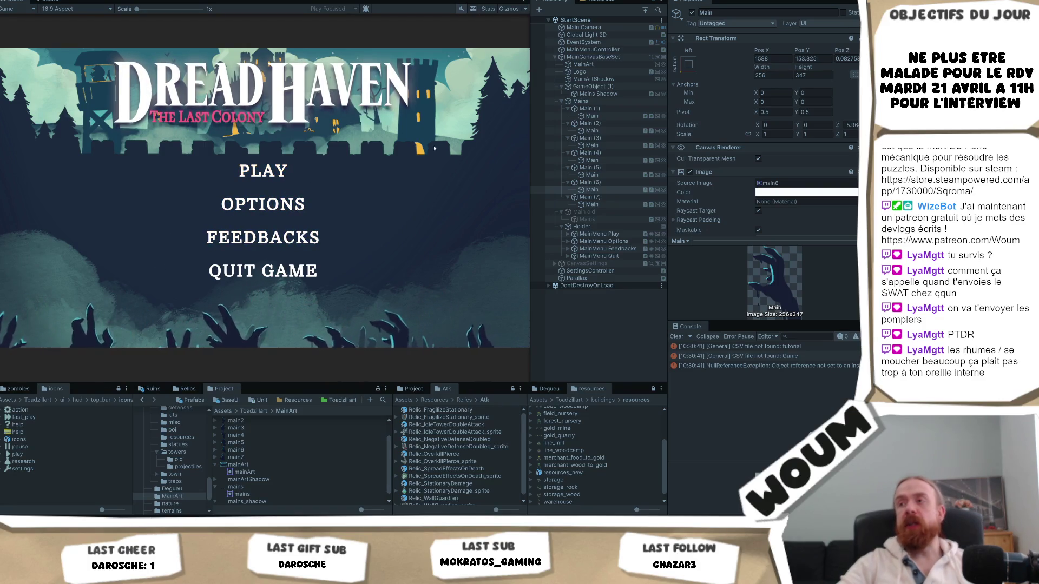
- Select the Parallax object to show its Menu Parallax UI settings
left_click(644, 278)
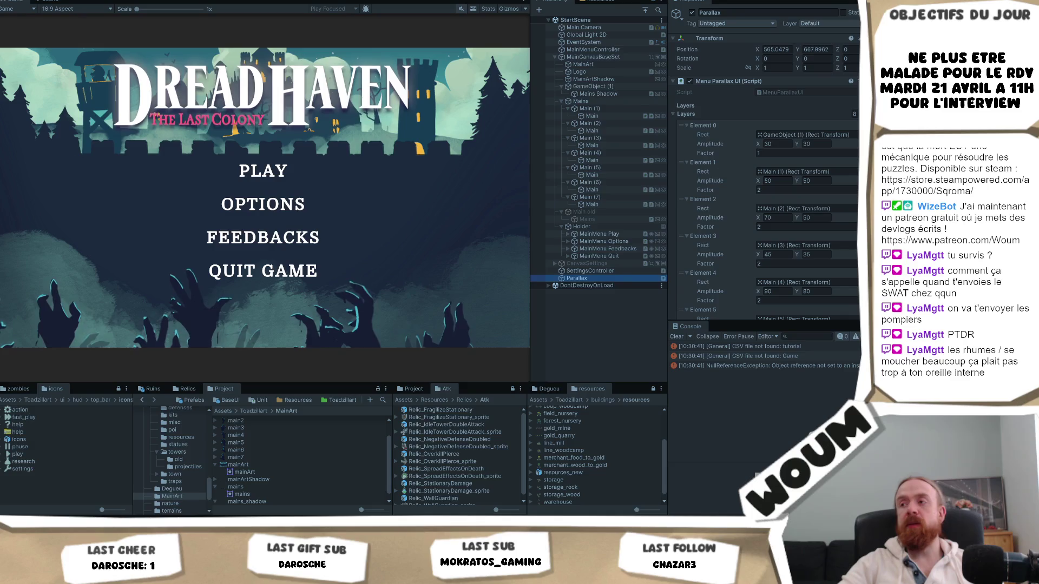
- Untick Invert X on Menu Parallax UI, test it, and untick it again after exiting Play mode
scroll(801, 162, "down", 10)
left_click(759, 272)
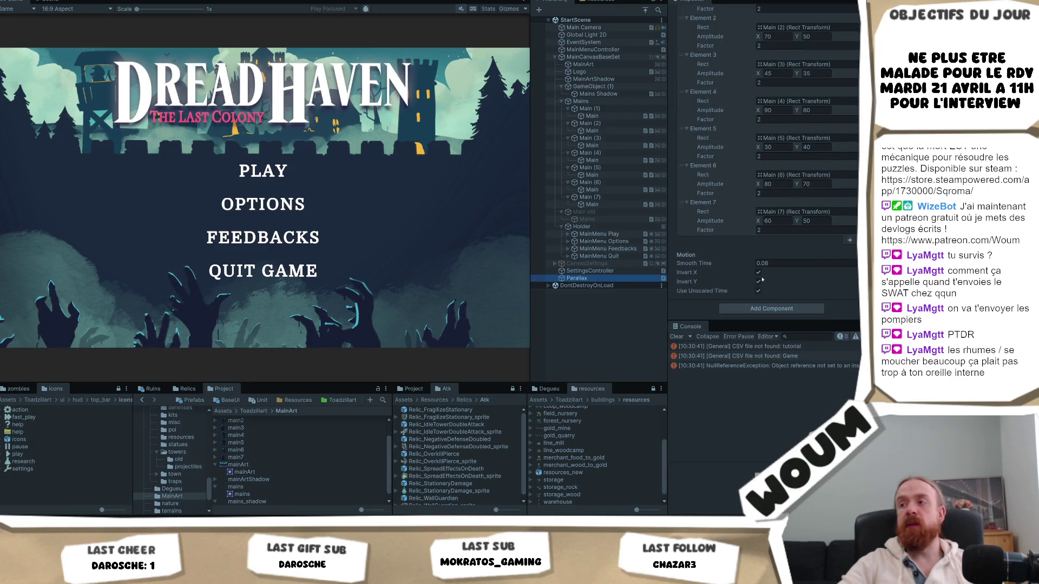
left_click(351, 273)
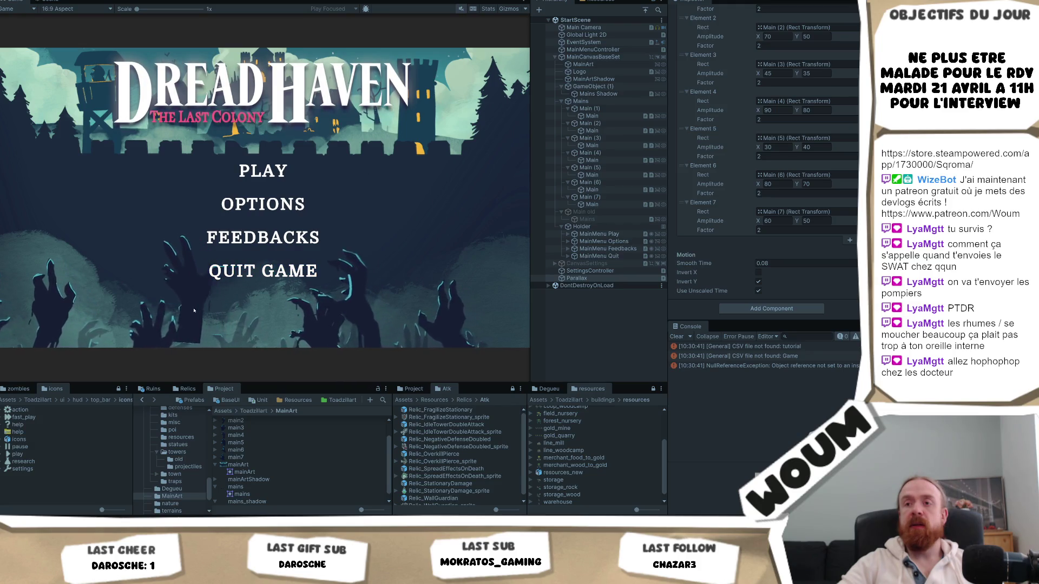
key("ctrl+p")
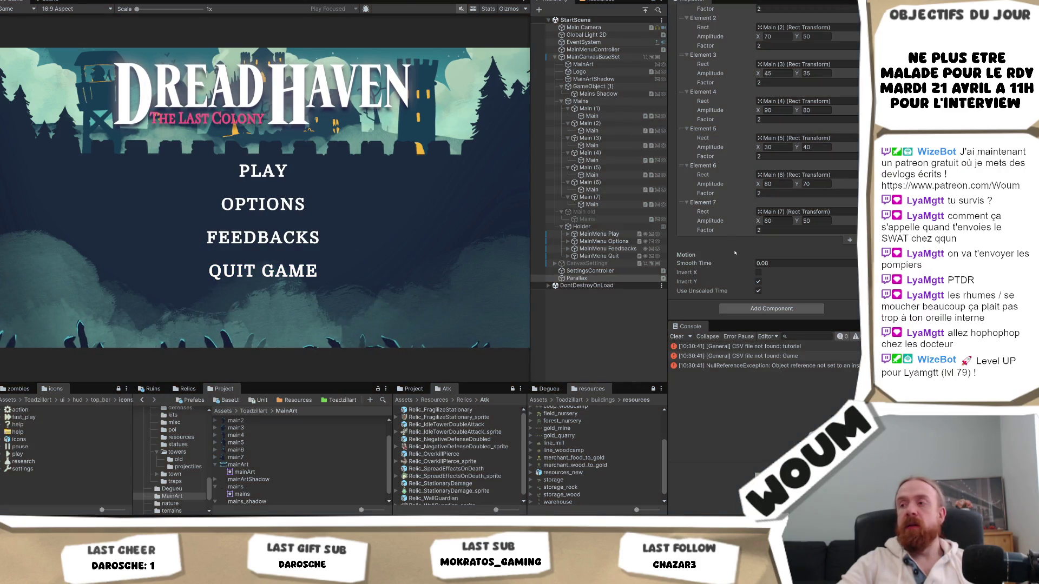
left_click(759, 273)
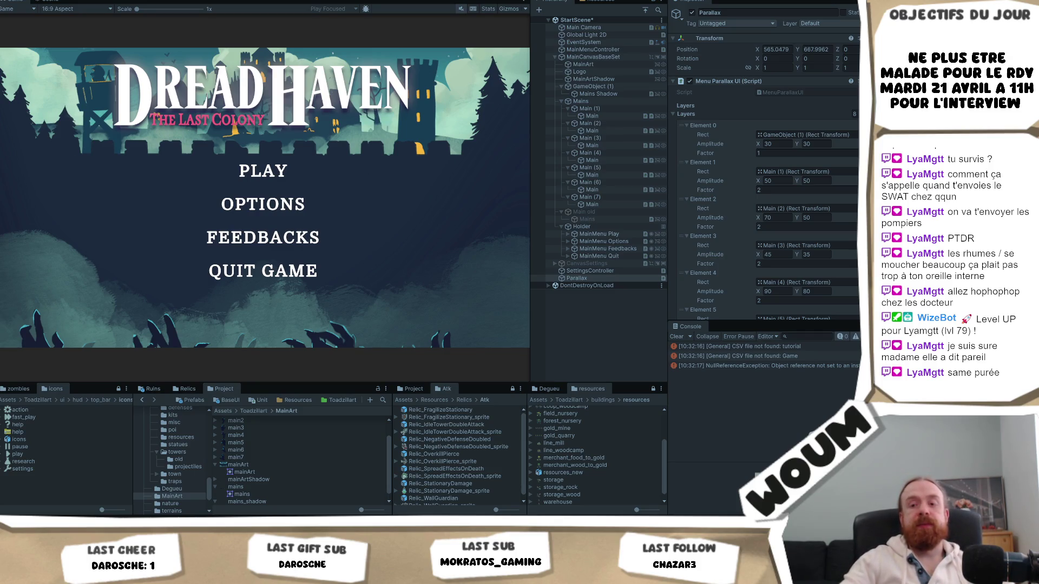
- Open the r/gamedev post about profiting from game dev in a new browser tab
key("alt+Tab")
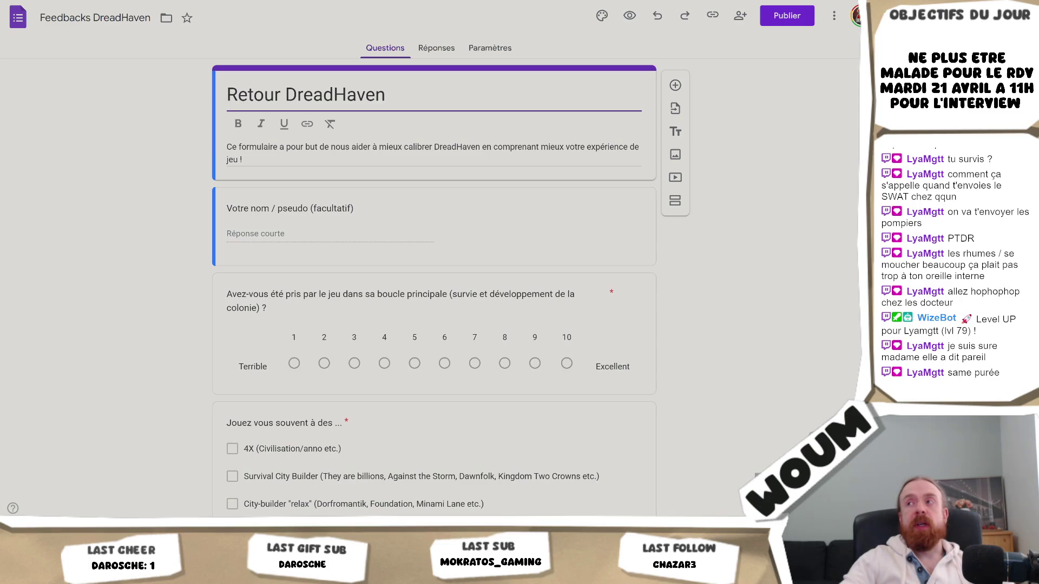
key("ctrl+t")
type("https://www.reddit.com/r/gamedev/comments/1sl2alu/how_much_time_and_effort_do_i_need_to_spend_to/")
key("Return")
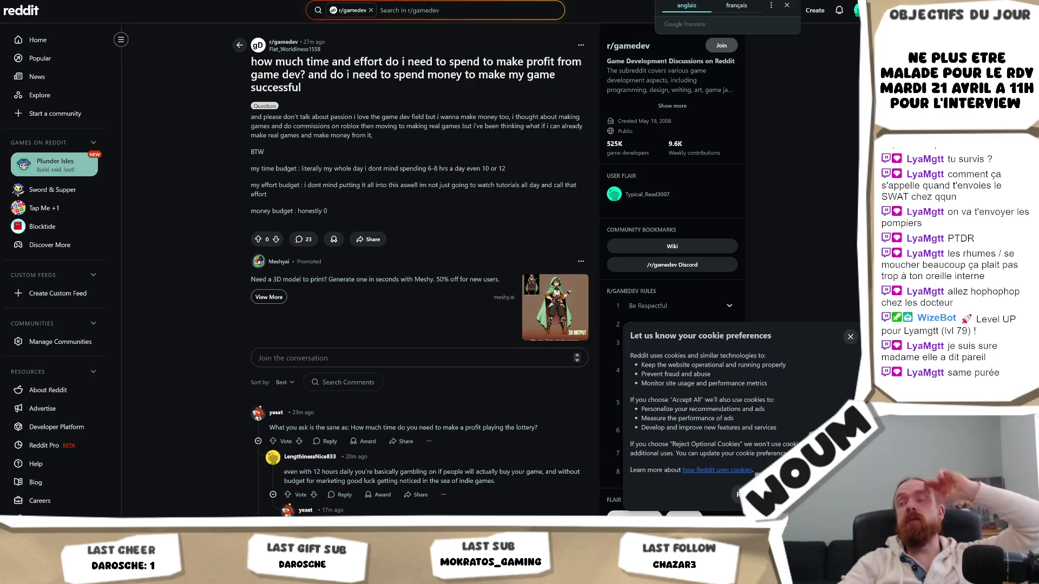
- Close the translation popup and select the post's 'my effort budget' paragraph
left_click(787, 5)
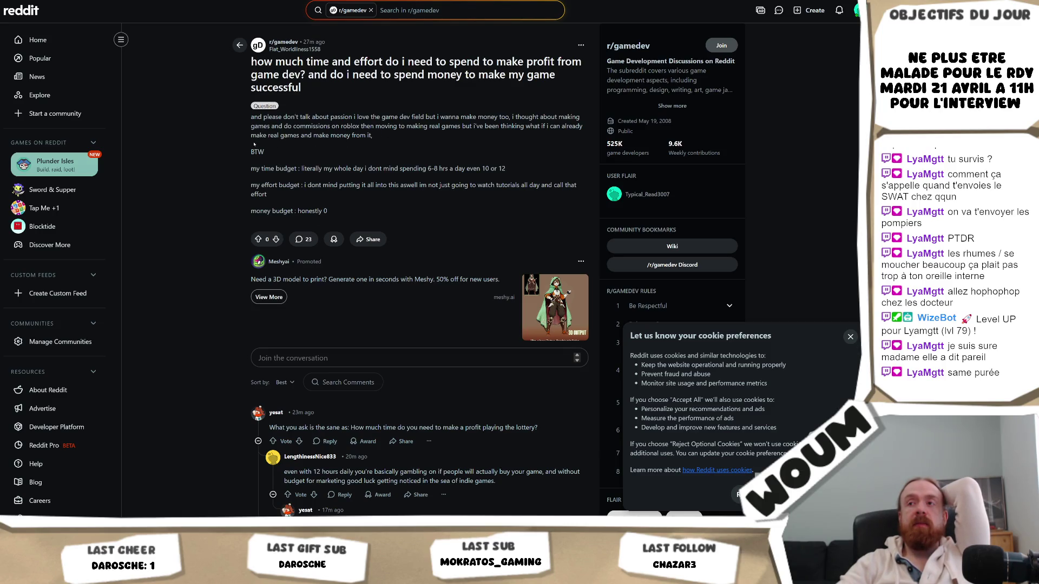
mouse_move(281, 194)
left_mouse_down()
mouse_move(233, 170)
mouse_move(230, 182)
mouse_move(233, 153)
mouse_move(226, 185)
mouse_move(268, 198)
mouse_move(219, 182)
left_mouse_up()
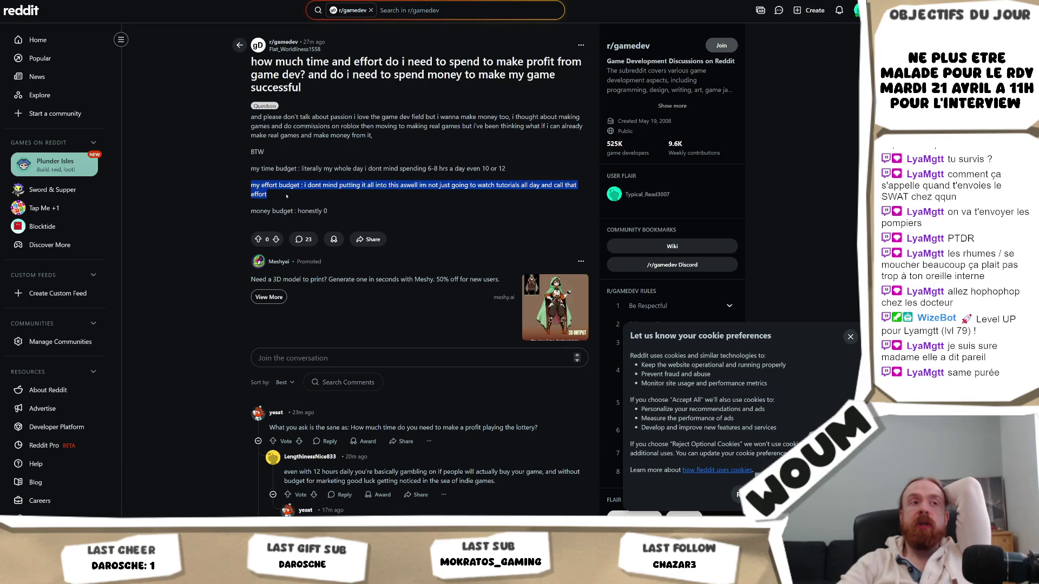
left_click(326, 198)
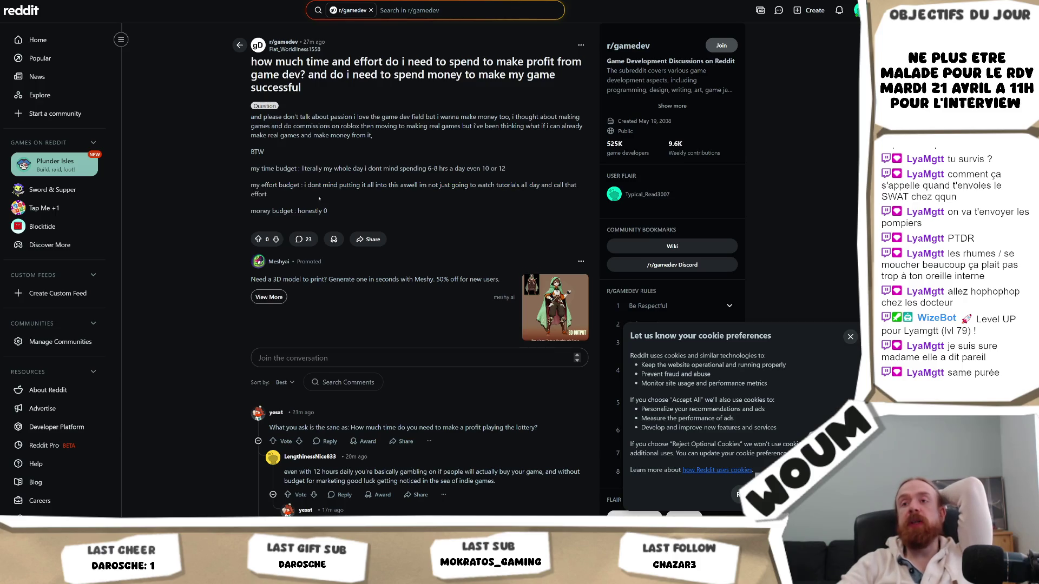
triple_click(281, 196)
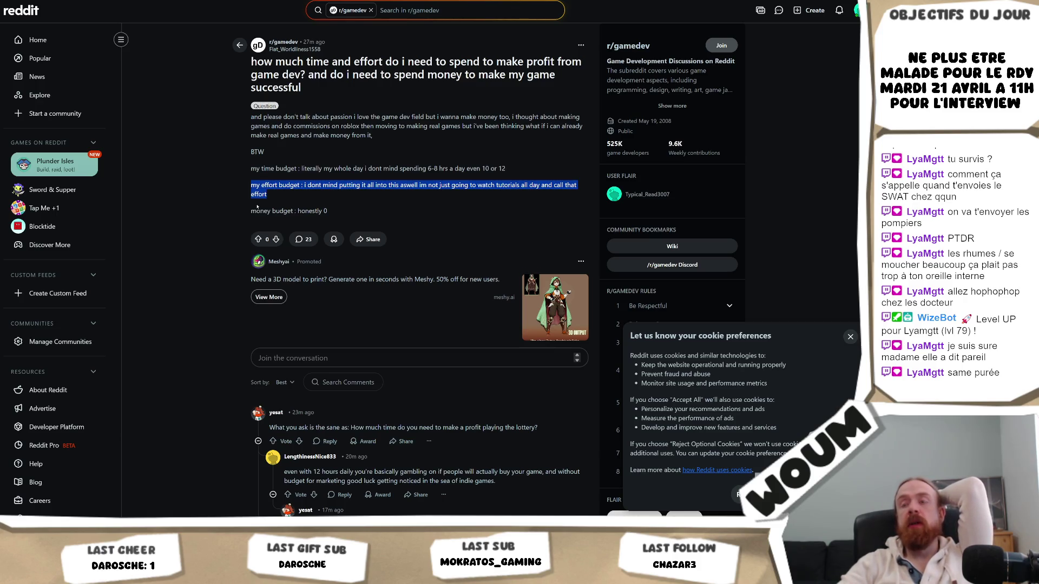
left_click_drag(273, 201, 236, 186)
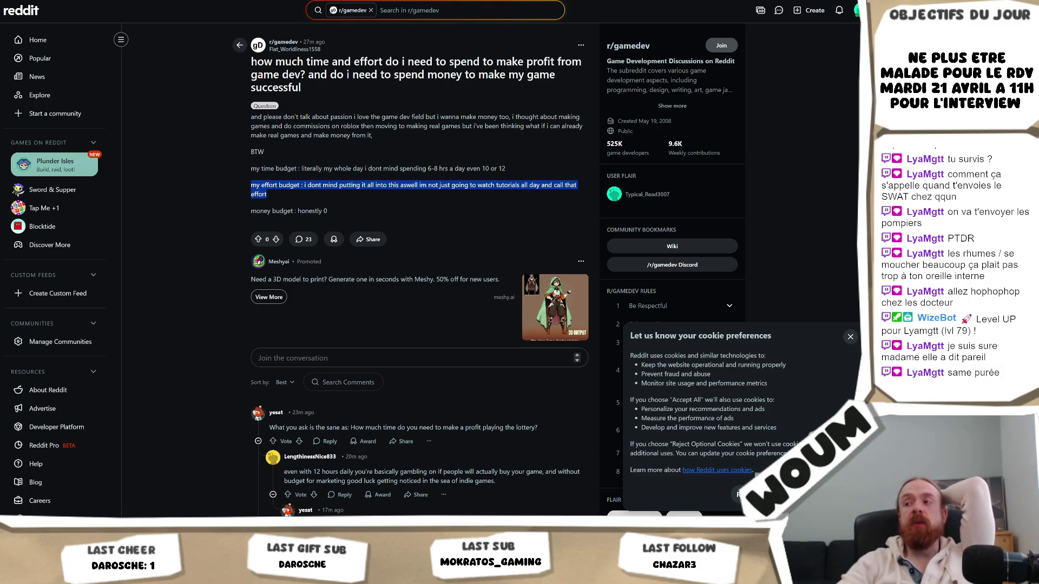
- Dismiss the cookie preferences dialog, then reselect the effort budget paragraph and the word 'tutorials'
left_click(850, 337)
left_click(281, 198)
triple_click(274, 190)
left_click(270, 186)
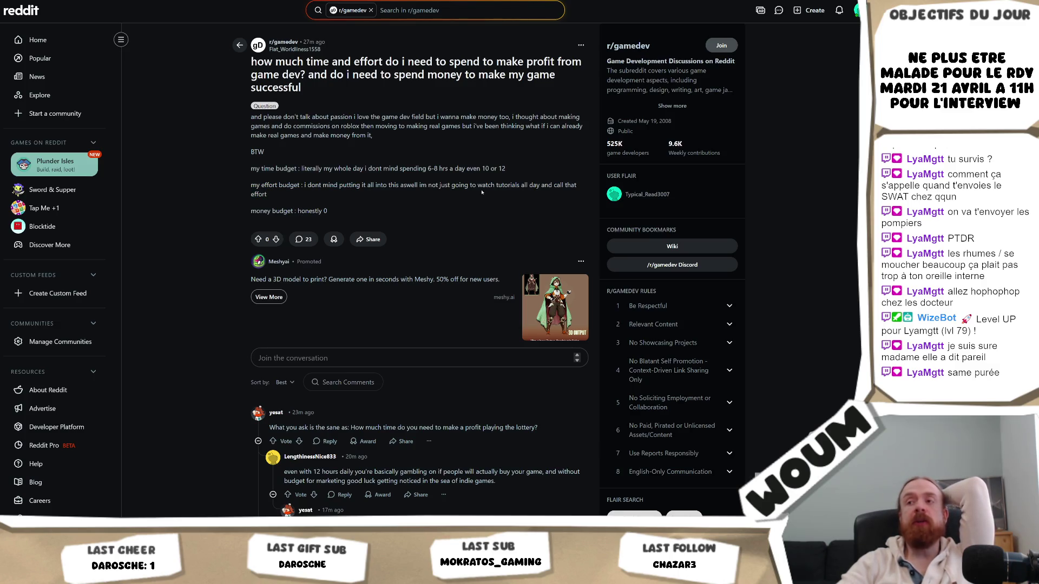
double_click(501, 186)
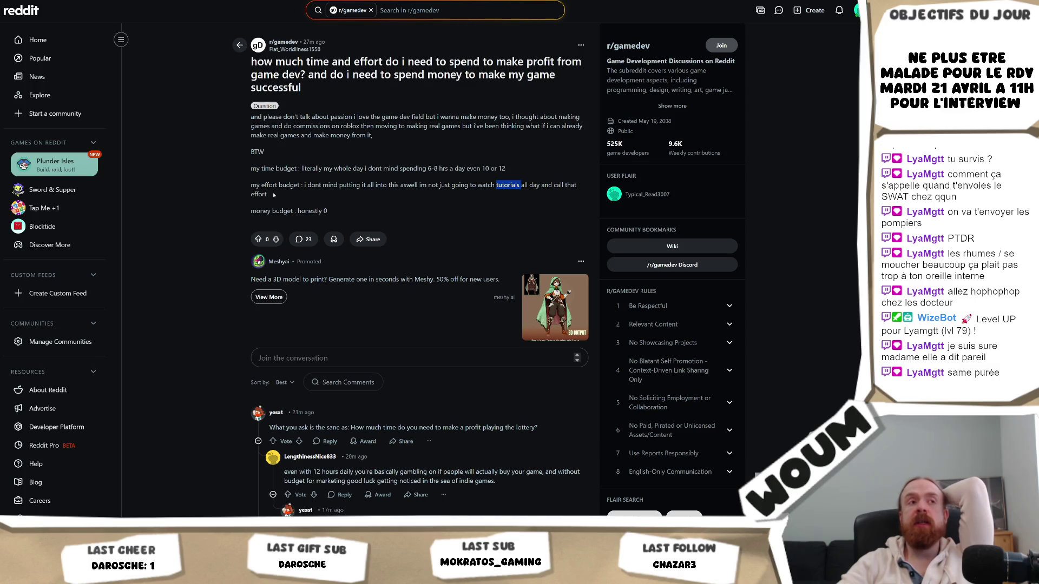
left_click_drag(275, 199, 237, 187)
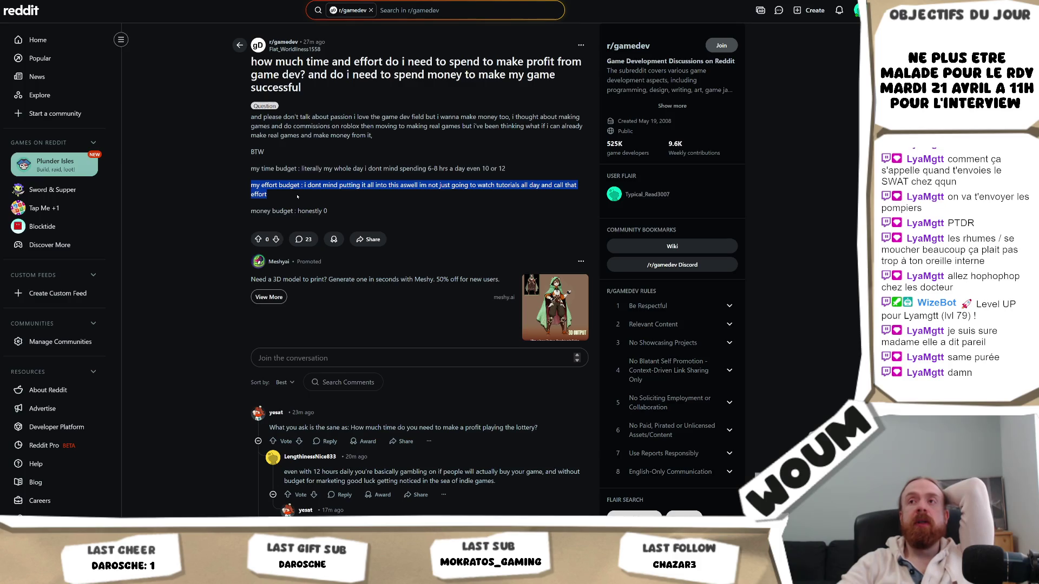
- Re-highlight the effort budget paragraph, including the effort and money budget lines
left_click_drag(287, 196, 229, 190)
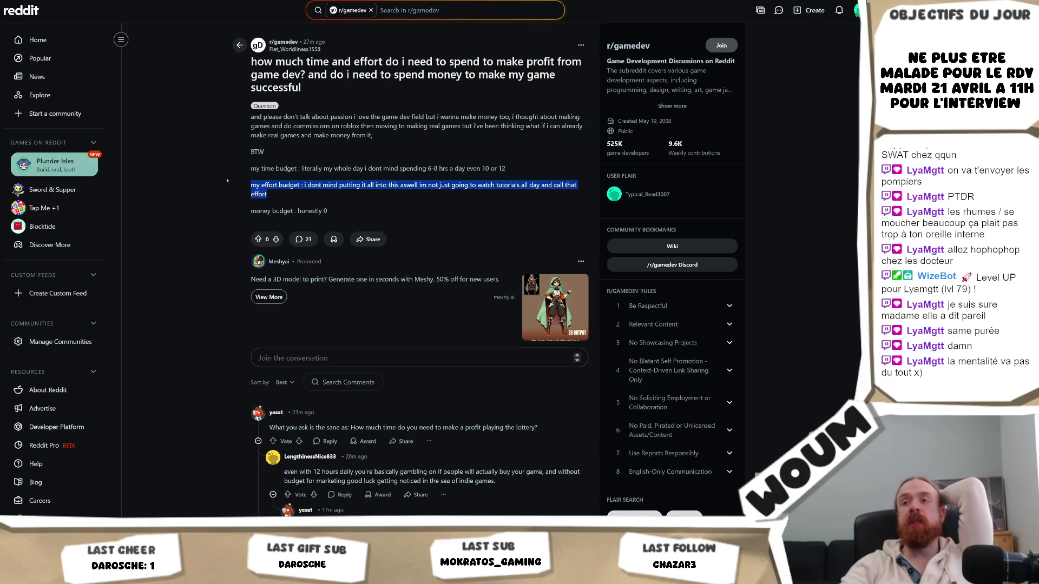
left_click(290, 199)
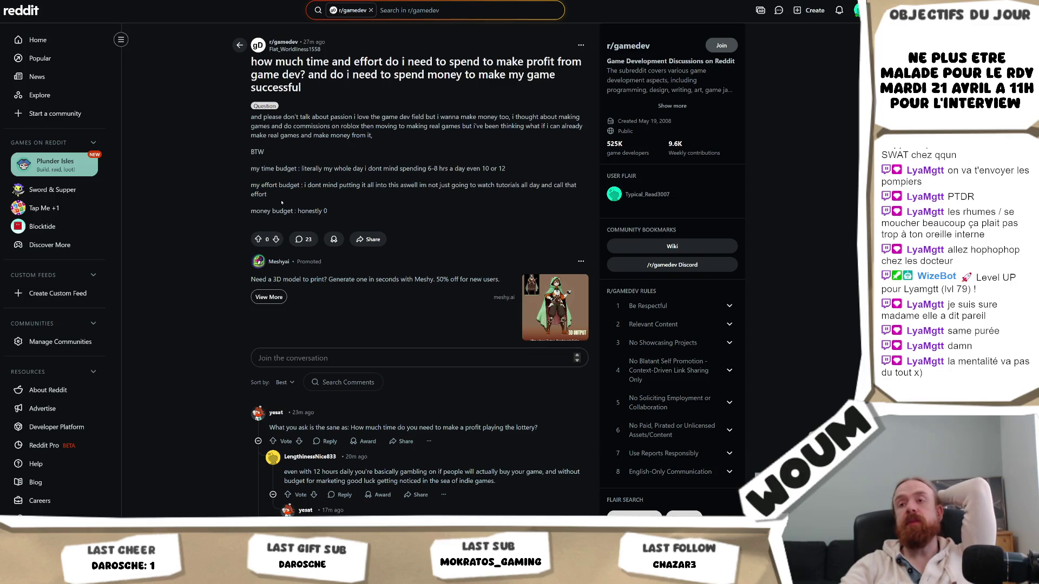
left_click_drag(271, 199, 241, 187)
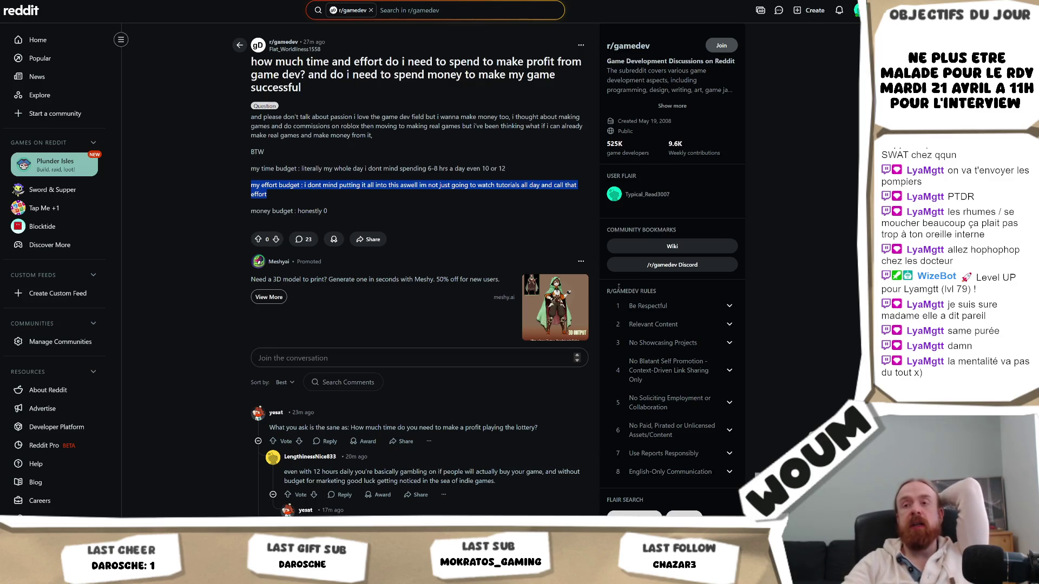
left_click(239, 208)
left_click_drag(303, 201, 244, 186)
left_click(301, 203)
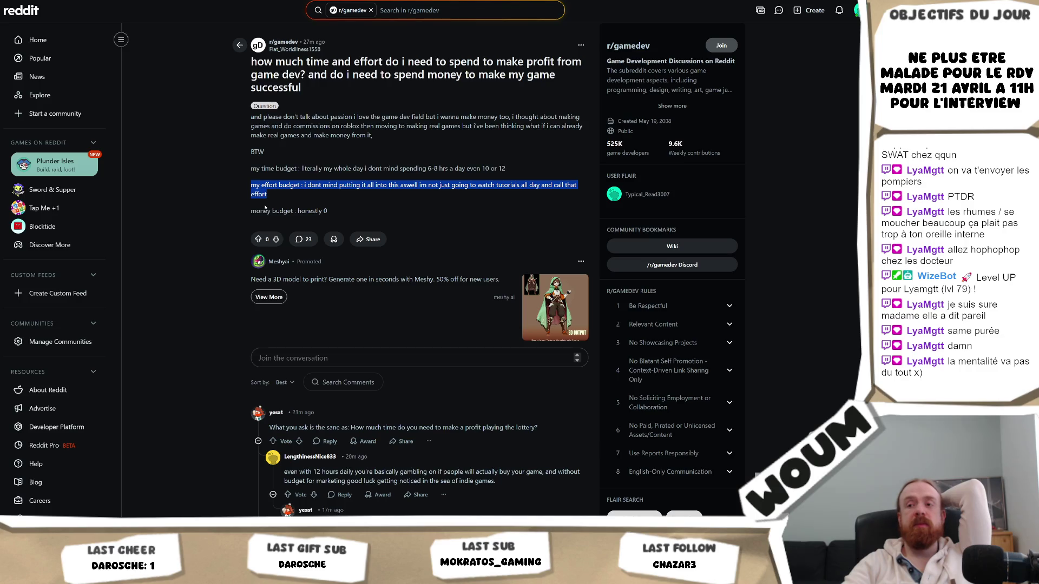
- Highlight the paragraph and the word 'effort', then scroll to the top of the Steam page
triple_click(261, 194)
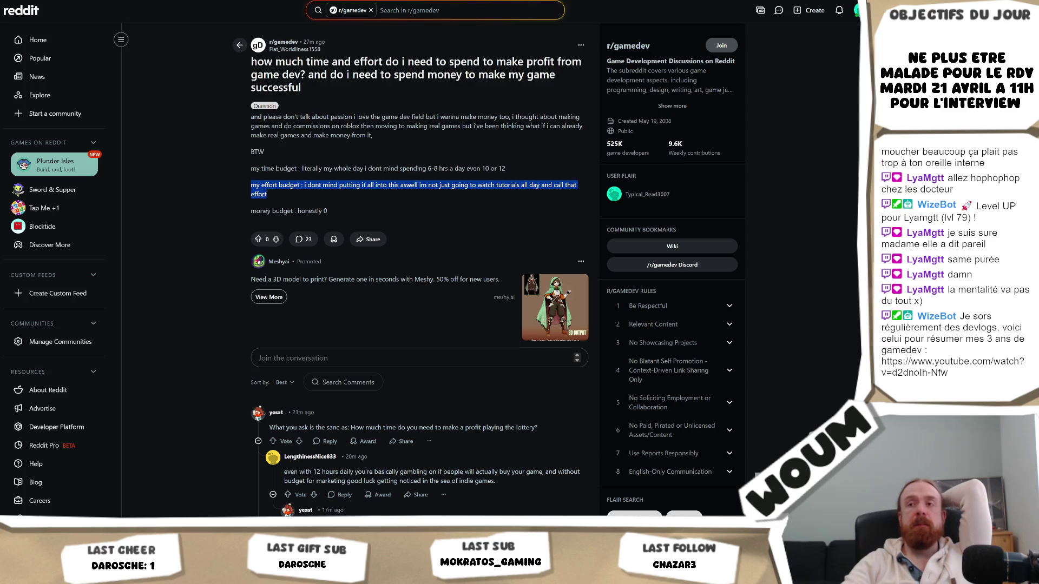
double_click(261, 194)
double_click(260, 194)
left_click_drag(242, 189, 239, 182)
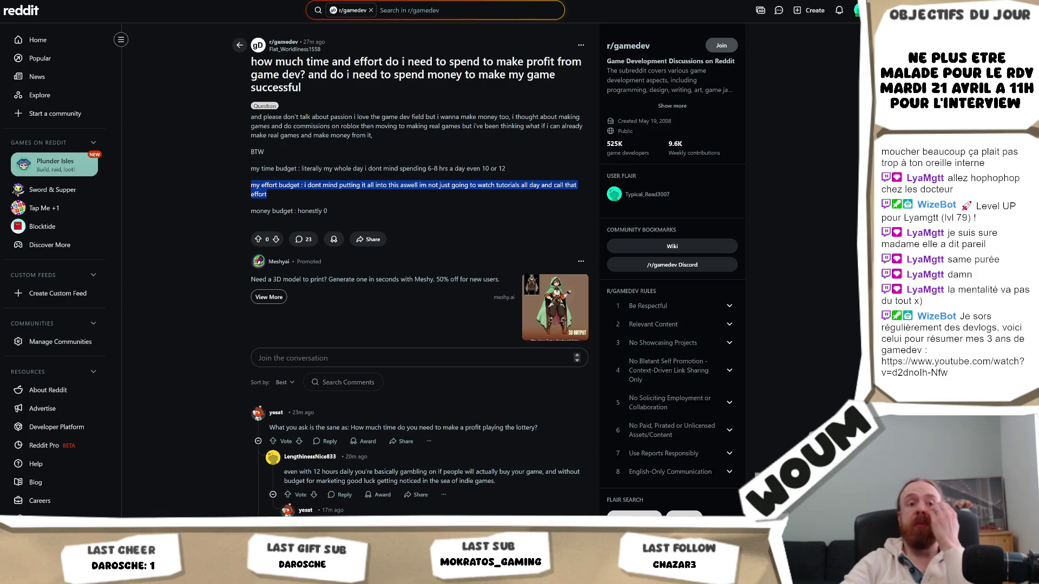
scroll(591, 111, "up", 20)
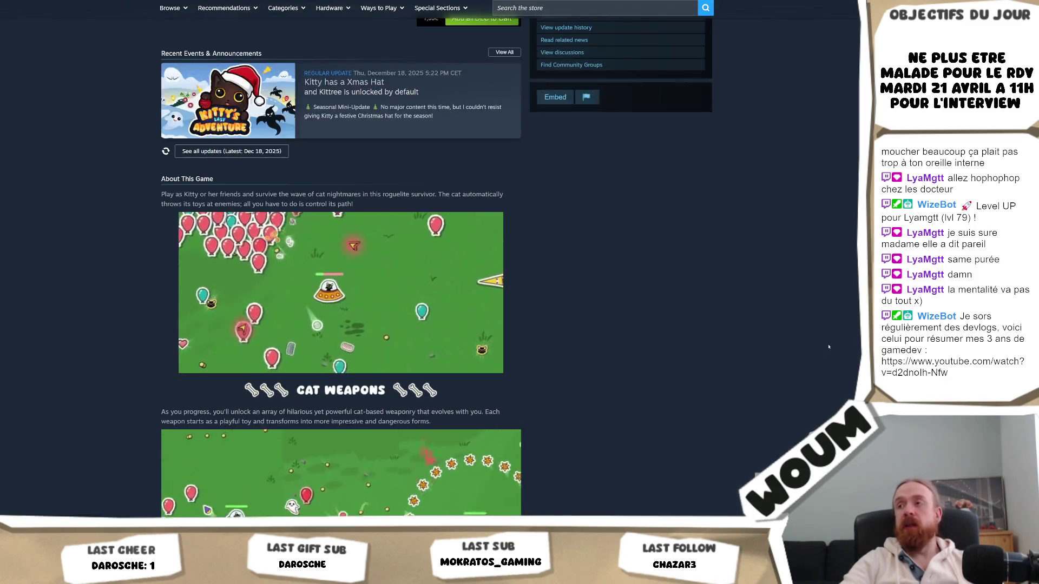